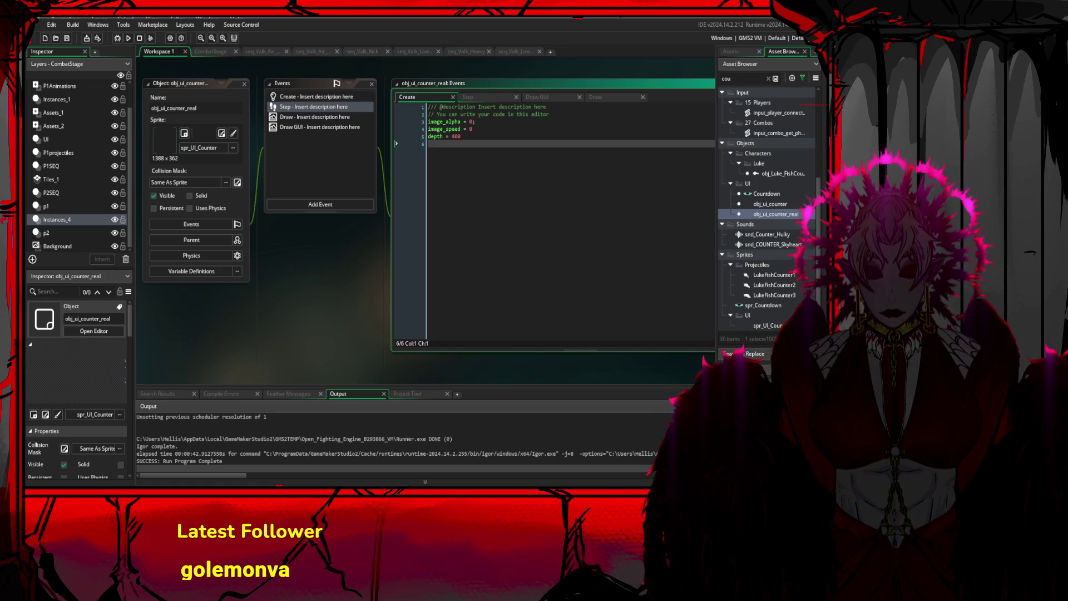
Compile and run the fighting game so both Valkyrie fighters idle on the throne-room stage
key(F5)
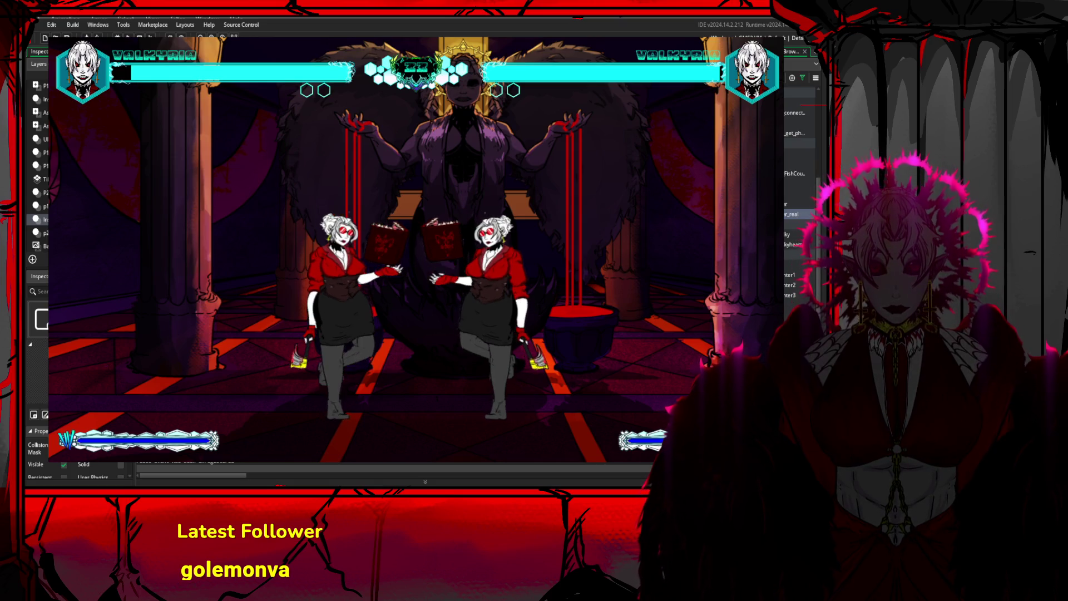
Close the running fighting-game window with Escape
key(Escape)
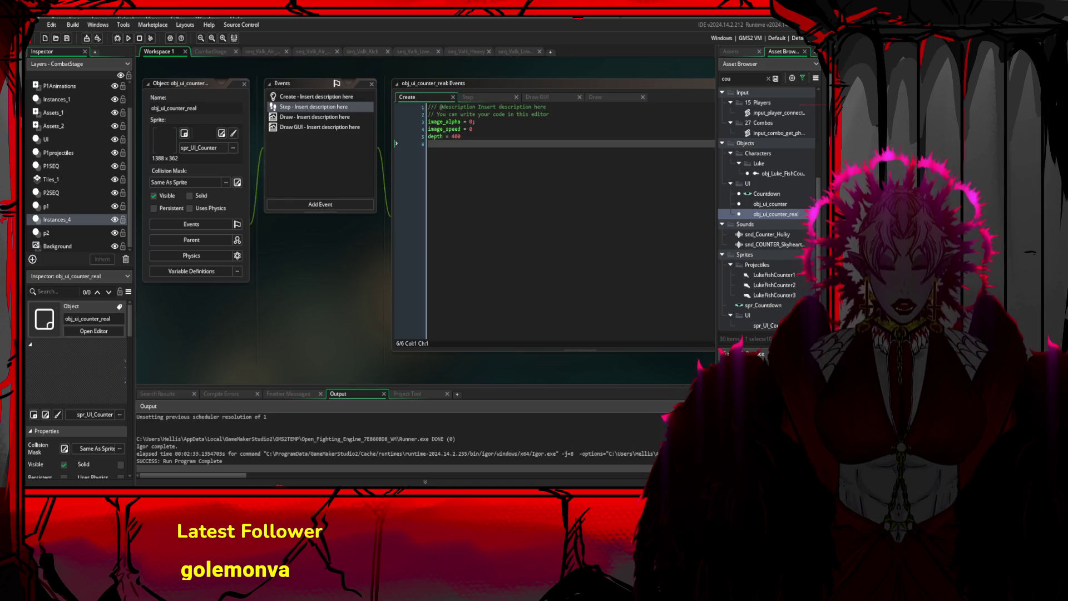
Switch to the reaper animation in Clip Studio Paint and advance one frame
key(alt+Tab)
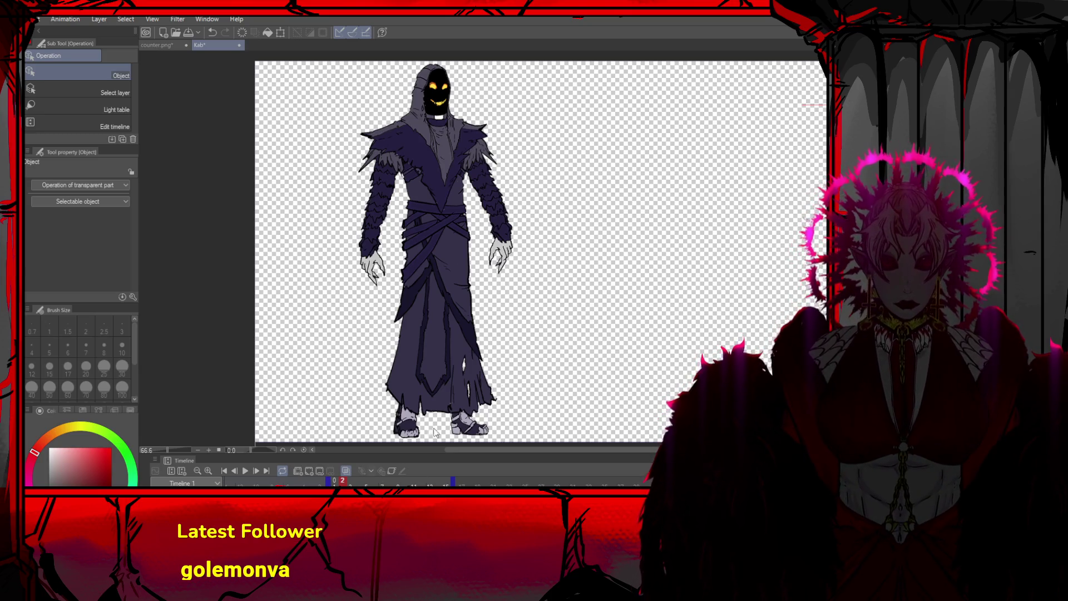
click(256, 470)
click(226, 469)
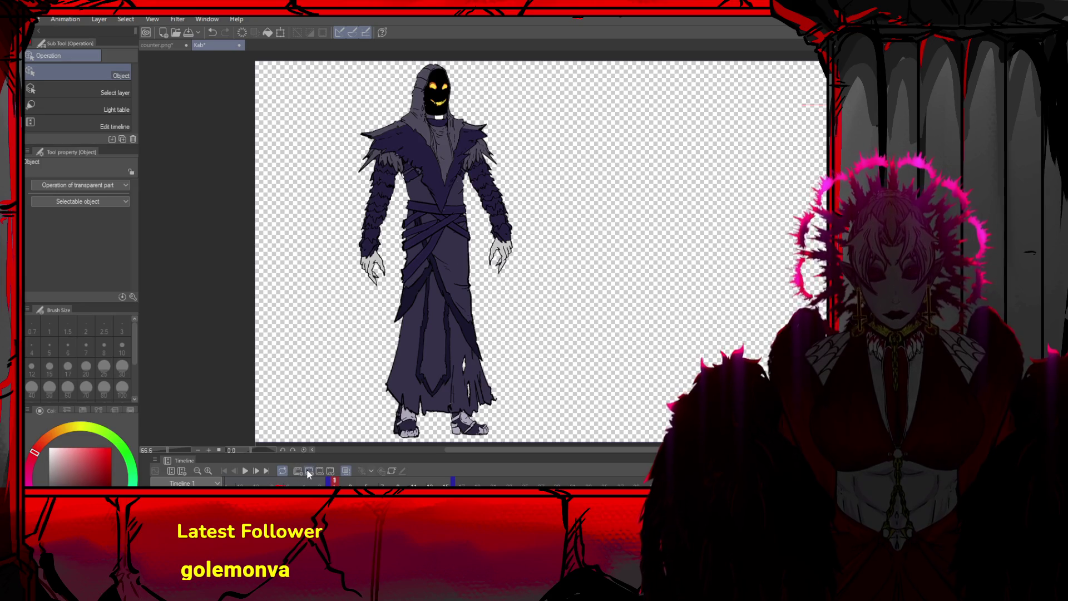
click(306, 469)
click(236, 470)
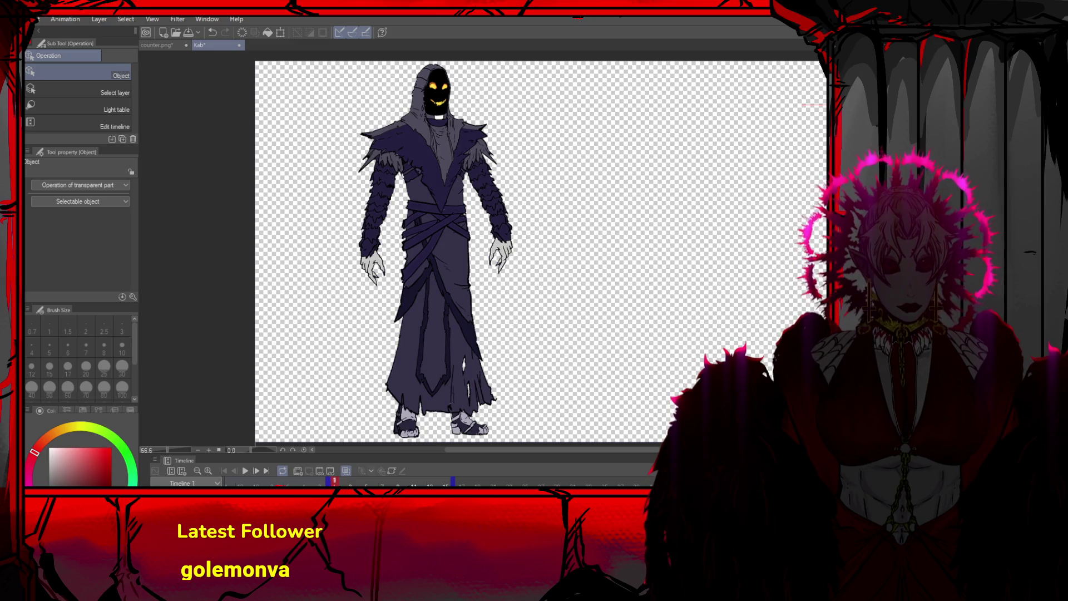
click(309, 471)
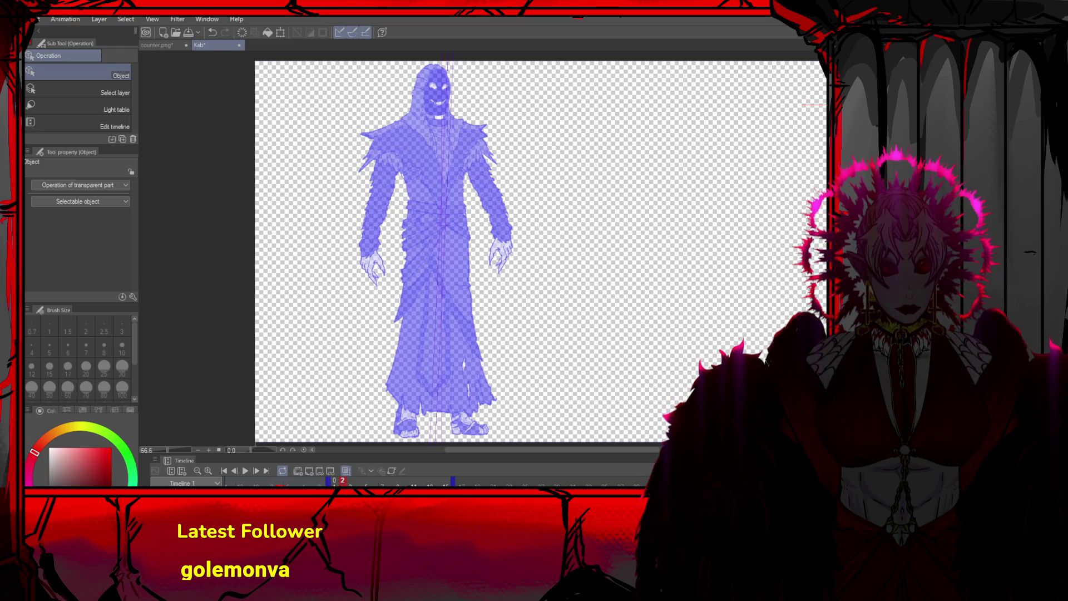
key(Left)
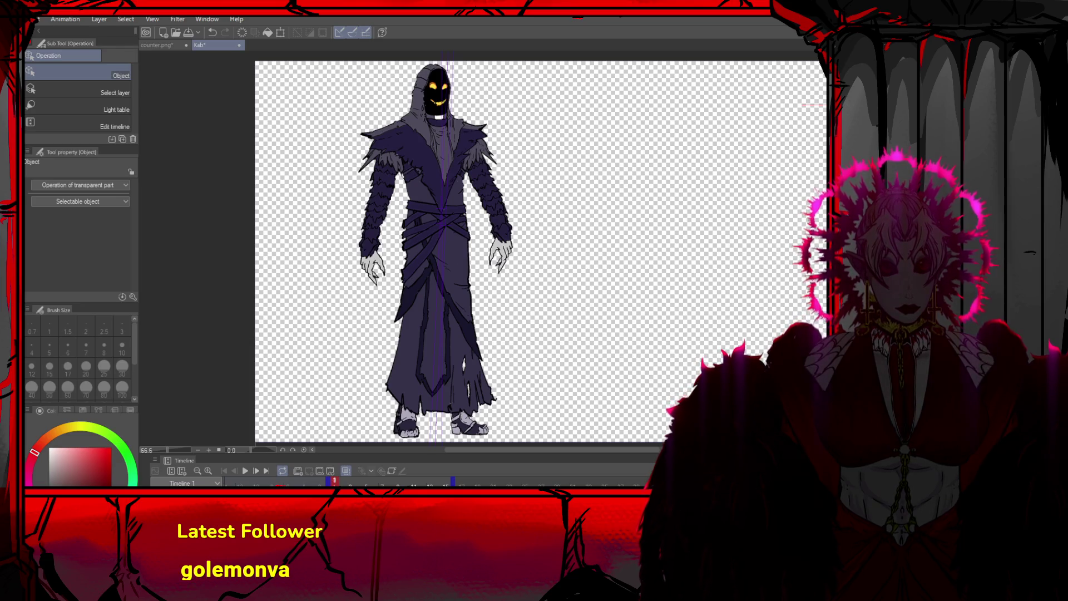
key(Right)
key(Left)
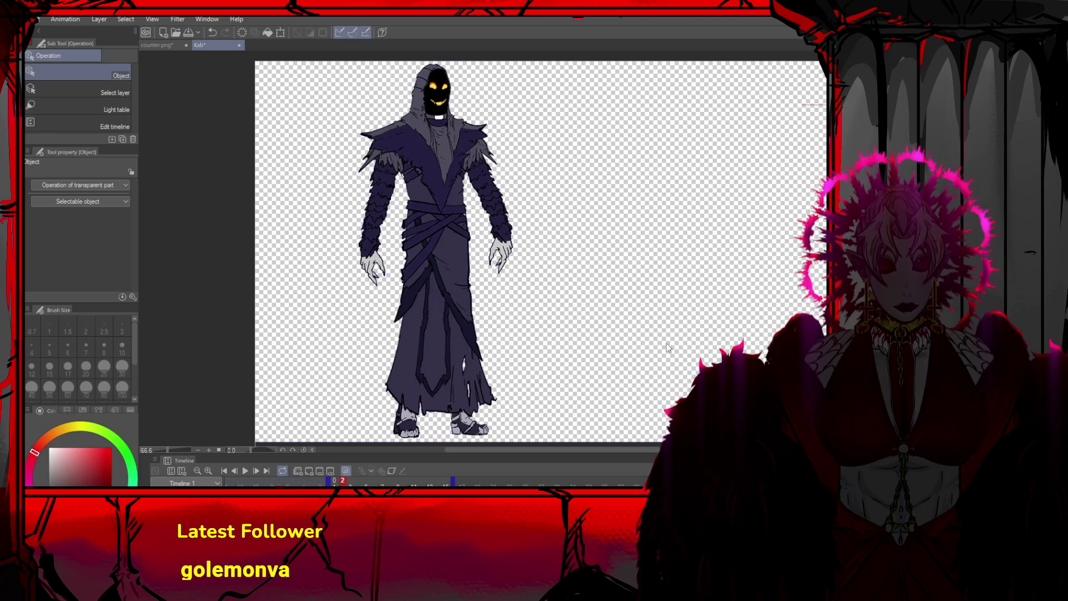
Tilt the reaper's torso slightly on this frame
click(414, 170)
mouse_move(423, 195)
mouse_down()
mouse_move(407, 189)
mouse_move(415, 192)
mouse_up()
drag(535, 212, 533, 222)
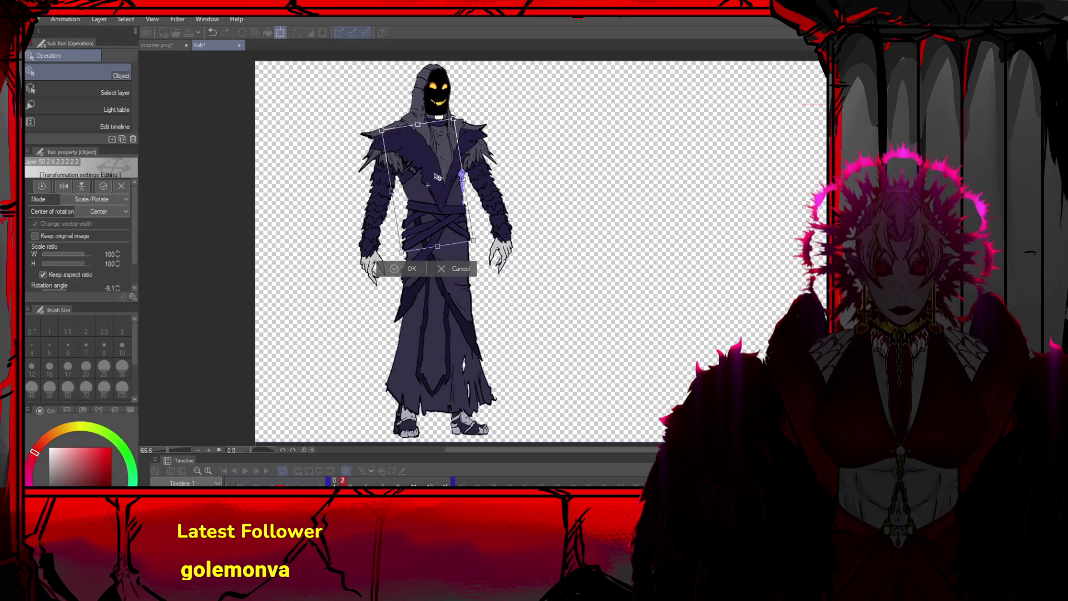
drag(418, 162, 406, 155)
drag(537, 161, 534, 146)
drag(424, 165, 431, 170)
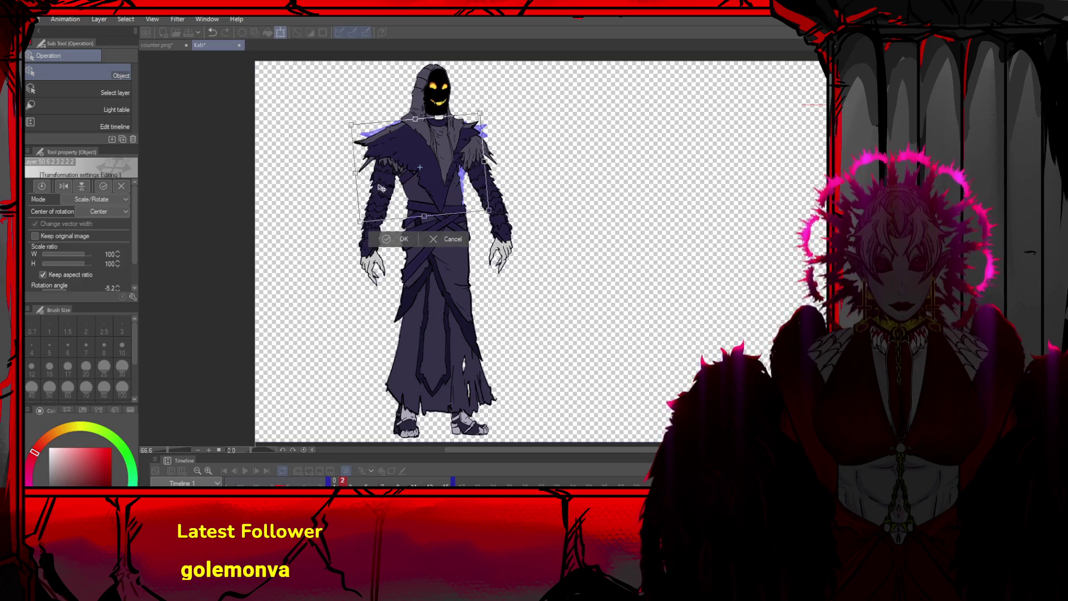
click(396, 245)
Swing the reaper's left-side arm up and outward
drag(378, 223, 331, 237)
drag(356, 311, 312, 295)
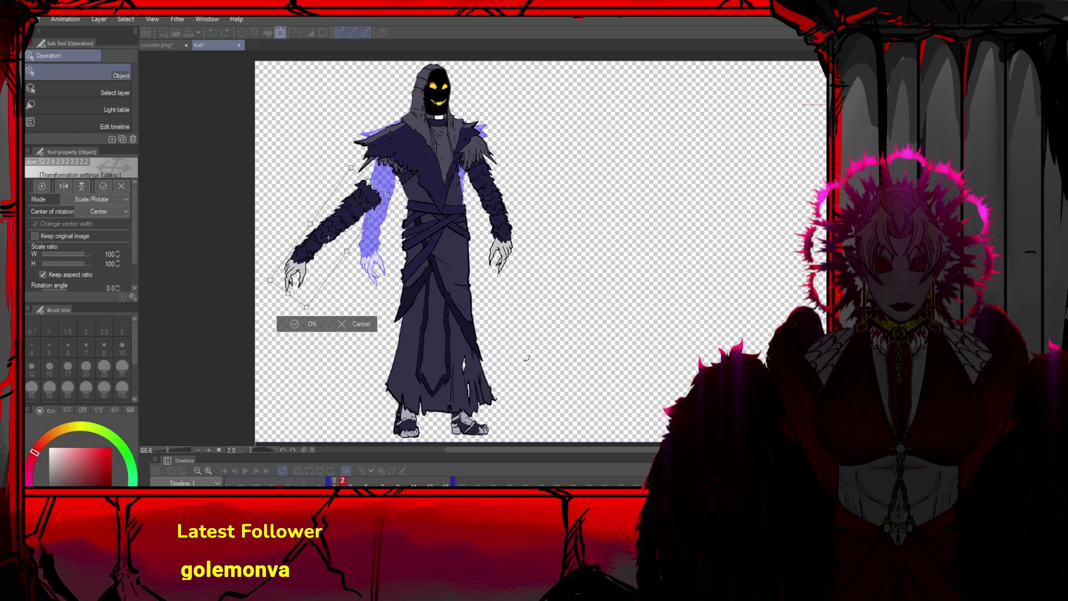
mouse_move(334, 234)
mouse_down()
mouse_move(372, 198)
mouse_move(370, 185)
mouse_up()
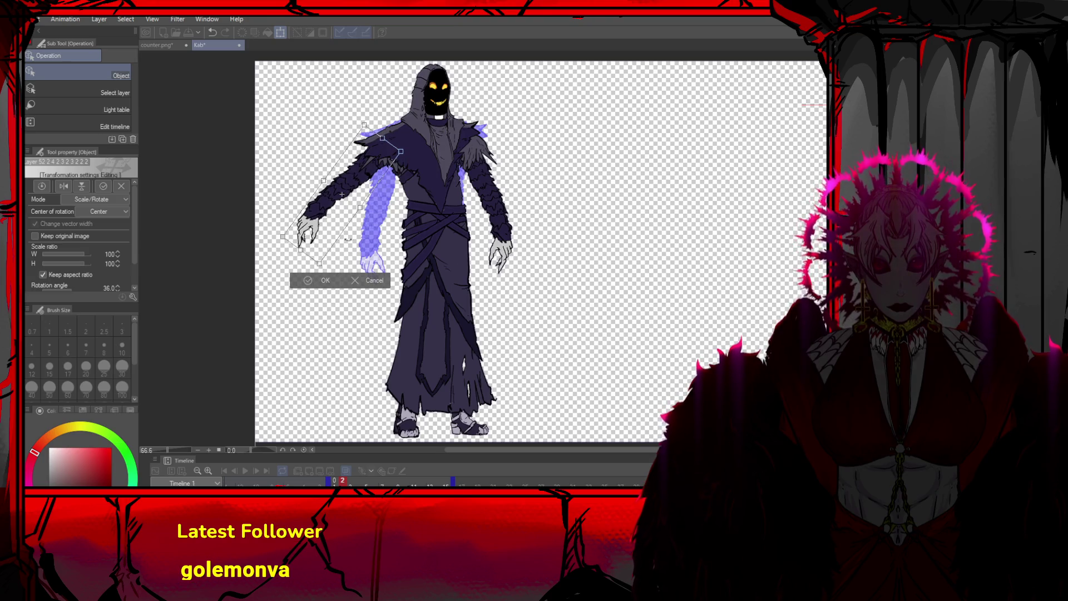
click(324, 281)
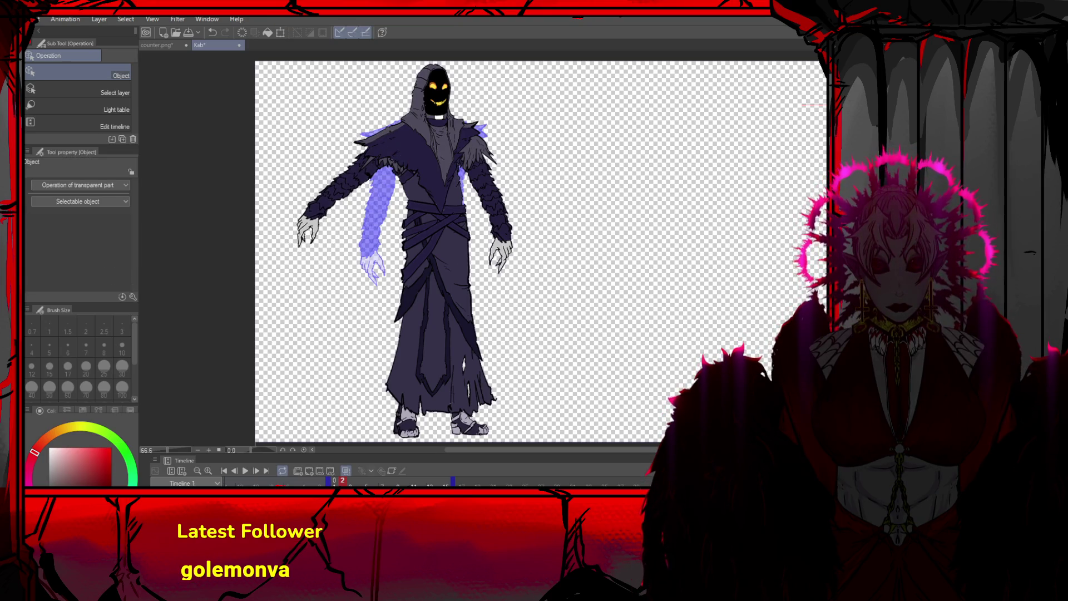
Select the left forearm and rotate it to bend the elbow
key(m)
drag(214, 171, 348, 264)
key(ctrl+t)
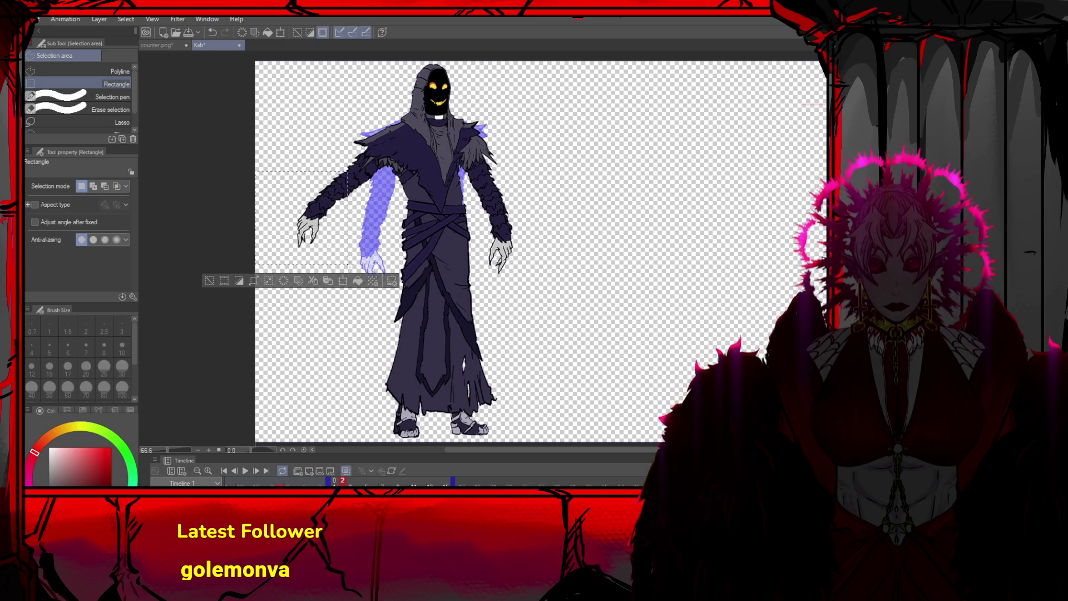
drag(552, 223, 533, 125)
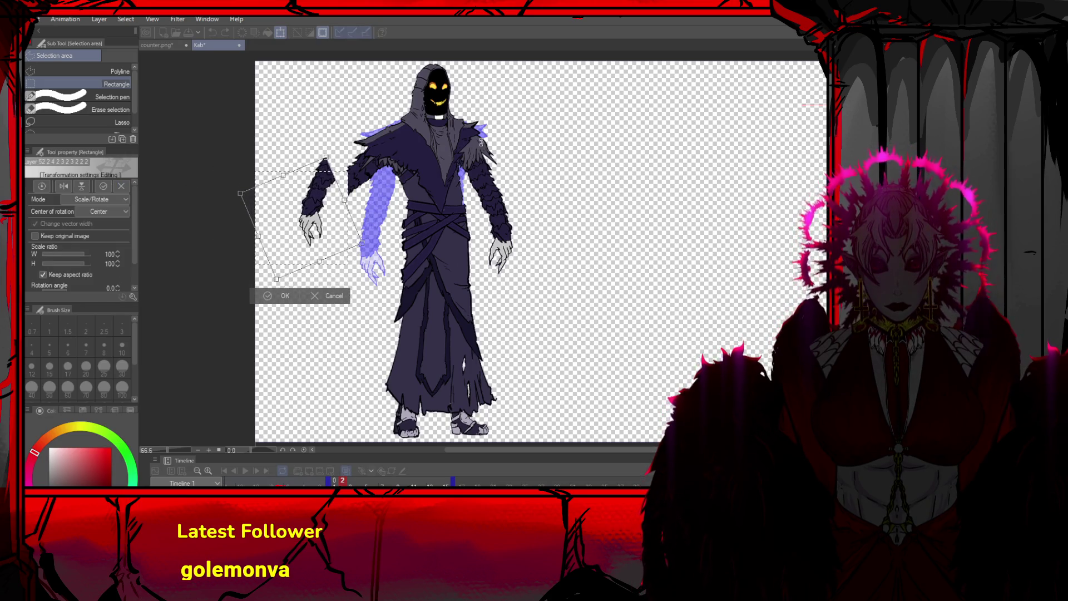
drag(312, 203, 332, 217)
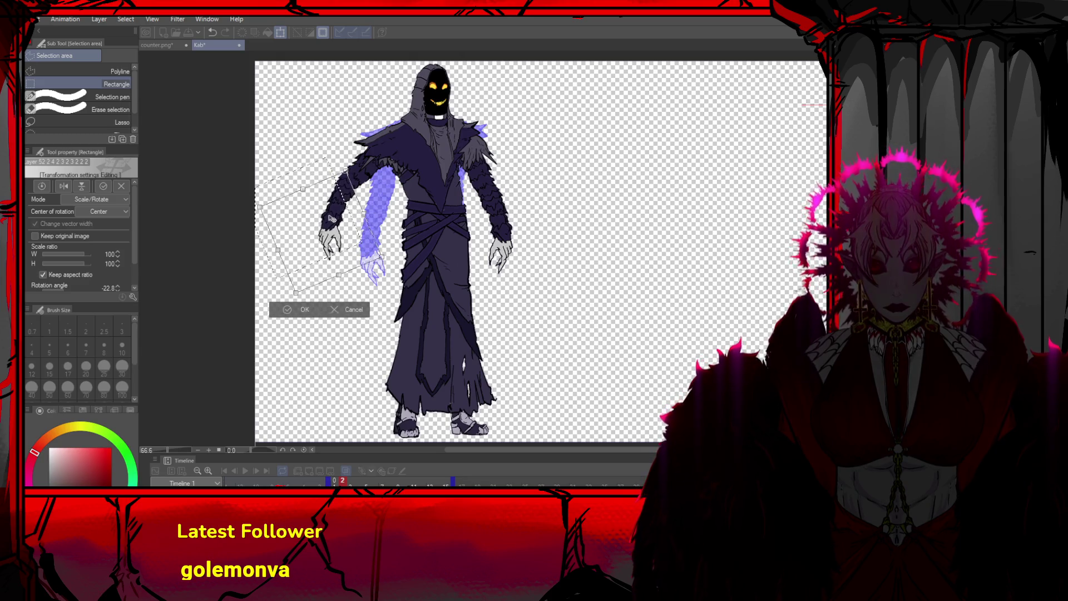
click(305, 308)
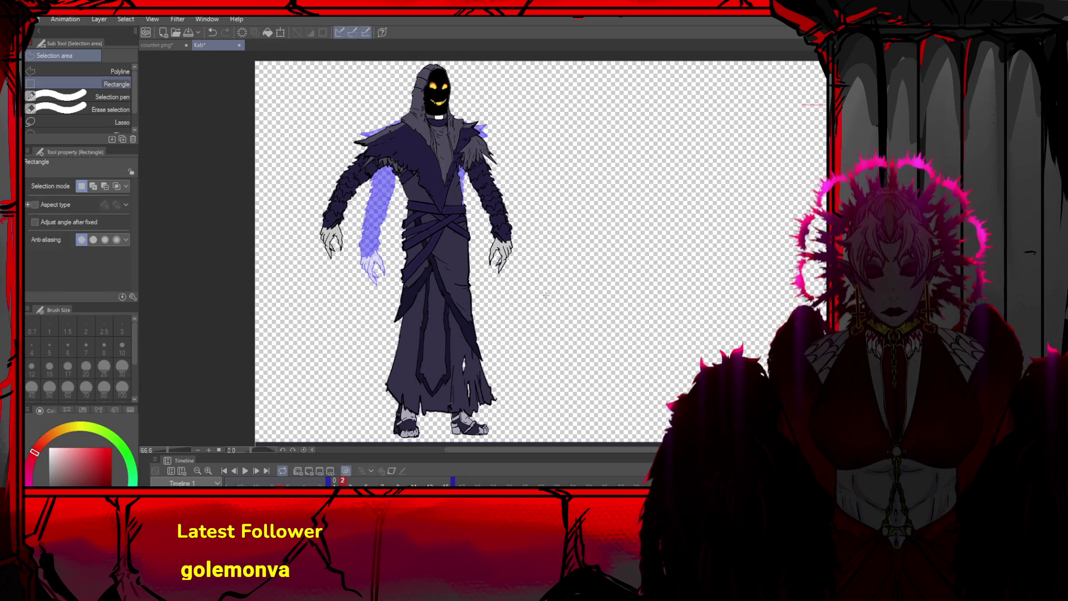
scroll(432, 332, down, 1)
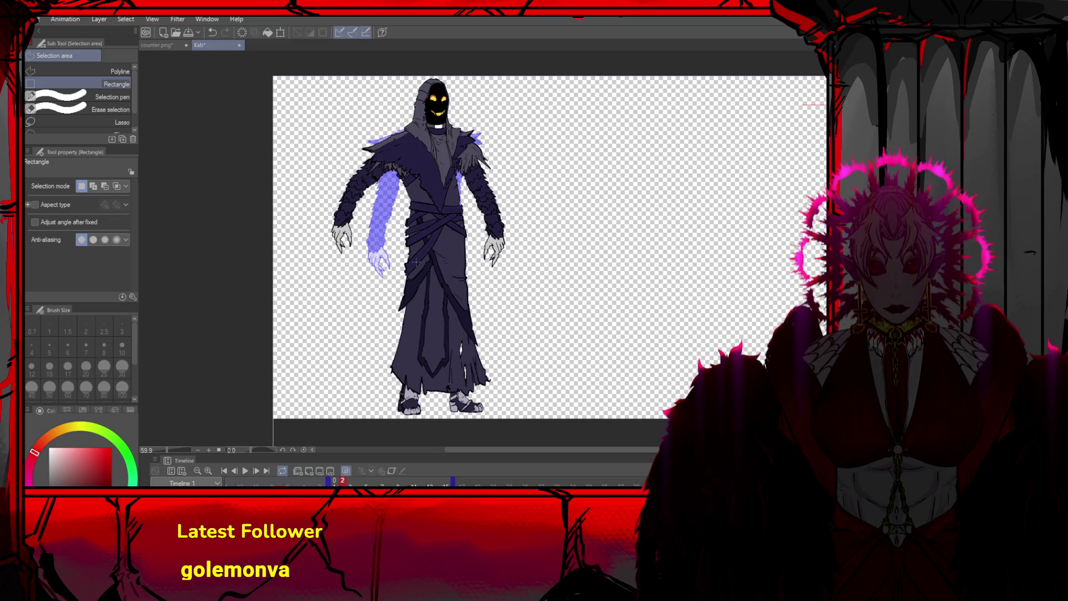
Zoom in and repaint the eyes and jagged grin with the sampled eye yellow
scroll(416, 261, up, 6)
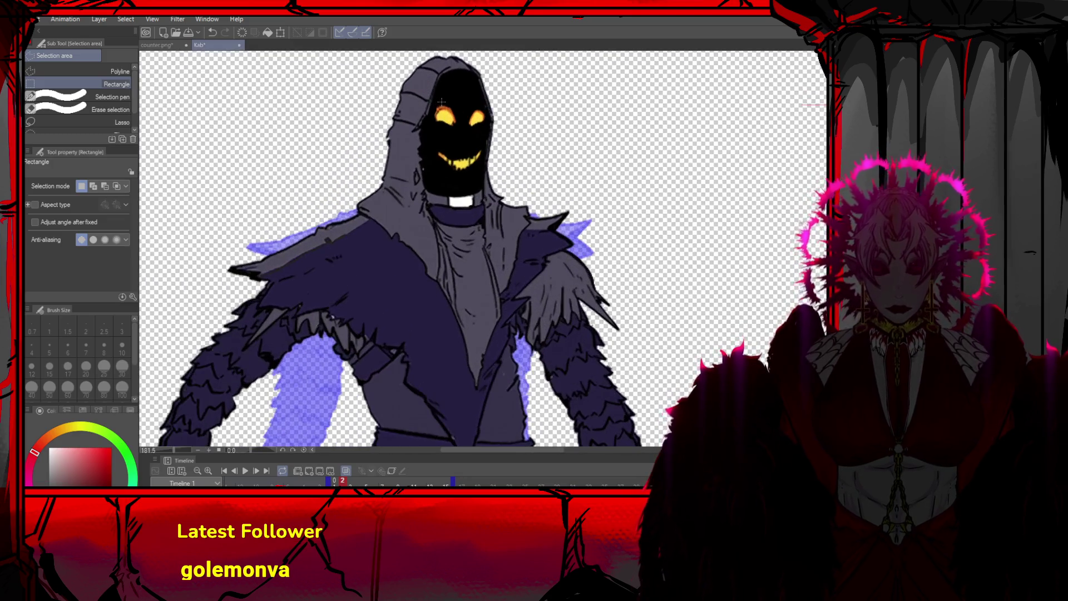
scroll(441, 101, up, 2)
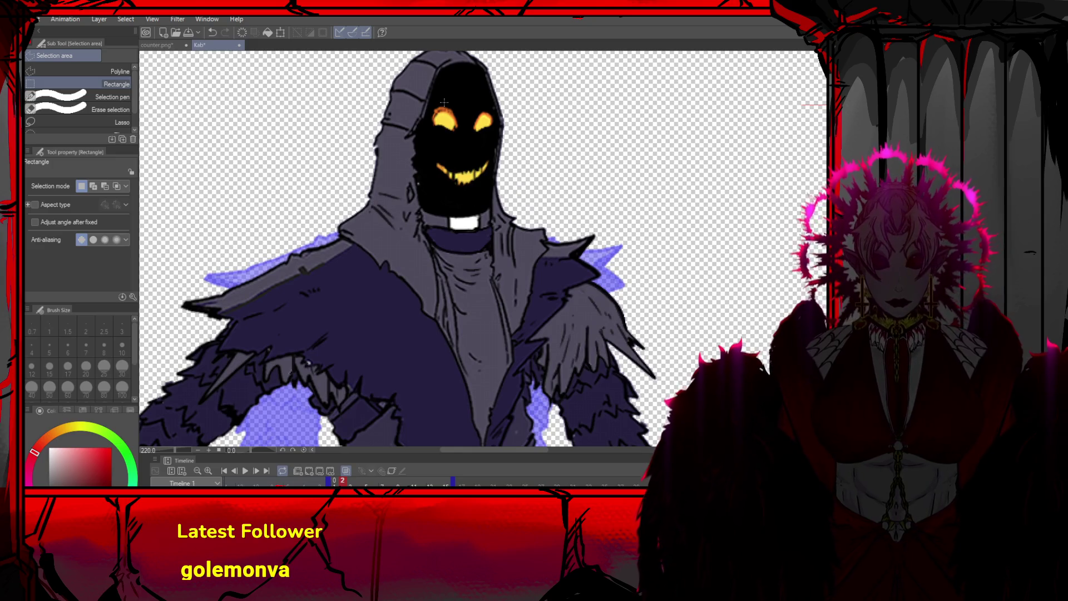
key(o)
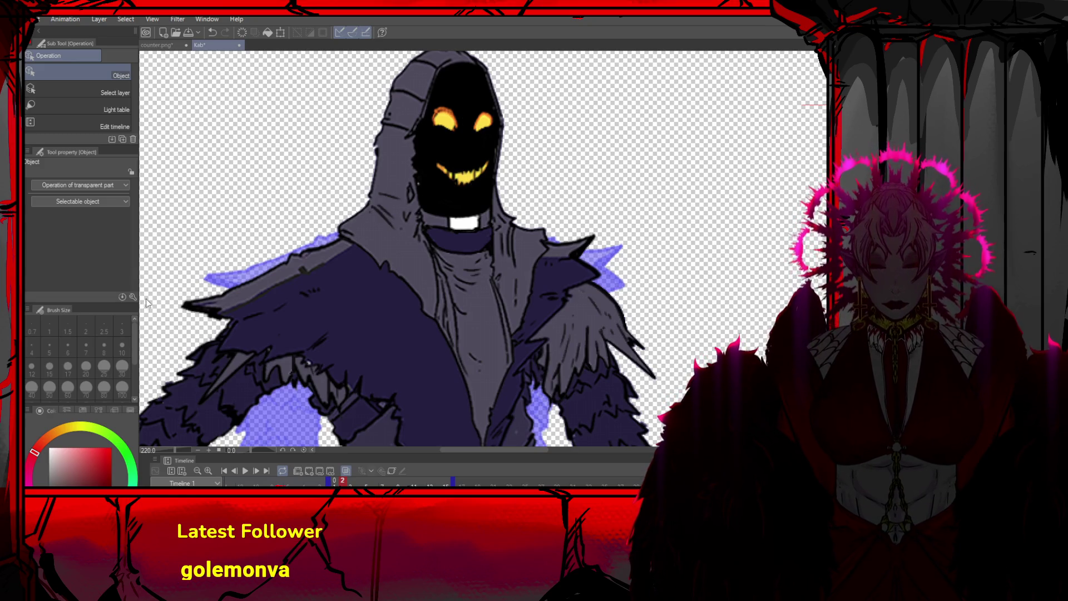
key(p)
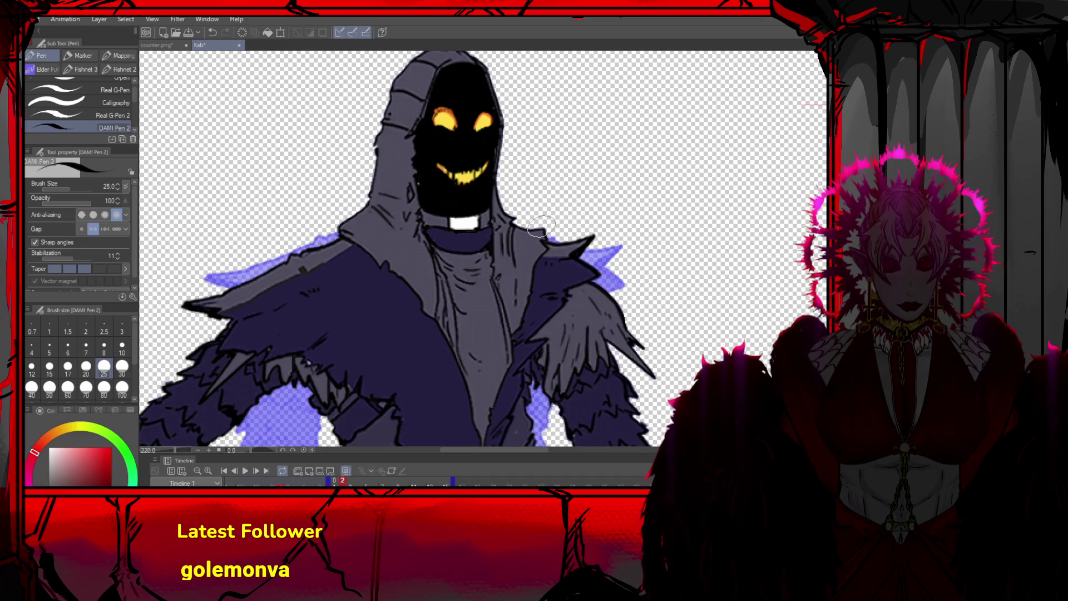
alt+click(444, 124)
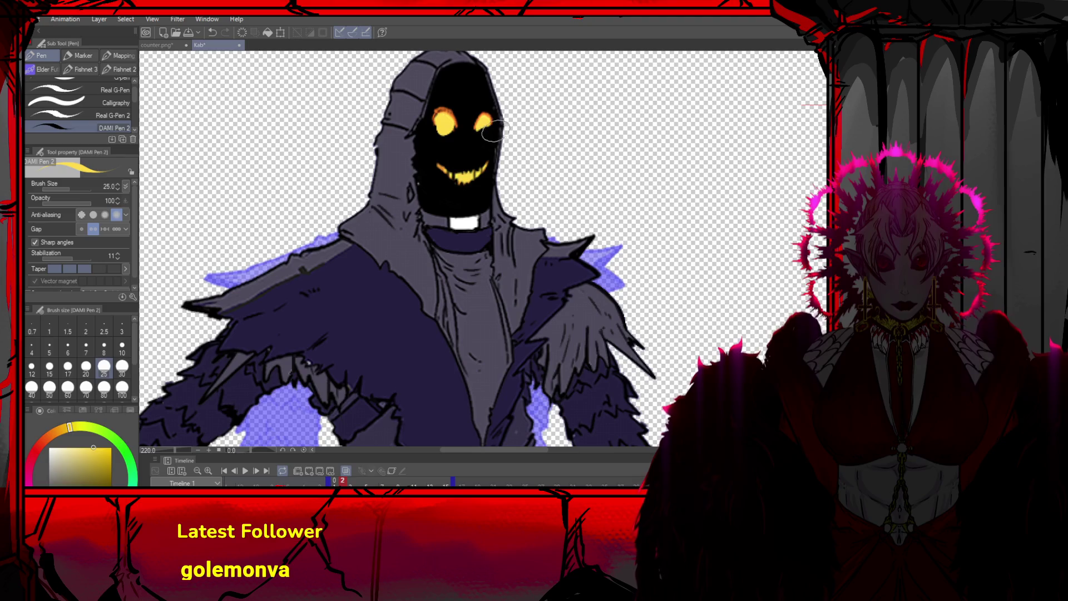
mouse_move(465, 174)
mouse_down()
mouse_move(451, 167)
mouse_move(472, 164)
mouse_move(445, 171)
mouse_move(478, 166)
mouse_up()
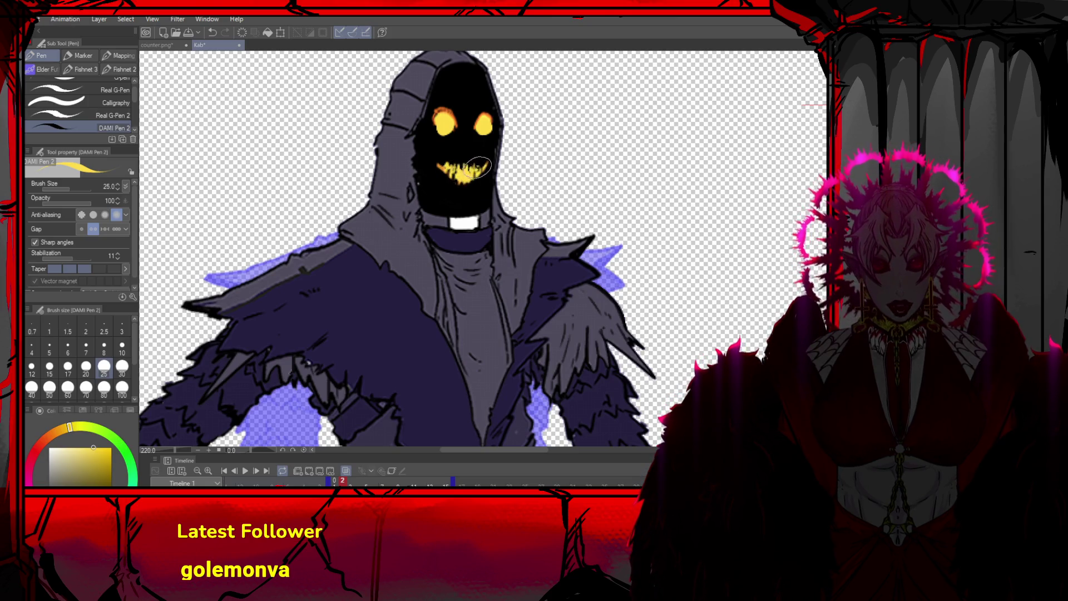
scroll(477, 104, down, 1)
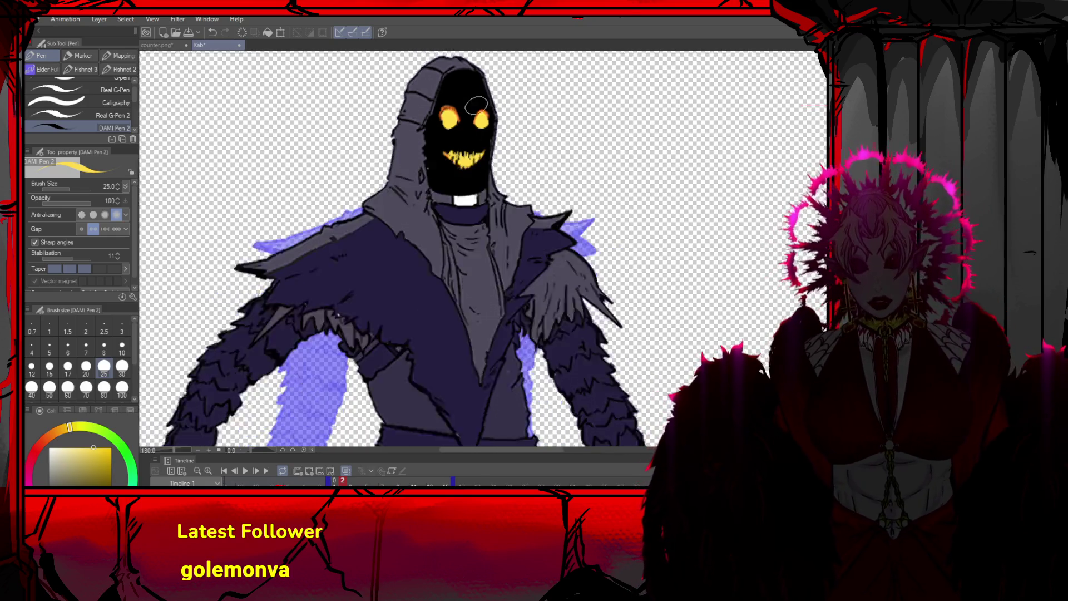
scroll(477, 105, down, 4)
scroll(537, 165, up, 1)
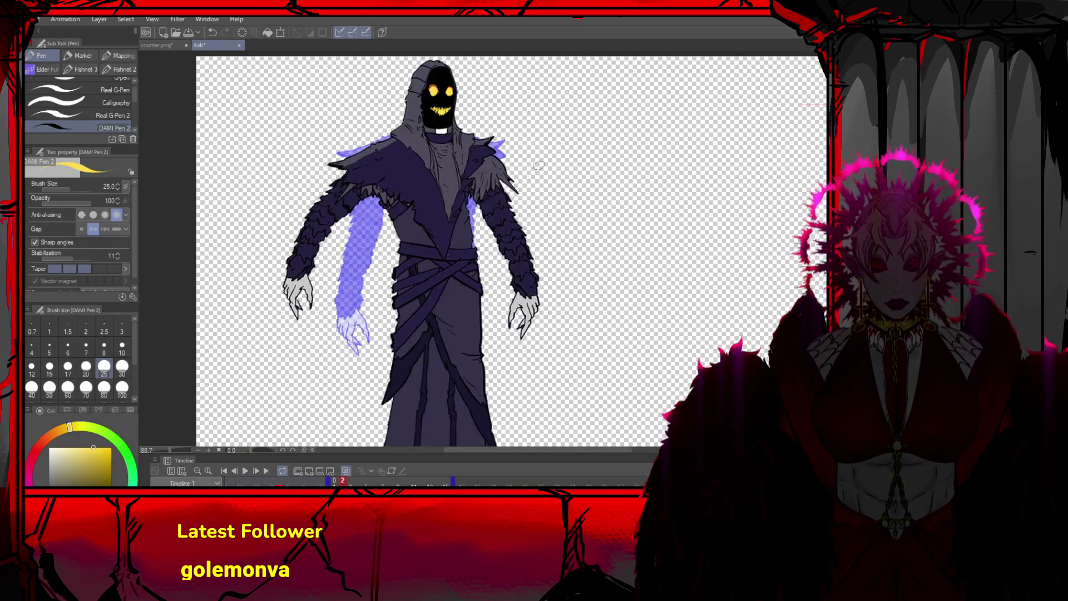
key(o)
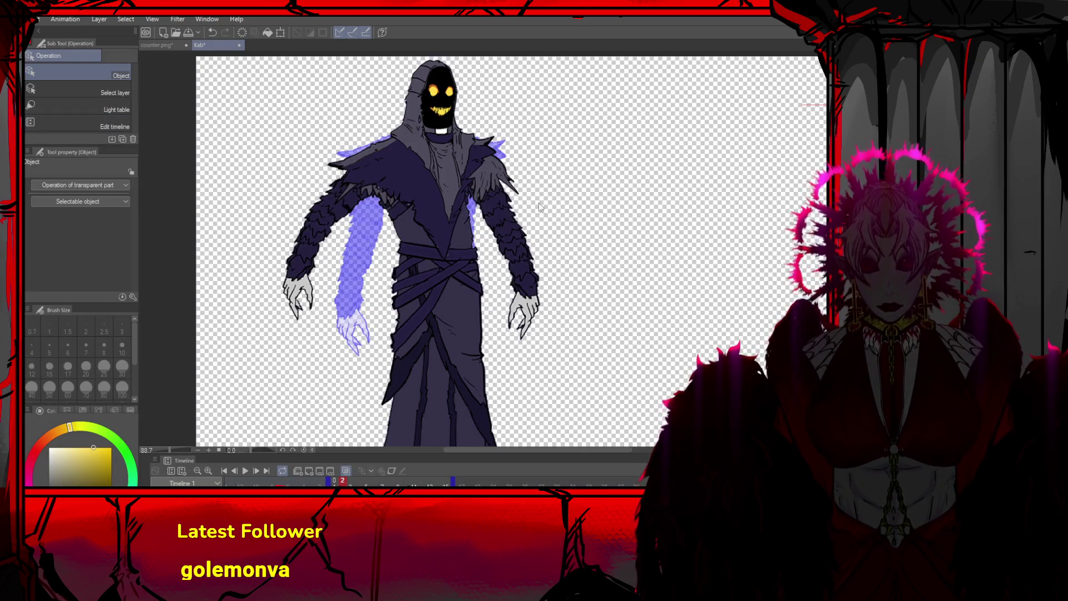
key(ctrl+t)
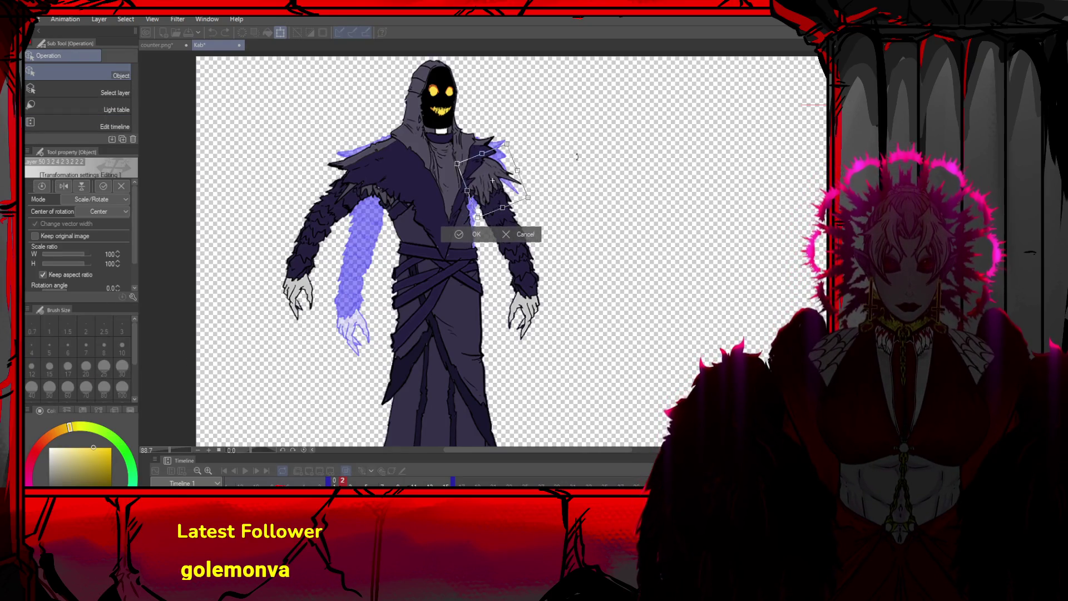
drag(492, 183, 487, 171)
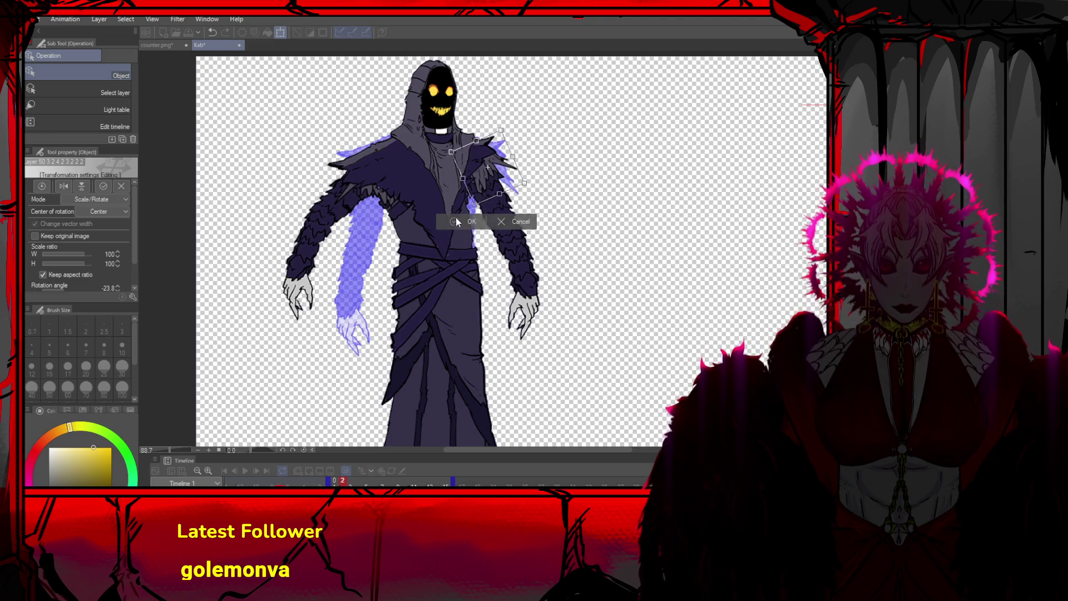
click(470, 223)
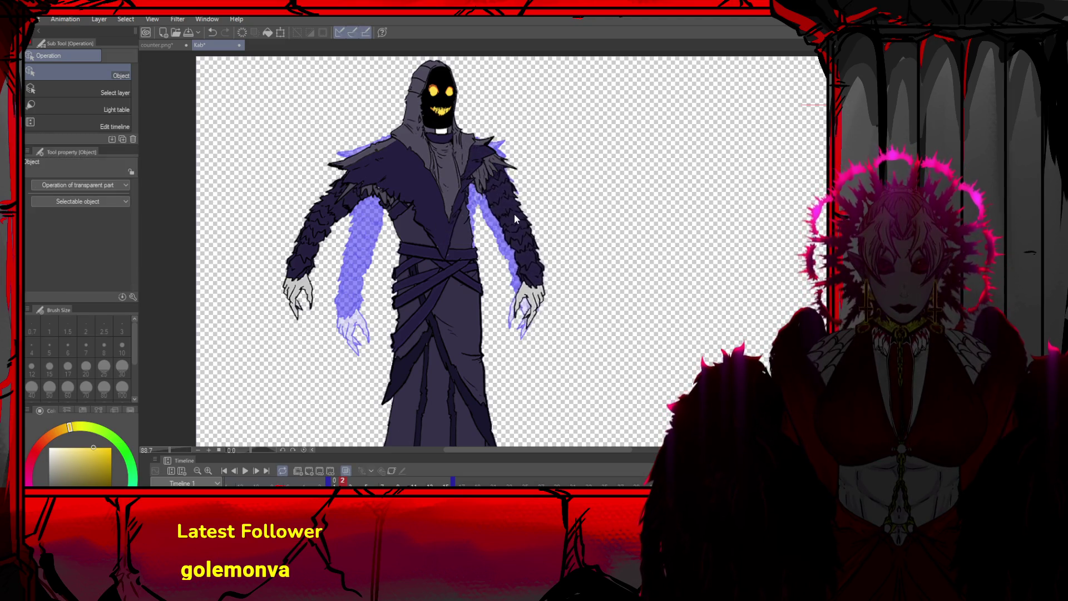
key(ctrl+t)
drag(488, 304, 469, 305)
click(492, 356)
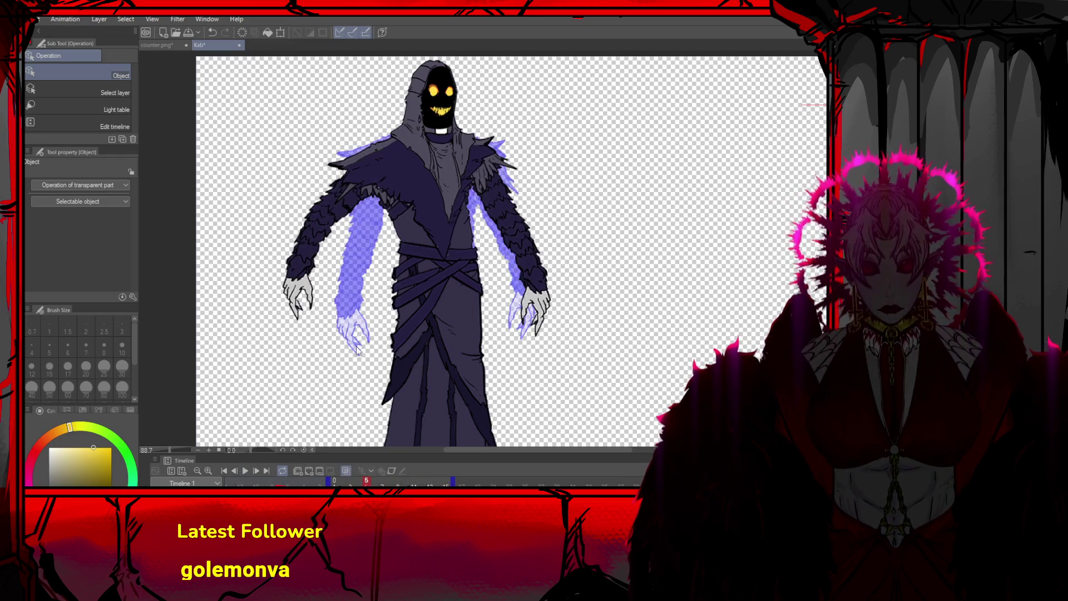
mouse_move(411, 139)
mouse_down()
mouse_move(399, 139)
mouse_move(430, 119)
mouse_up()
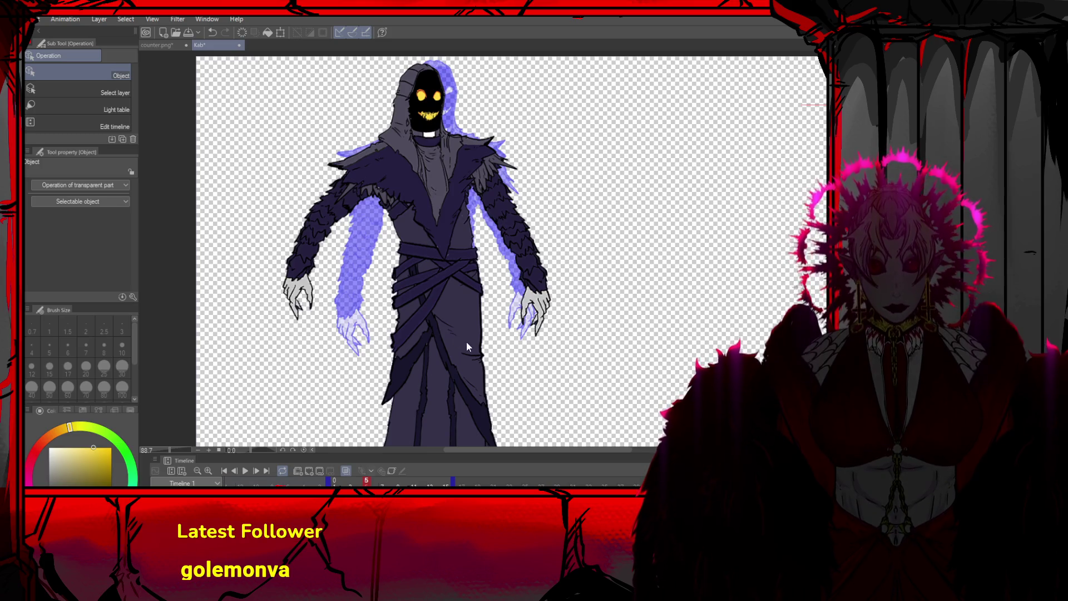
key(ctrl+t)
Tilt the reaper's robe slightly, about -4.8°
drag(520, 312, 473, 331)
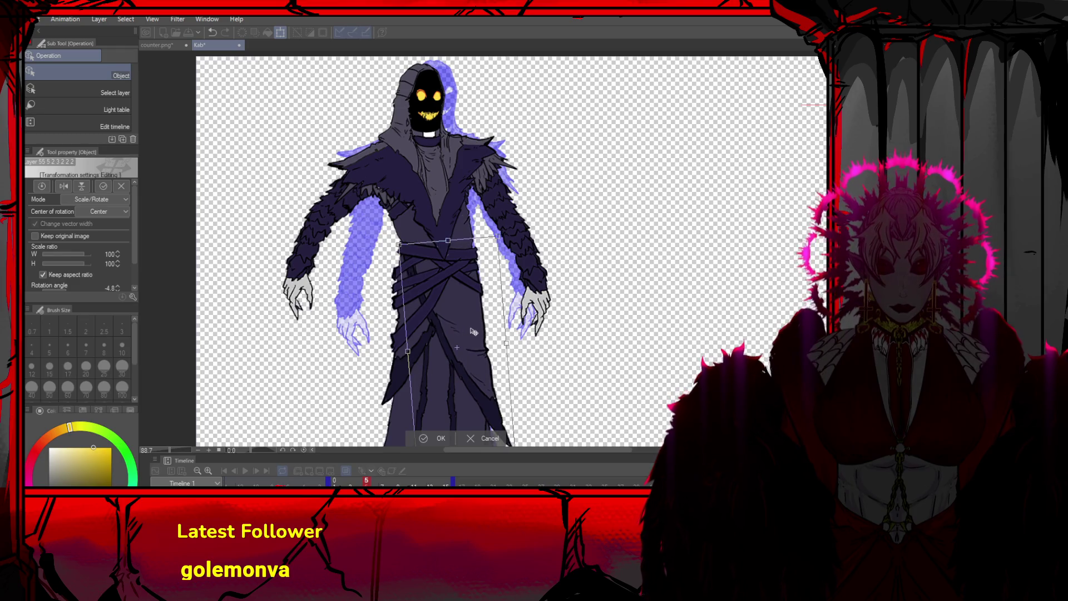
scroll(482, 262, down, 5)
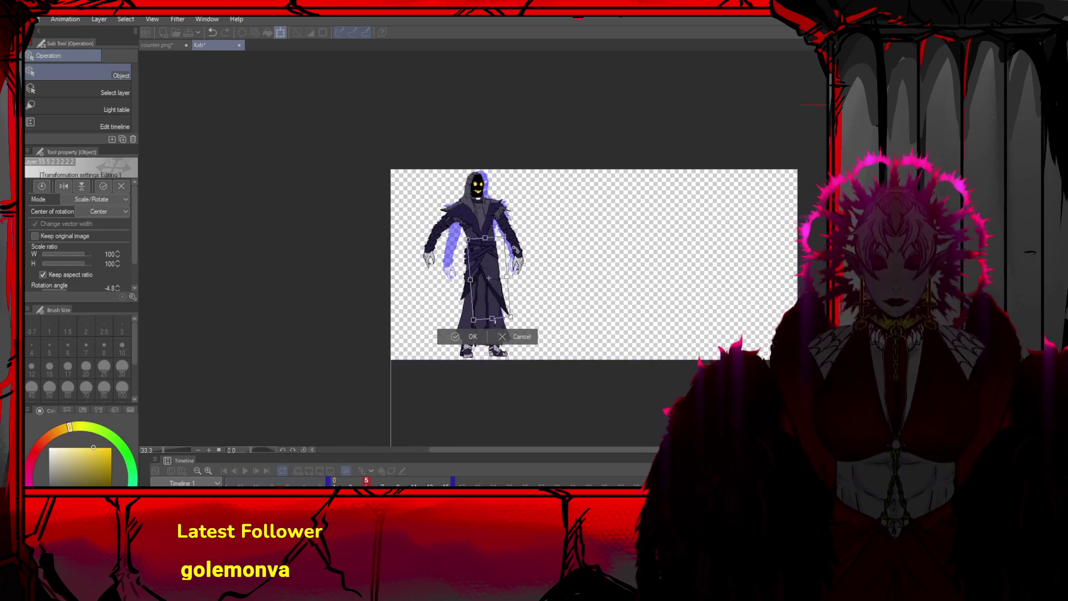
click(470, 337)
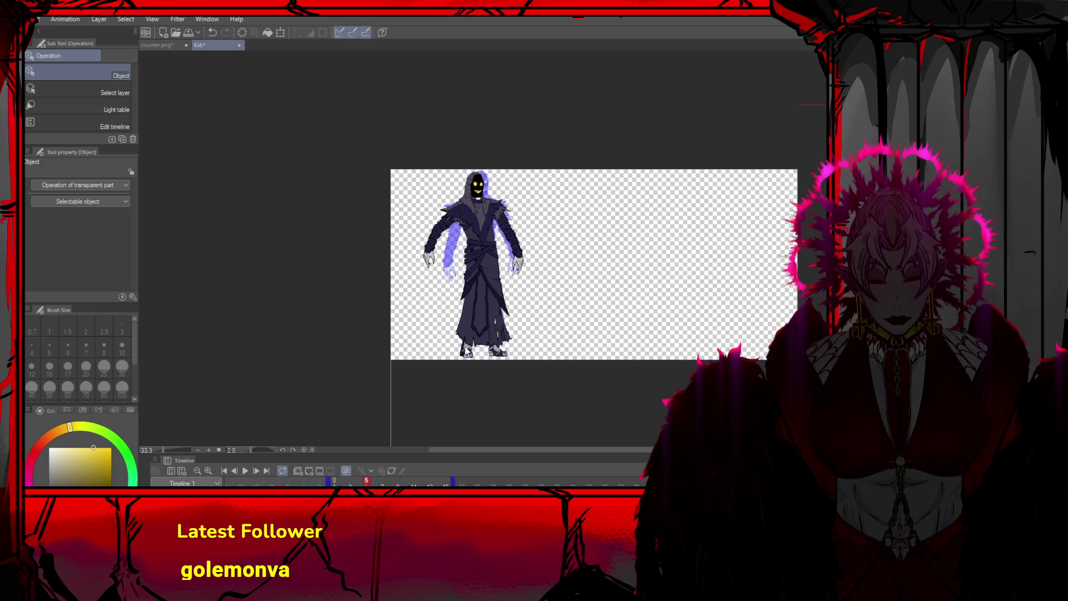
Widen the robe to 111% and nudge the right foot slightly right
key(ctrl+t)
mouse_move(455, 350)
mouse_down()
mouse_move(495, 336)
mouse_move(518, 349)
mouse_move(462, 357)
mouse_up()
click(469, 367)
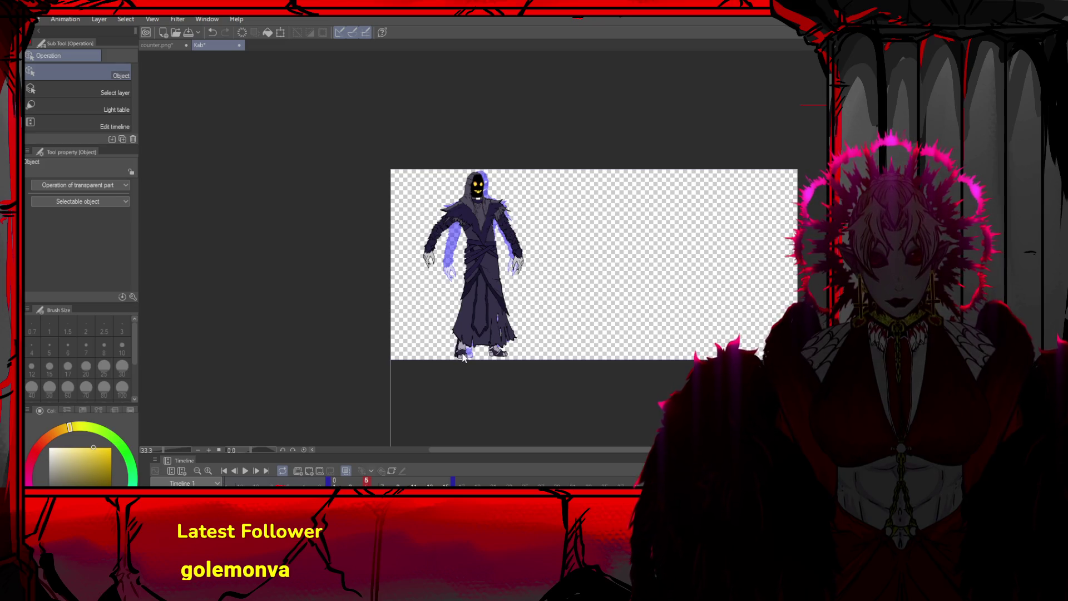
drag(501, 356, 506, 356)
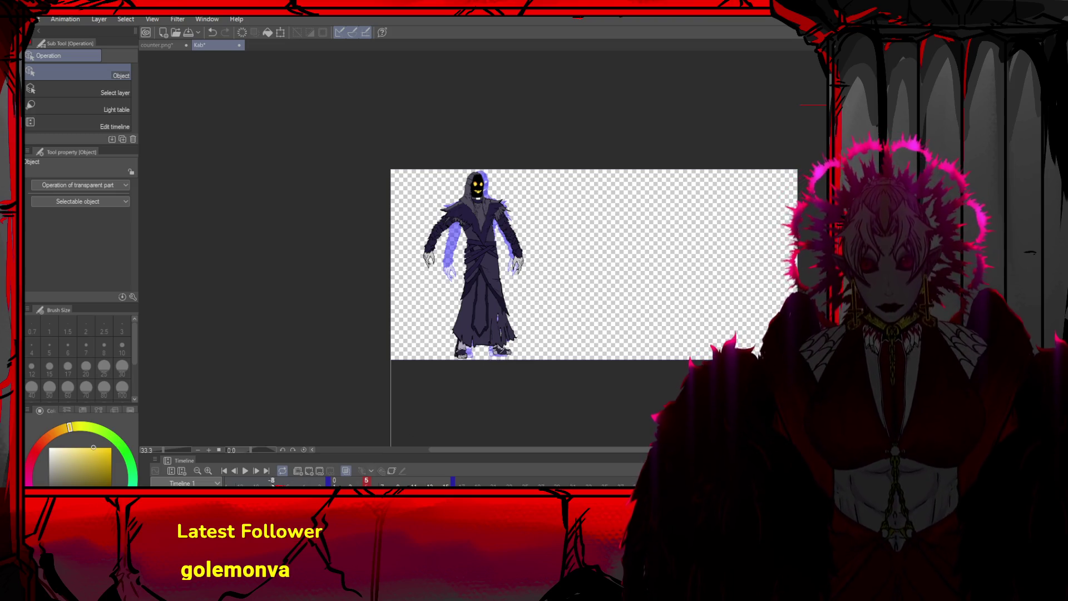
Step from the first frame through frame 2 to frame 3, zoomed in on the reaper
click(225, 471)
click(257, 471)
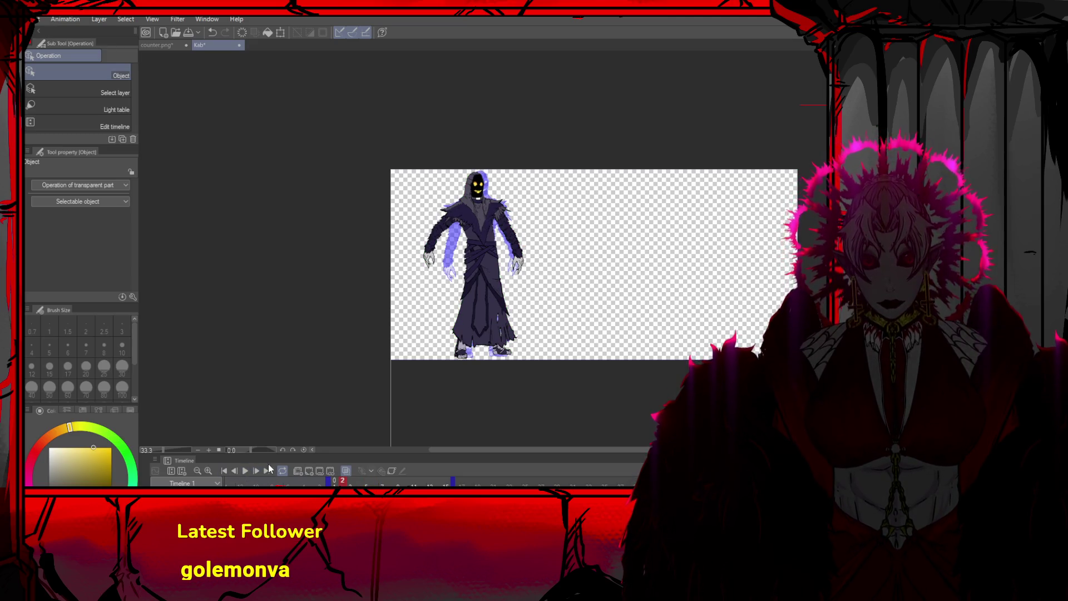
scroll(516, 165, up, 3)
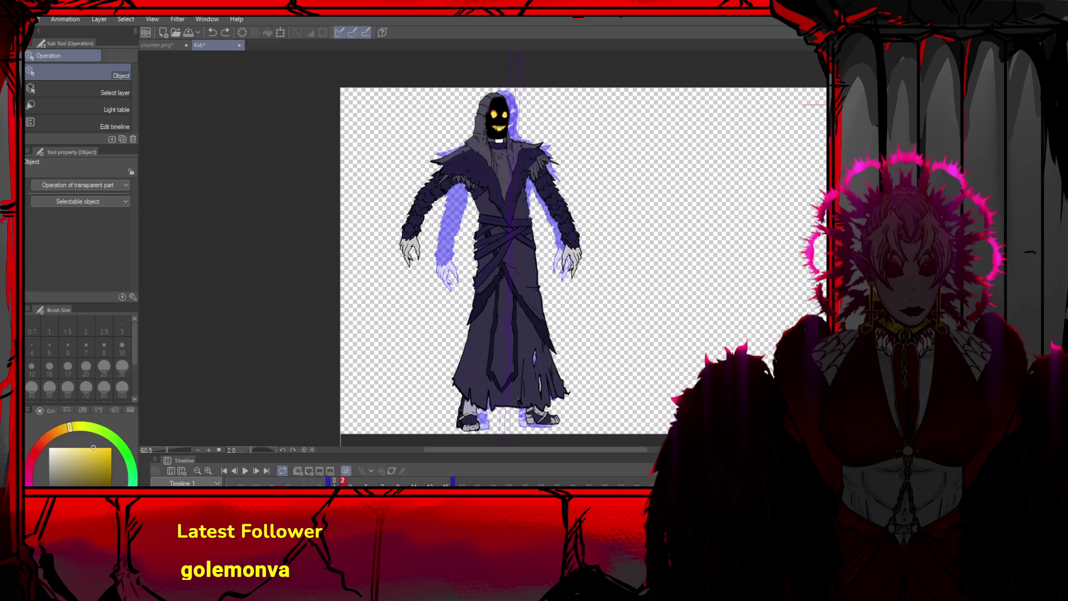
click(307, 471)
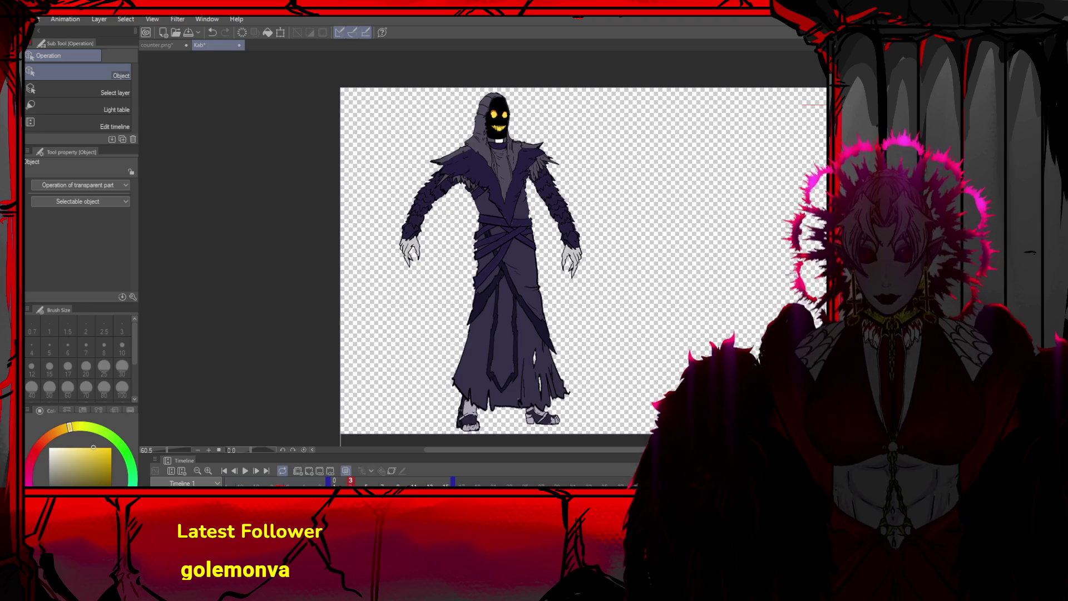
key(ctrl+t)
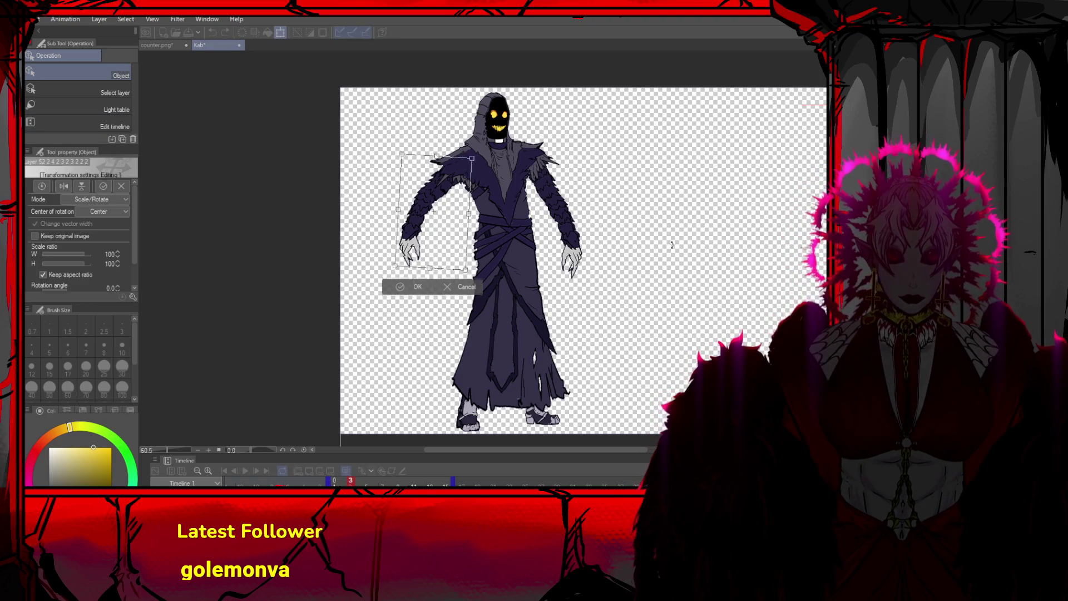
Rotate the left-side arm outward 14.6° and tilt the selected shoulder area upward
mouse_move(454, 241)
mouse_down()
mouse_move(446, 247)
mouse_move(440, 233)
mouse_move(404, 263)
mouse_up()
click(388, 291)
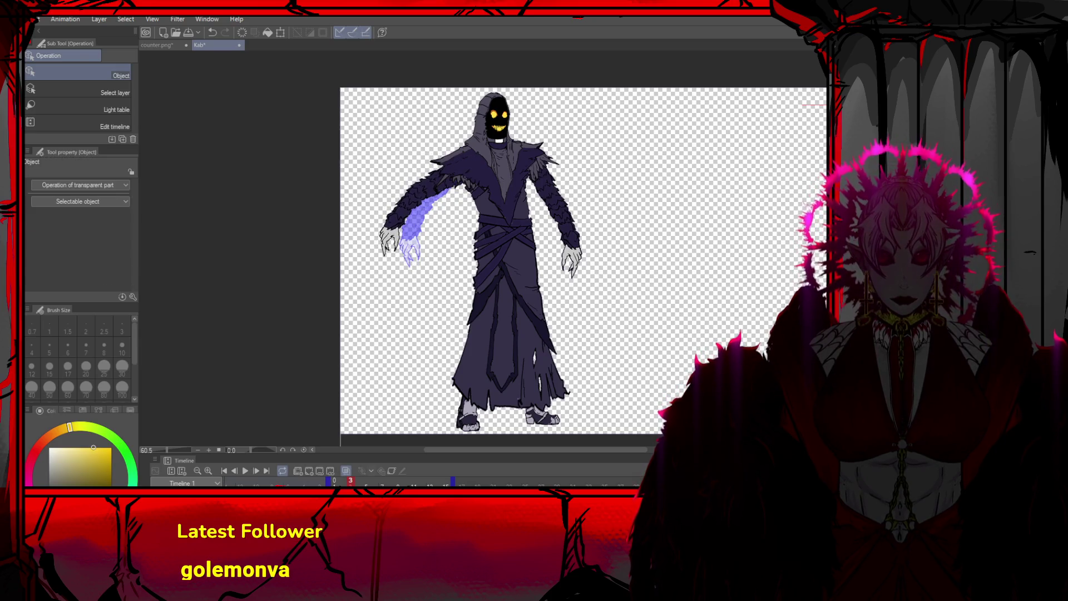
key(m)
drag(417, 134, 498, 197)
key(ctrl+t)
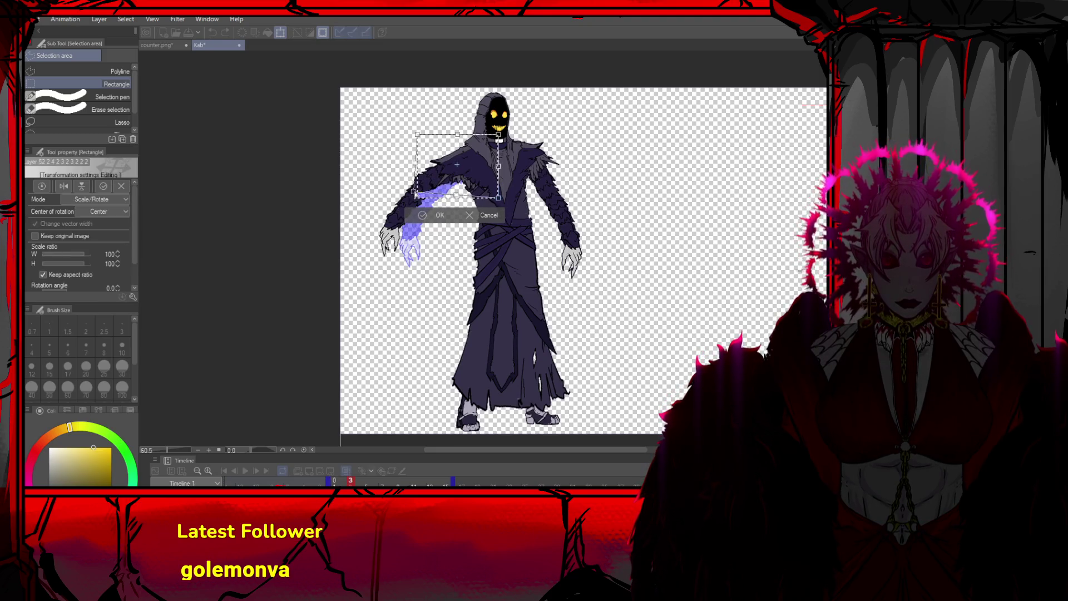
click(488, 218)
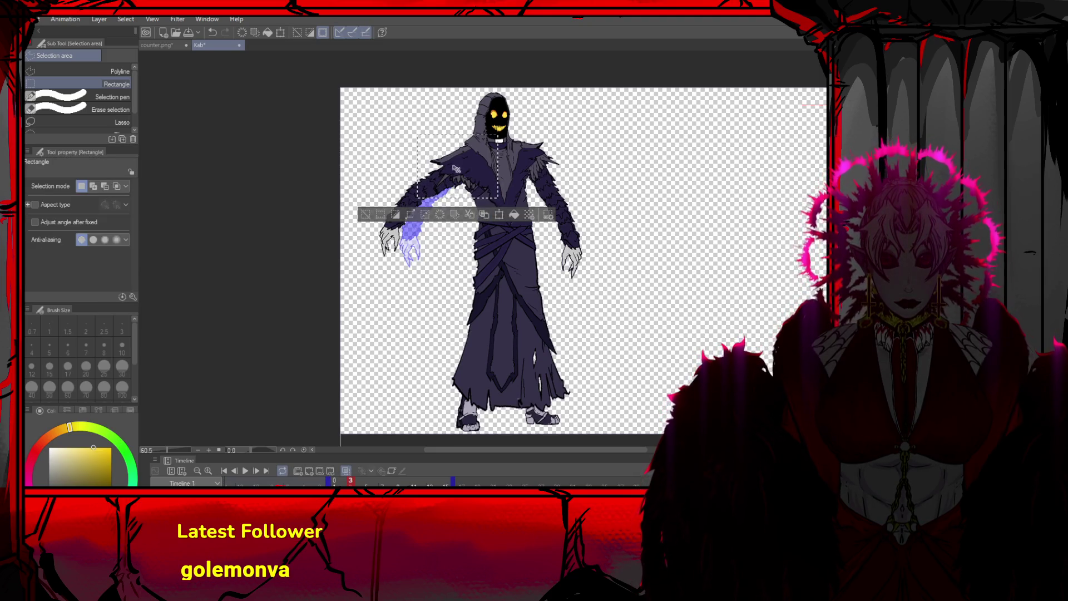
key(ctrl+t)
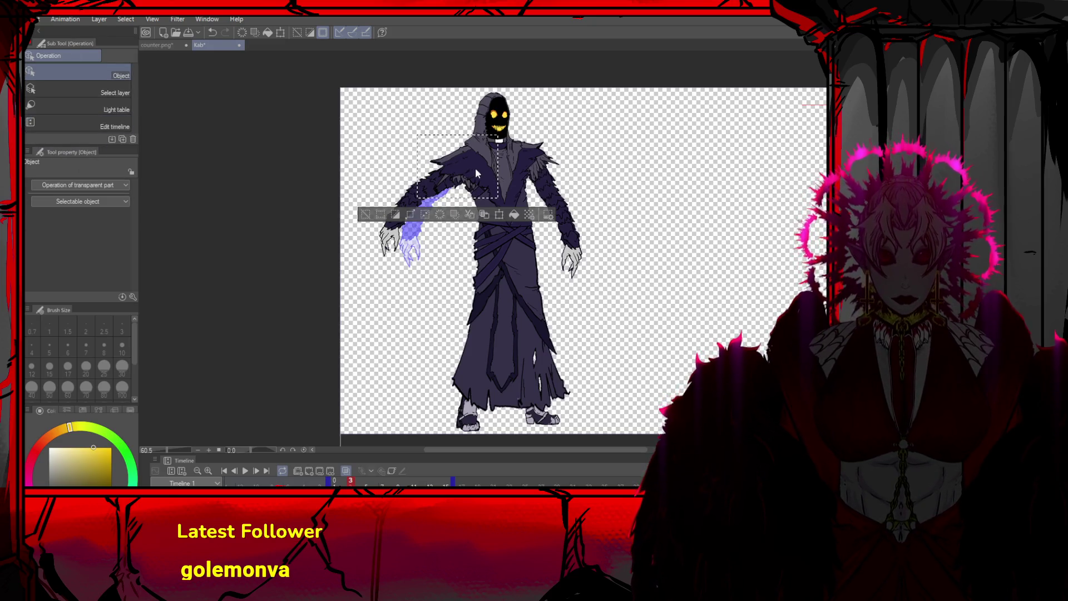
drag(417, 134, 426, 128)
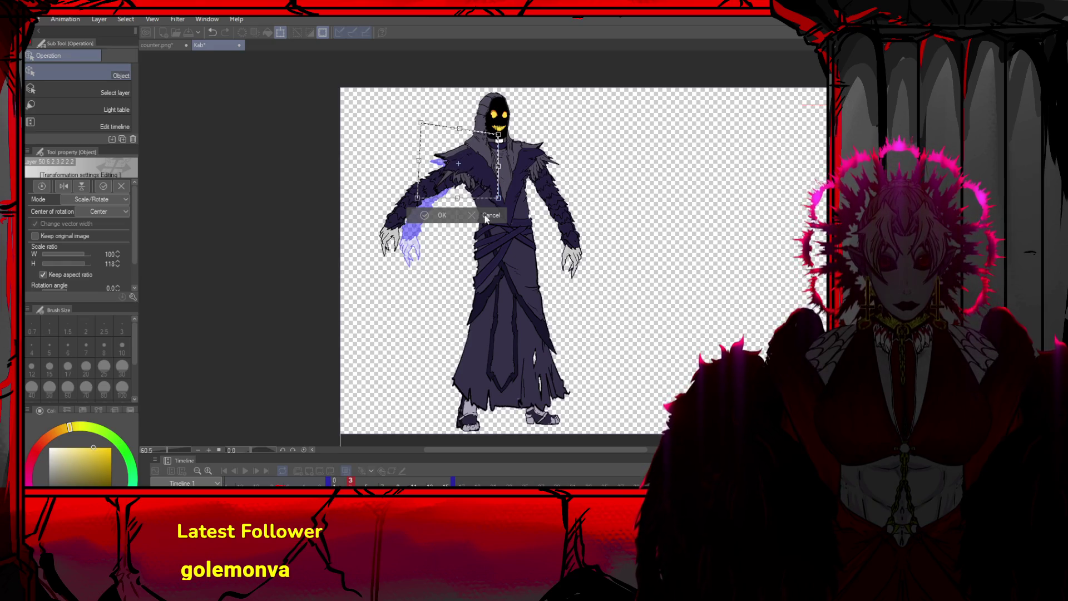
drag(500, 199, 495, 202)
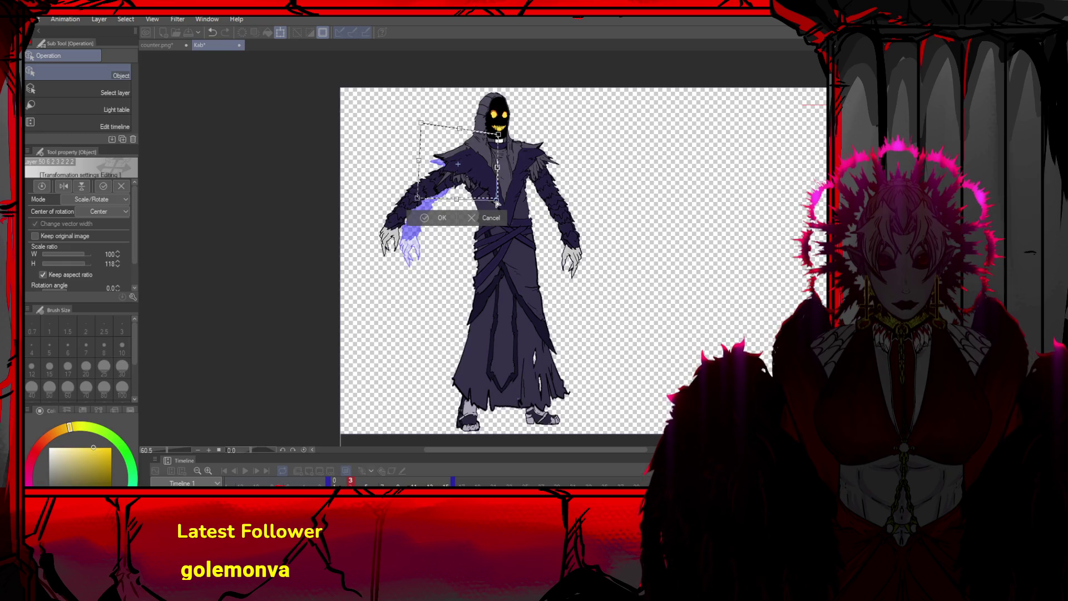
click(440, 216)
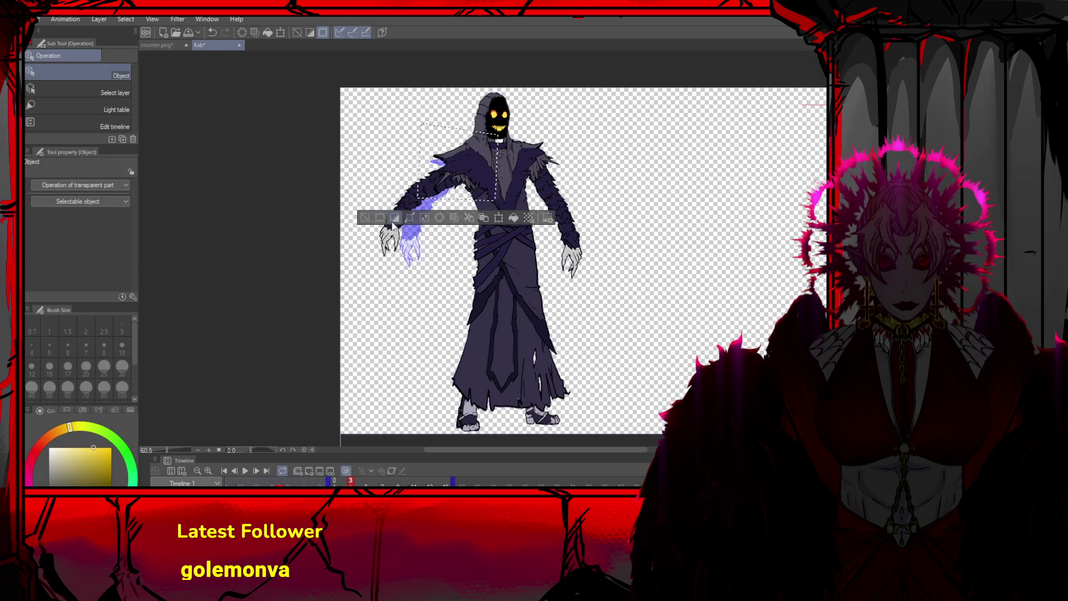
click(364, 218)
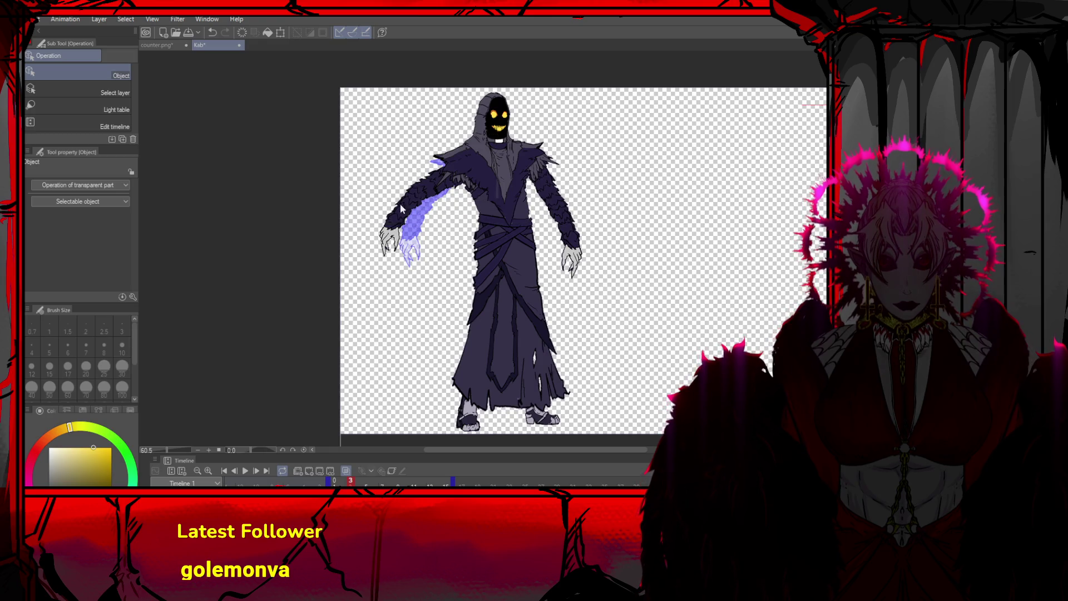
Nudge the arm up-right, tilt the head about -2.7°, then return to the first frame
click(465, 189)
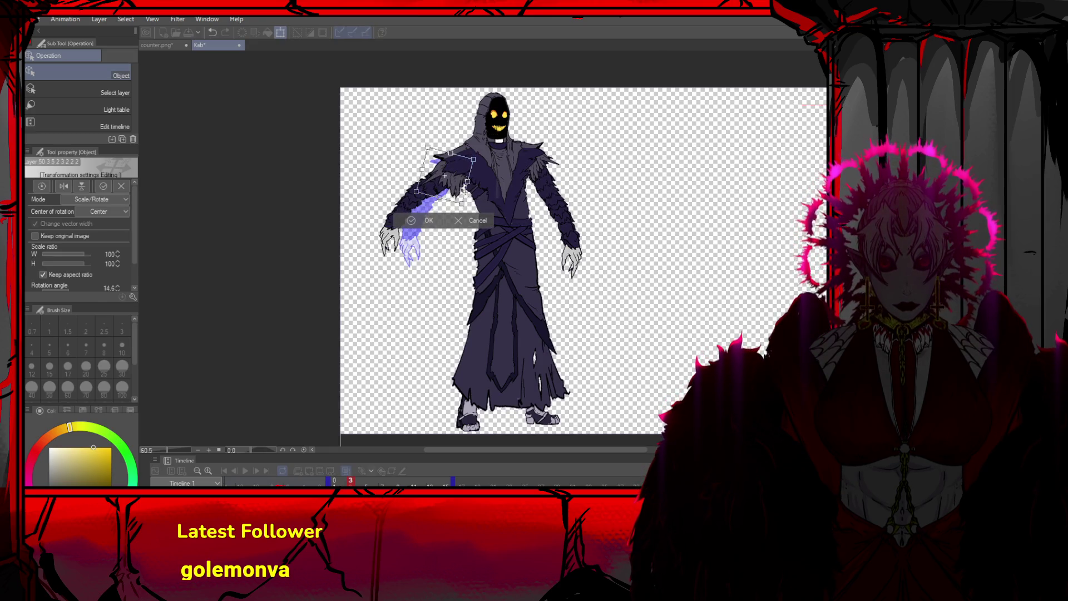
drag(455, 192, 460, 188)
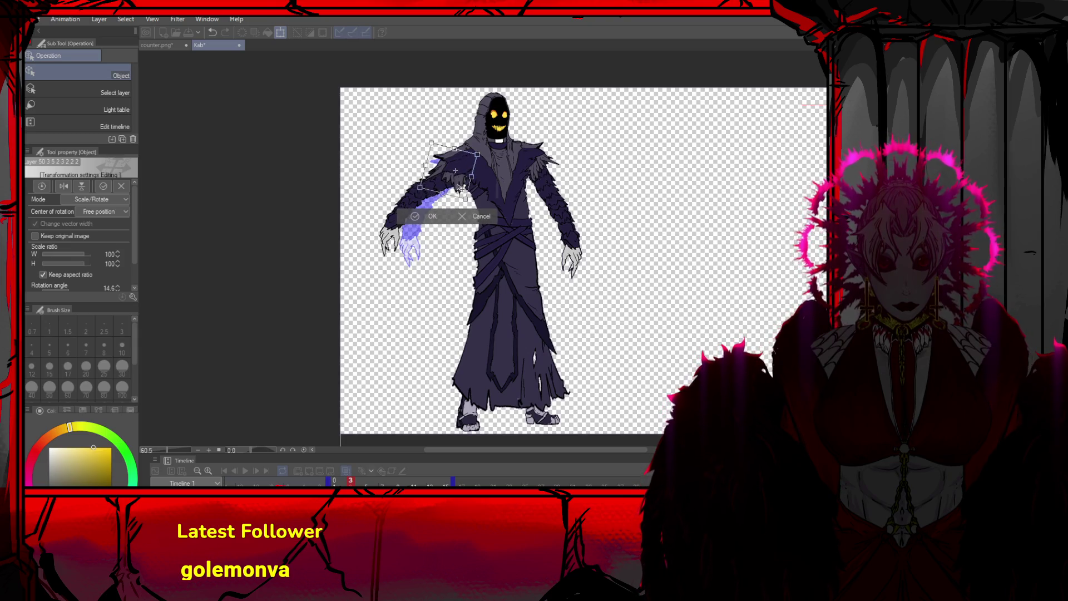
click(423, 218)
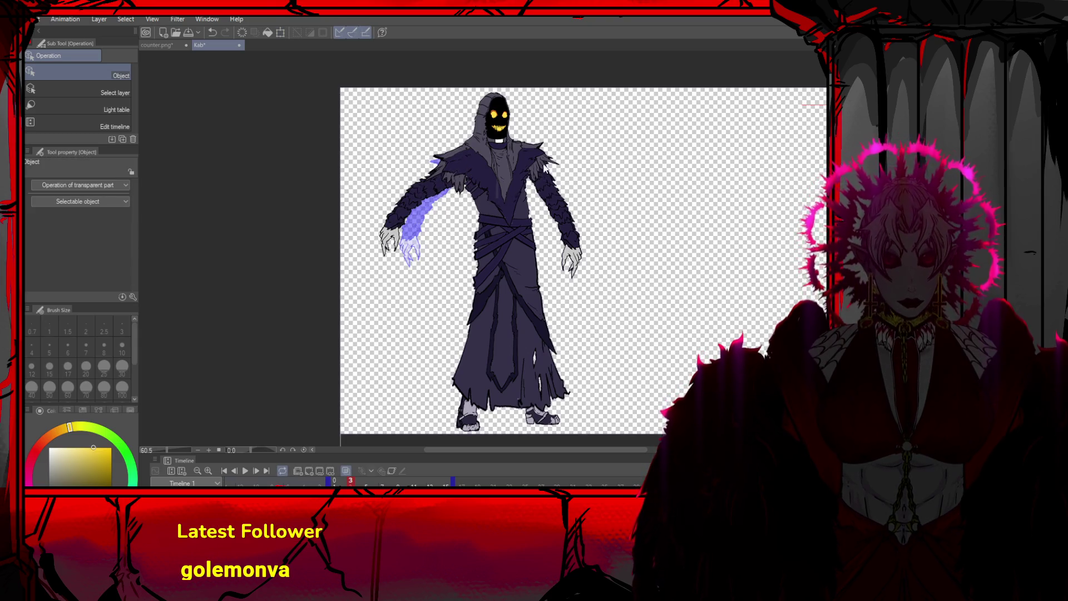
click(512, 147)
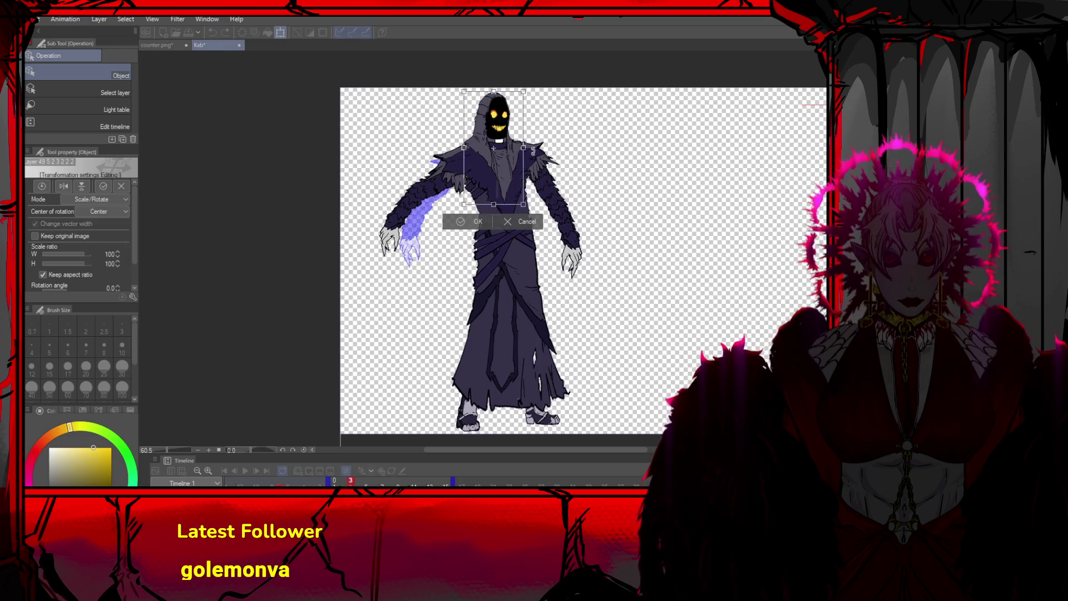
mouse_move(523, 146)
mouse_down()
mouse_move(500, 118)
mouse_move(523, 146)
mouse_move(471, 213)
mouse_up()
click(472, 222)
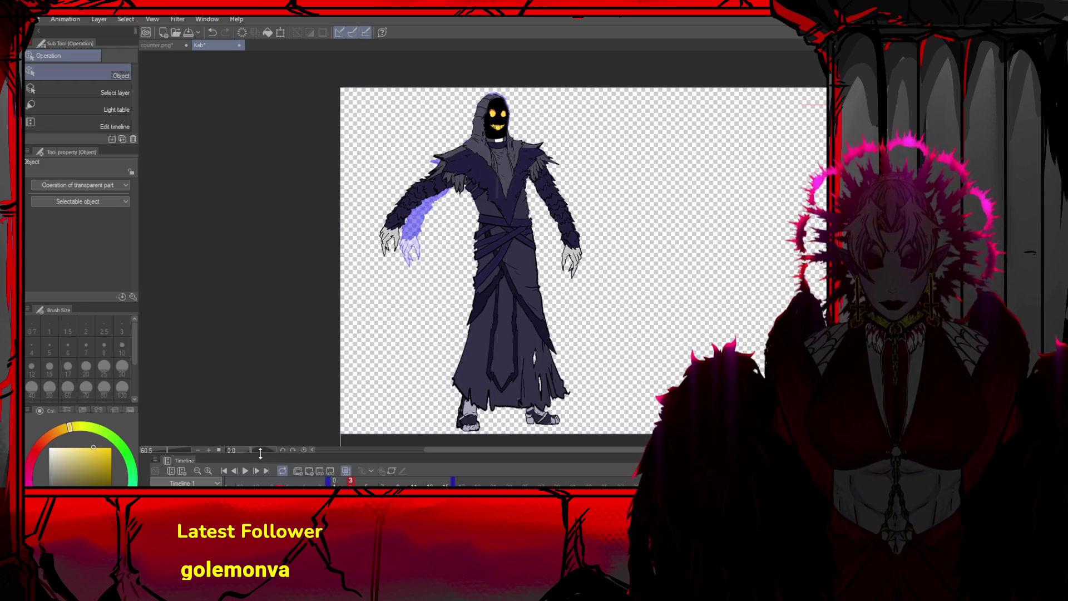
click(225, 471)
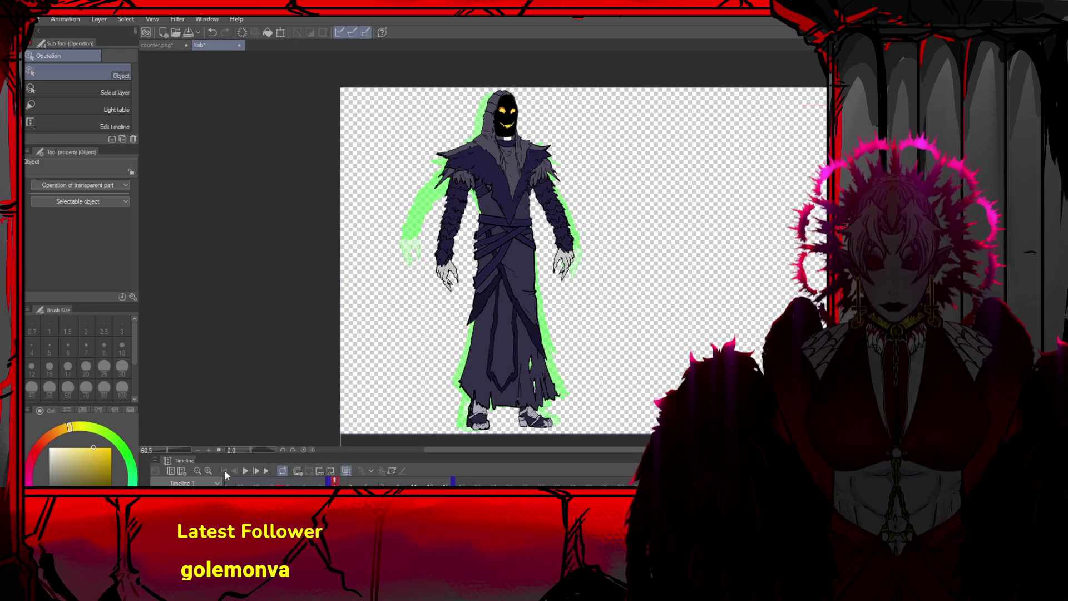
Step forward to frame 3 and zoom in on the reaper
click(258, 469)
click(258, 469)
scroll(493, 284, up, 1)
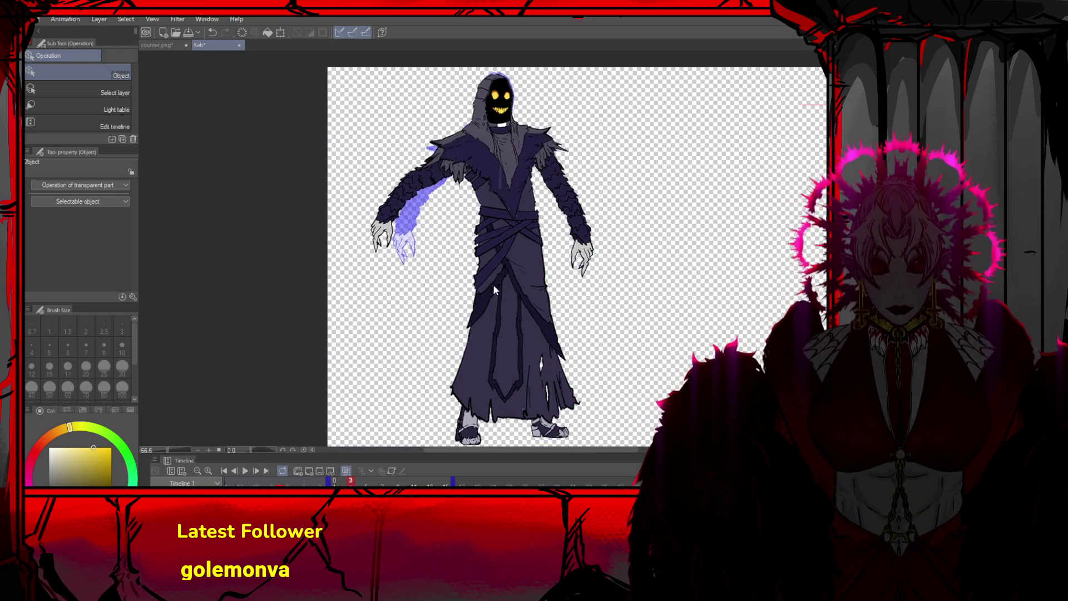
scroll(577, 218, up, 1)
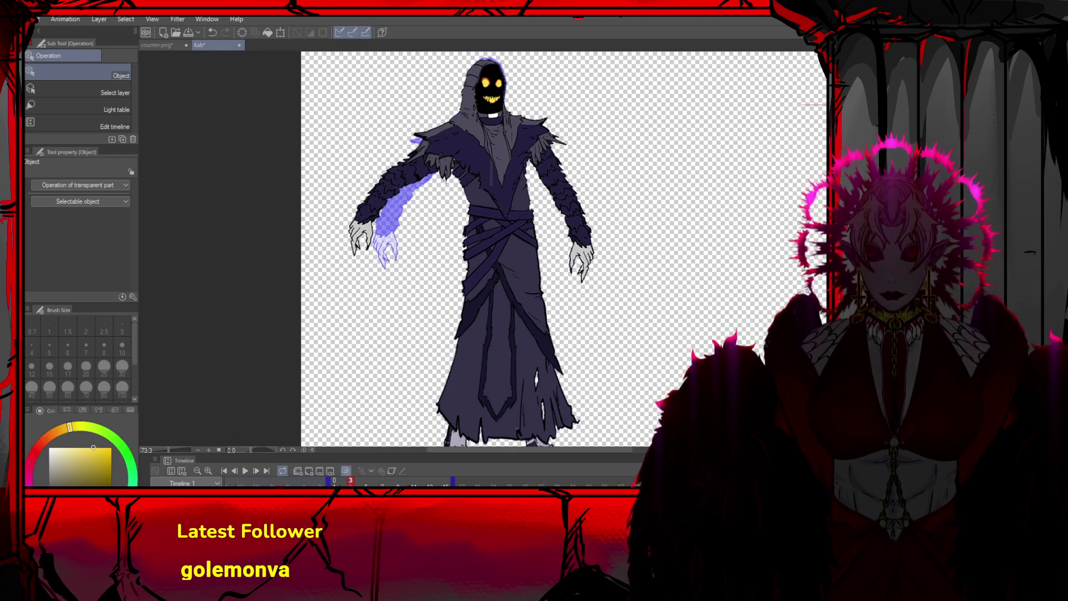
Select the right-side arm and swing its forearm toward the hip
key(m)
drag(630, 191, 524, 303)
key(ctrl+t)
drag(663, 240, 635, 307)
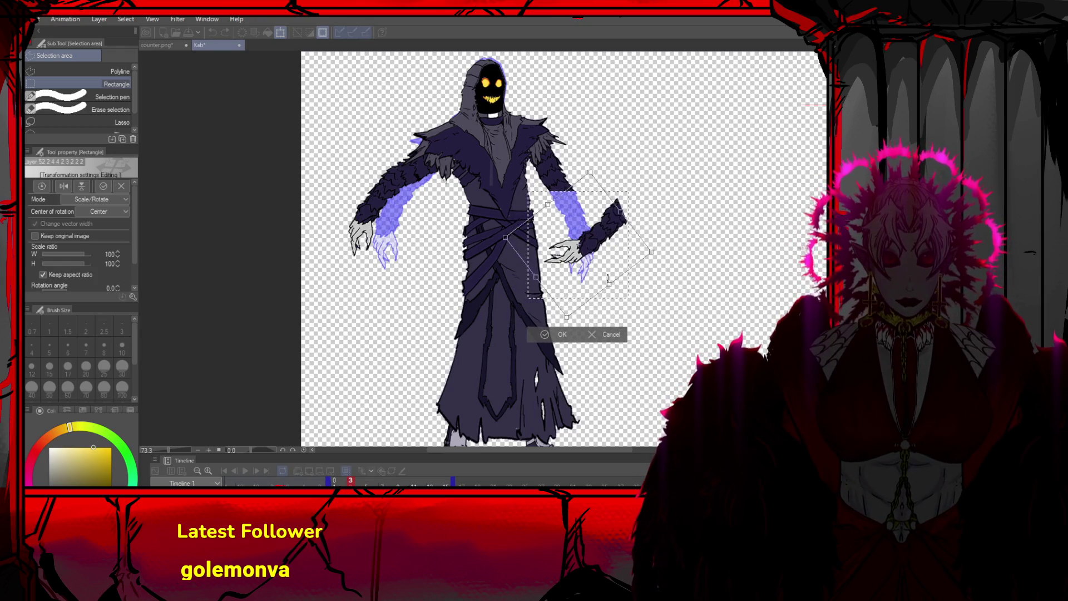
drag(586, 228, 539, 220)
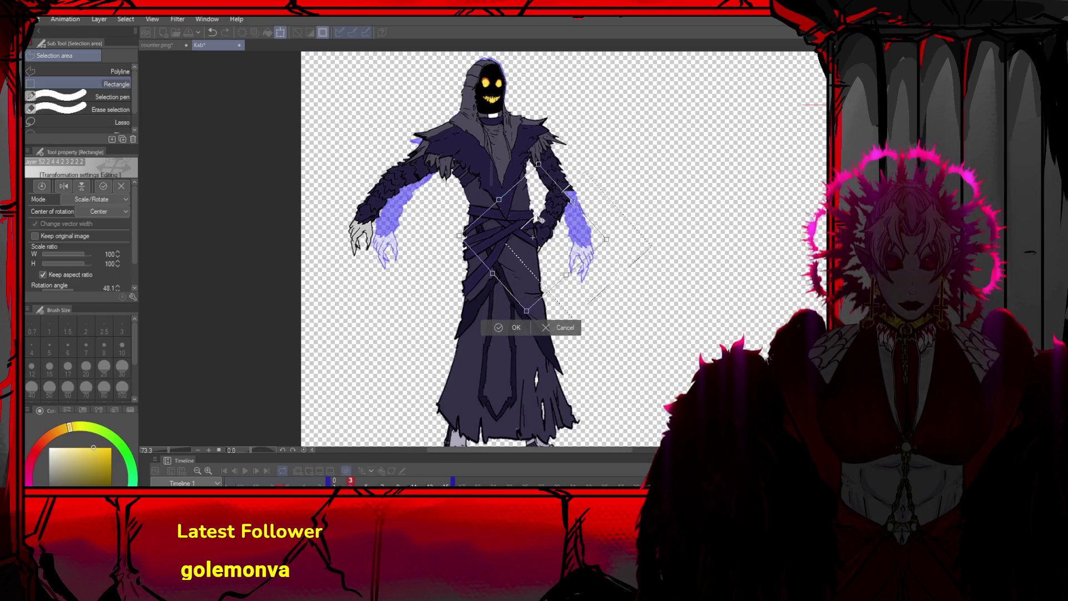
click(499, 328)
key(p)
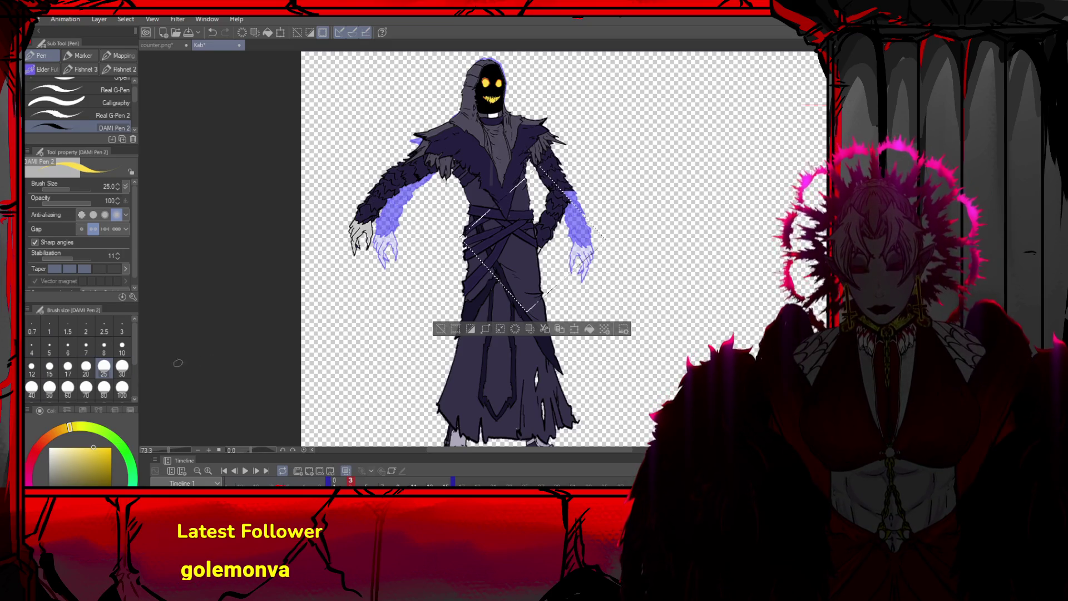
click(438, 329)
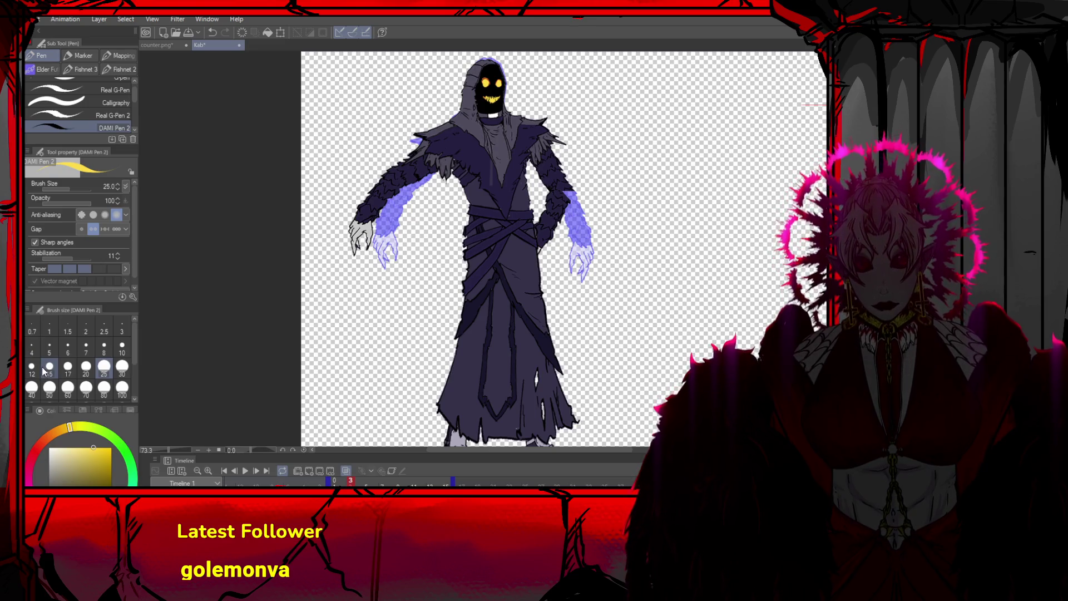
Select the left hand, rotate and shift it into place, then deselect
key(m)
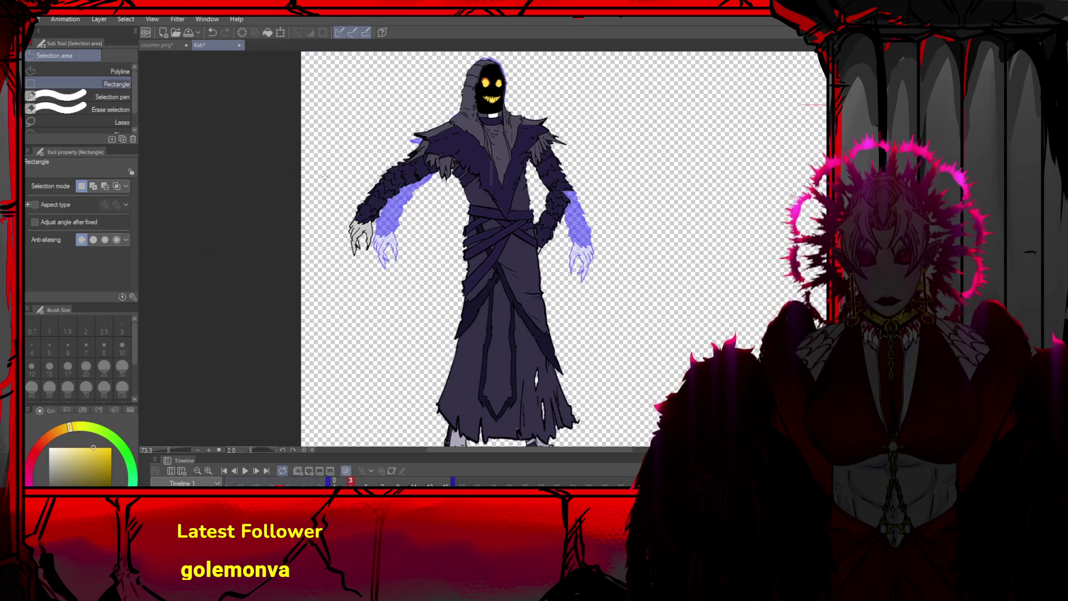
mouse_move(306, 169)
mouse_down()
mouse_move(411, 257)
mouse_move(398, 266)
mouse_up()
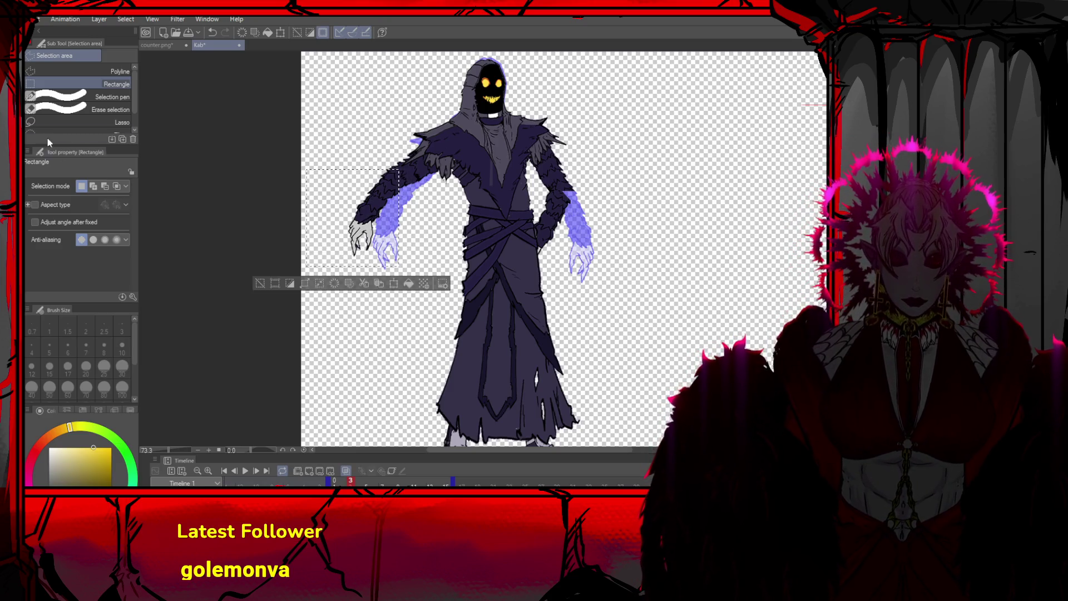
key(o)
key(ctrl+t)
drag(334, 167, 314, 192)
drag(378, 208, 406, 215)
click(353, 302)
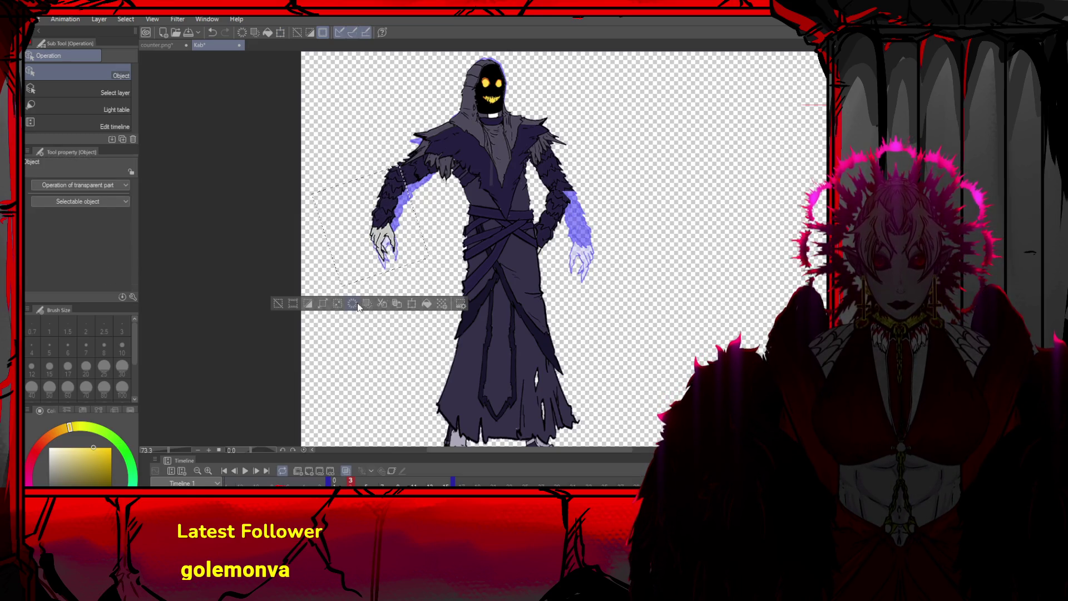
click(278, 303)
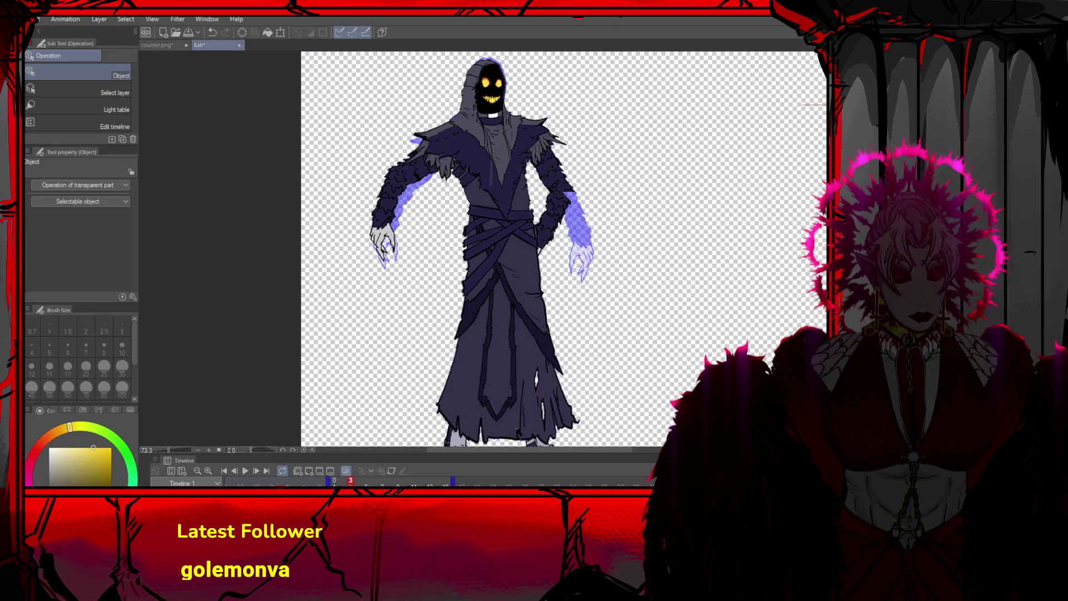
Restore the waist-level clawed hand, nudge the arm, sample sleeve colours, and return to frame 1
key(ctrl+z)
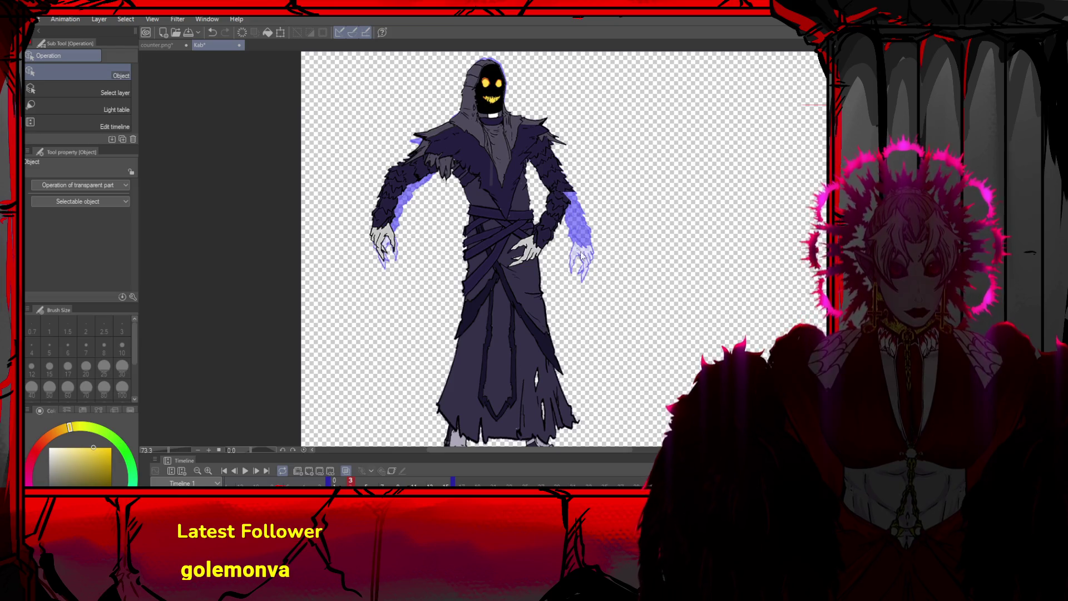
drag(548, 214, 552, 219)
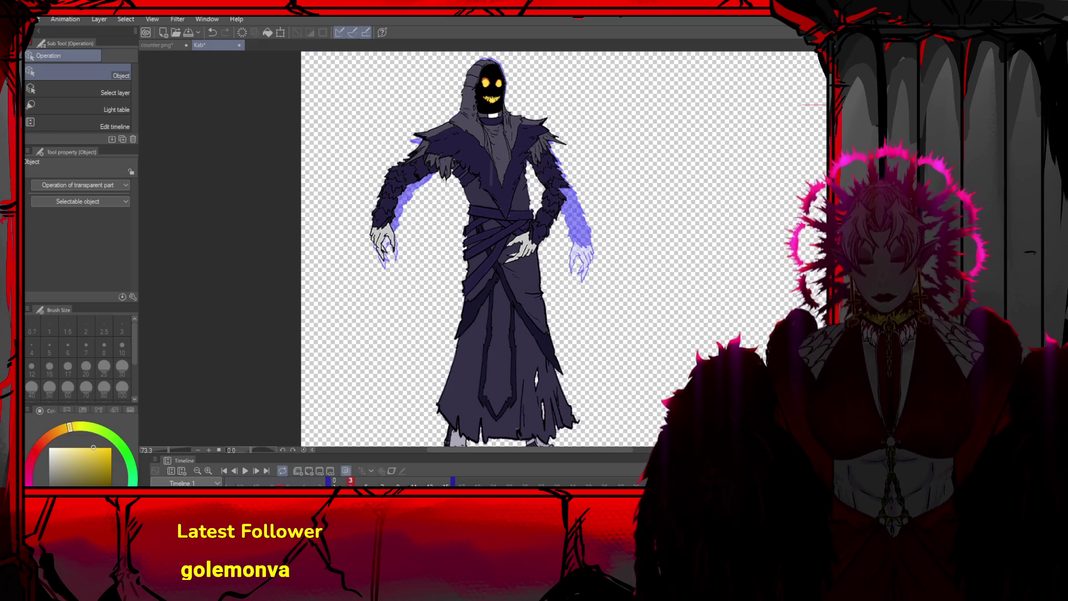
key(p)
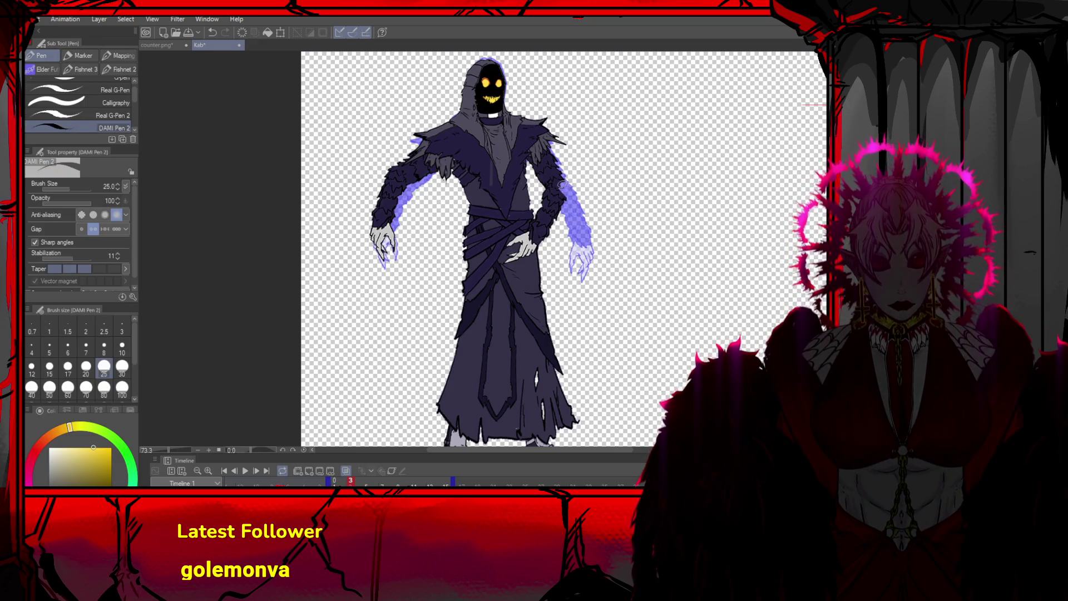
alt+click(561, 183)
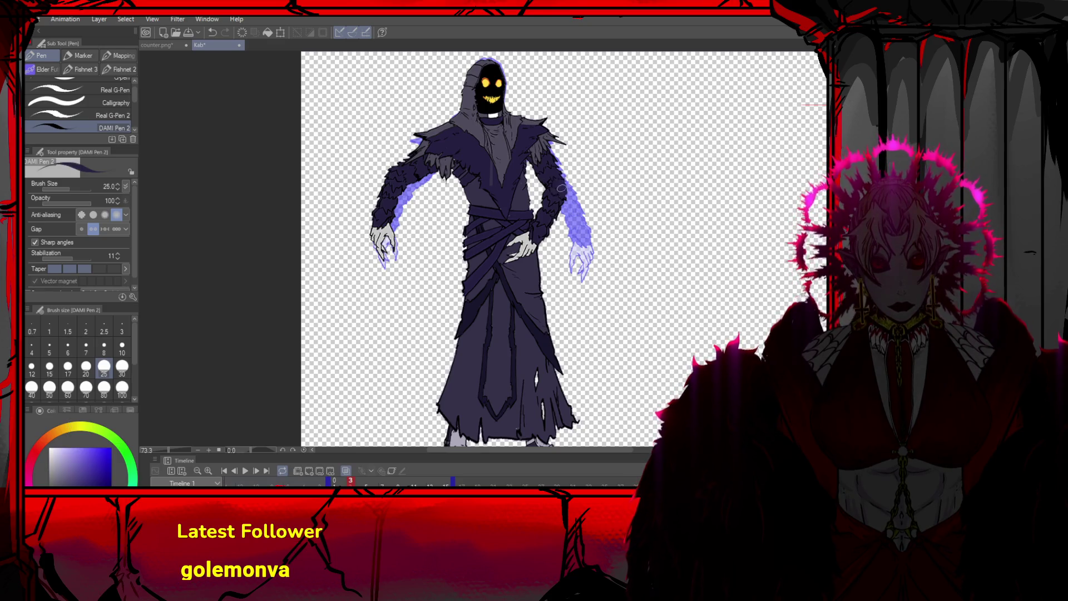
alt+click(560, 178)
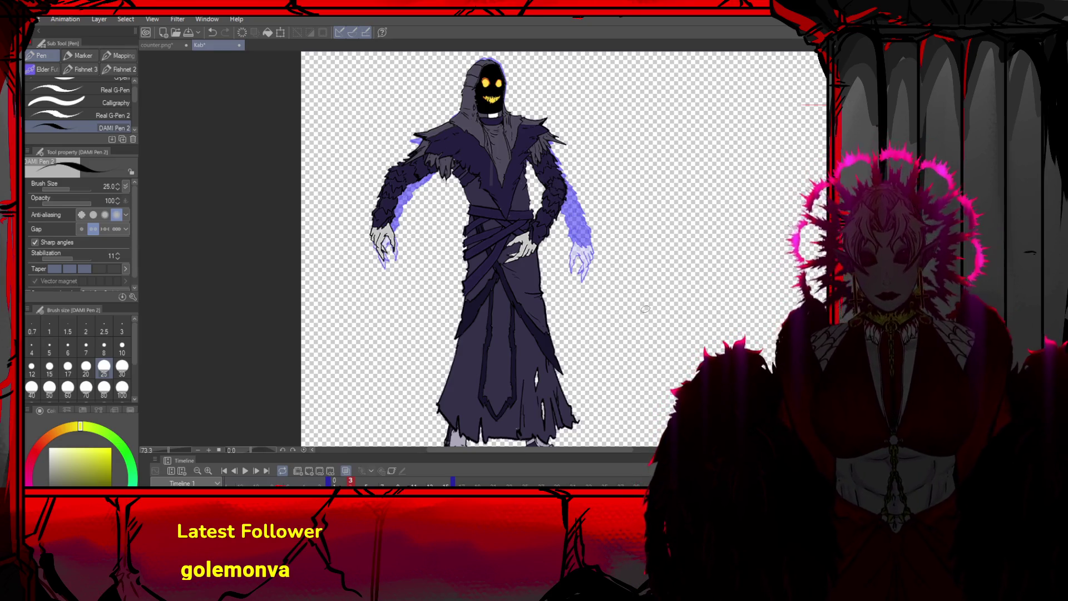
key(o)
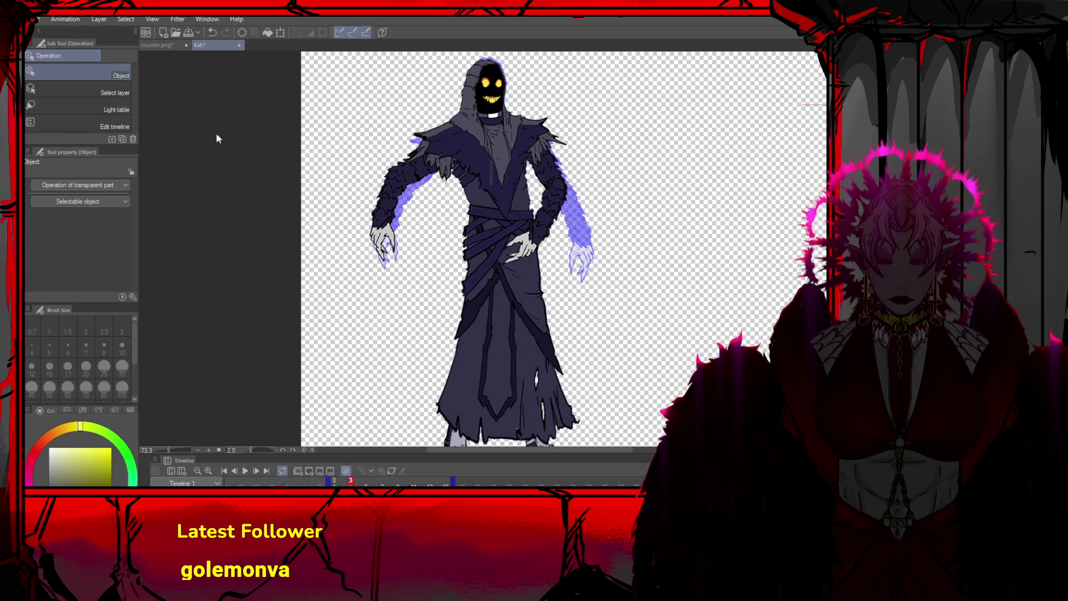
click(235, 470)
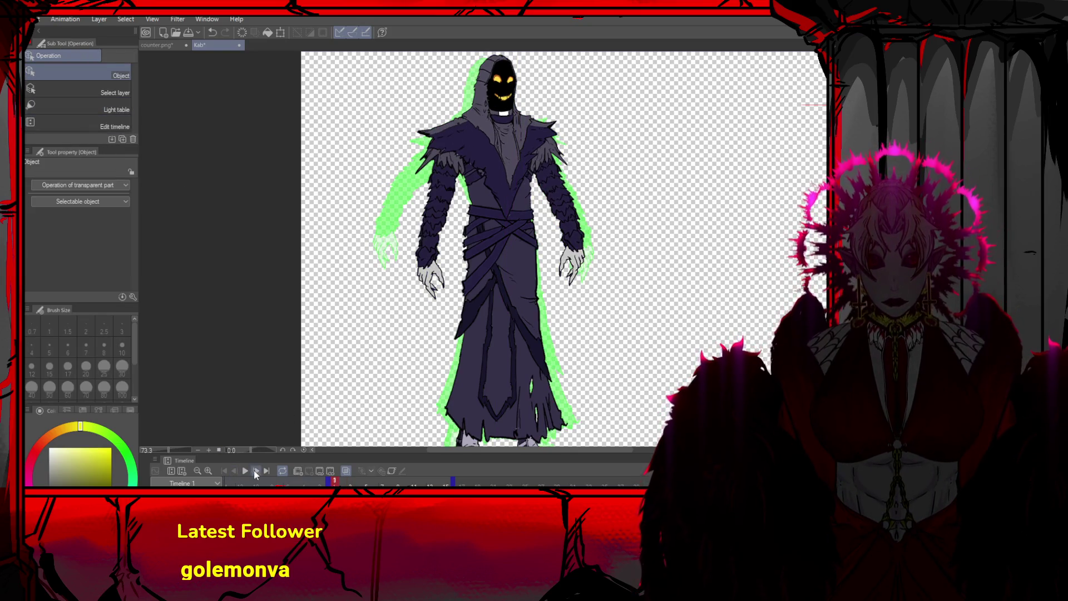
Jump ahead to frame 4 in the Timeline and undo the last change
click(256, 472)
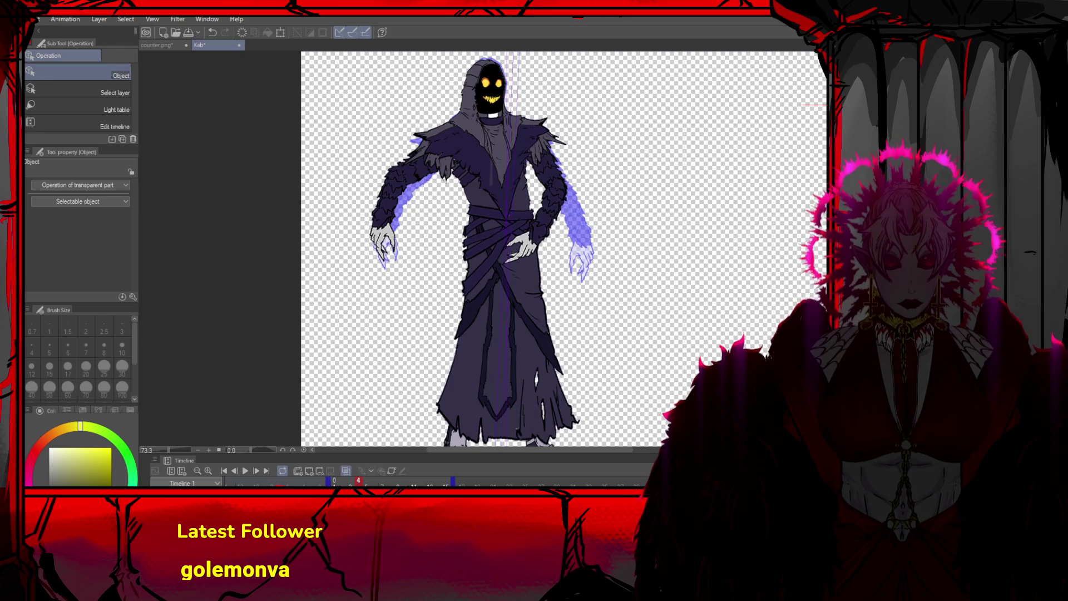
key(ctrl+z)
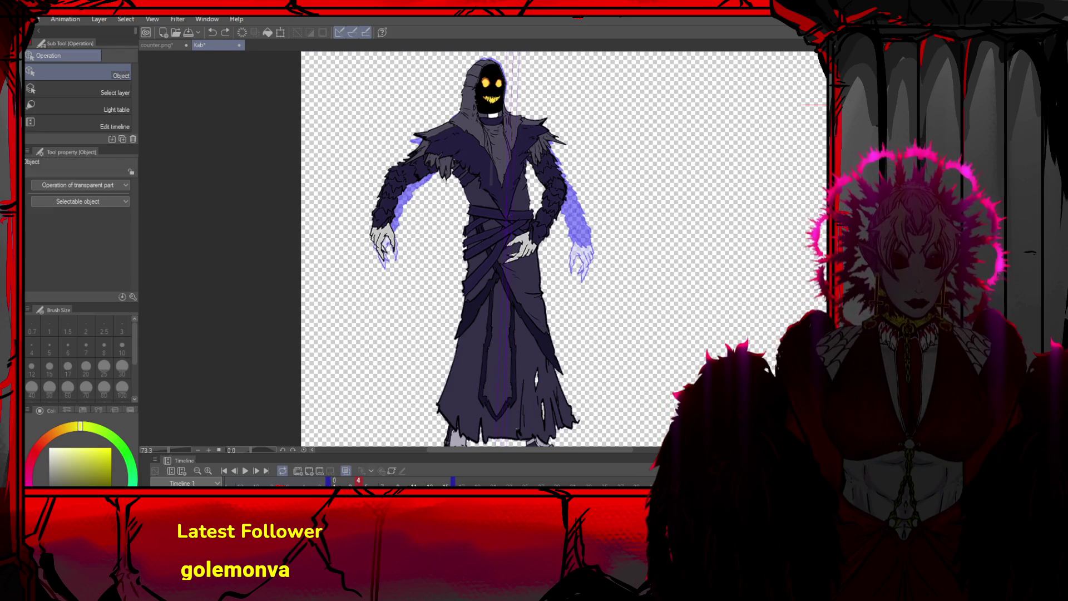
Rotate the right and left arms inward so the hands swing toward the waist
click(305, 469)
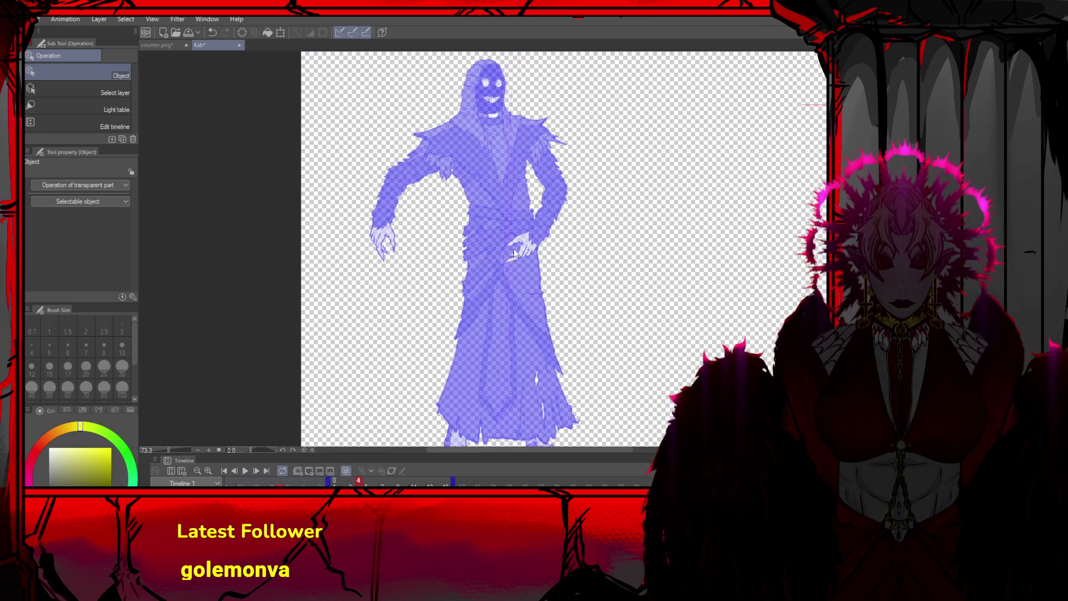
scroll(530, 79, up, 2)
scroll(523, 161, up, 1)
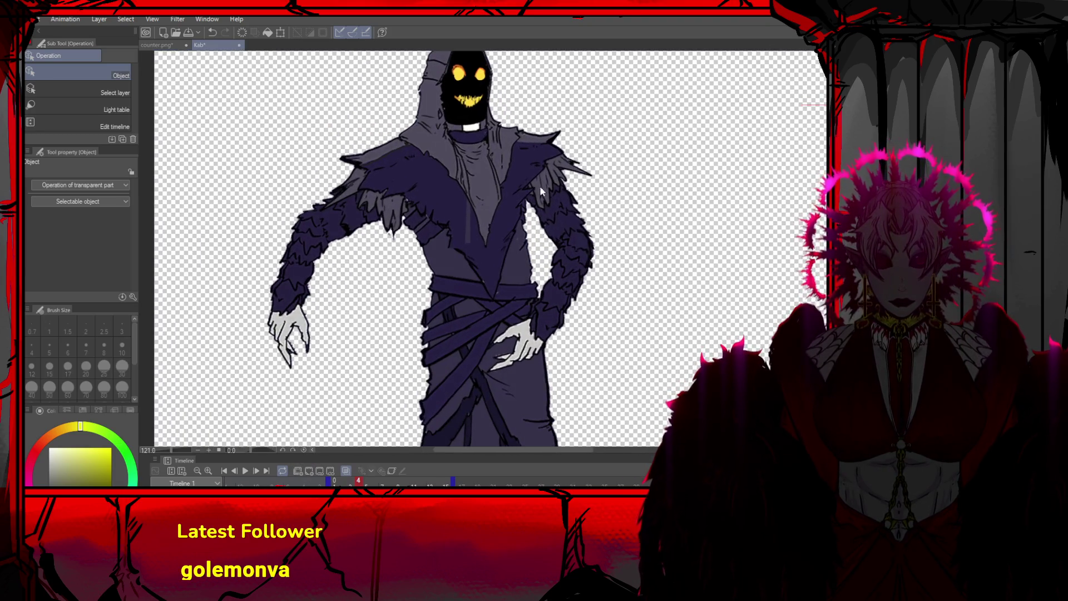
click(562, 248)
mouse_move(595, 234)
mouse_down()
mouse_move(588, 273)
mouse_move(502, 248)
mouse_up()
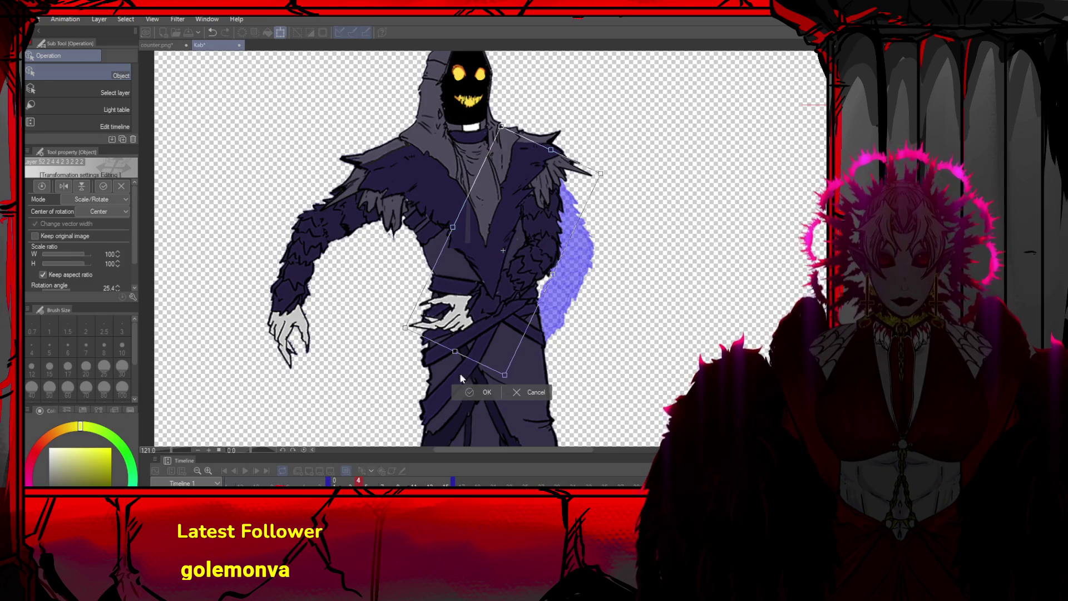
click(478, 392)
click(311, 261)
drag(334, 250, 379, 267)
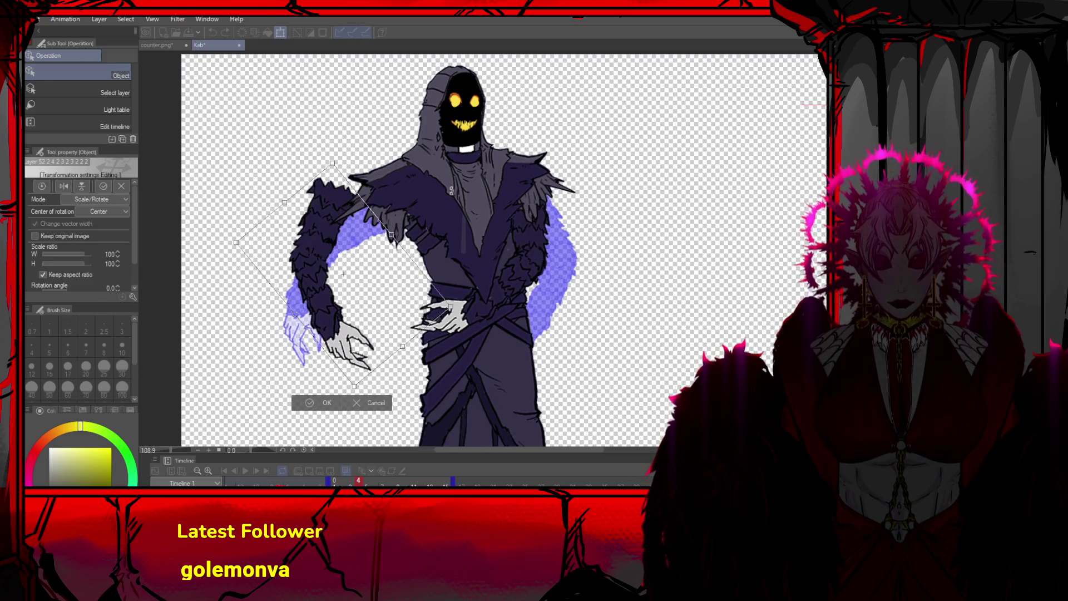
mouse_move(321, 245)
mouse_down()
mouse_move(303, 242)
mouse_move(312, 234)
mouse_move(582, 288)
mouse_move(534, 378)
mouse_up()
mouse_move(356, 290)
mouse_down()
mouse_move(372, 279)
mouse_move(360, 325)
mouse_up()
click(333, 384)
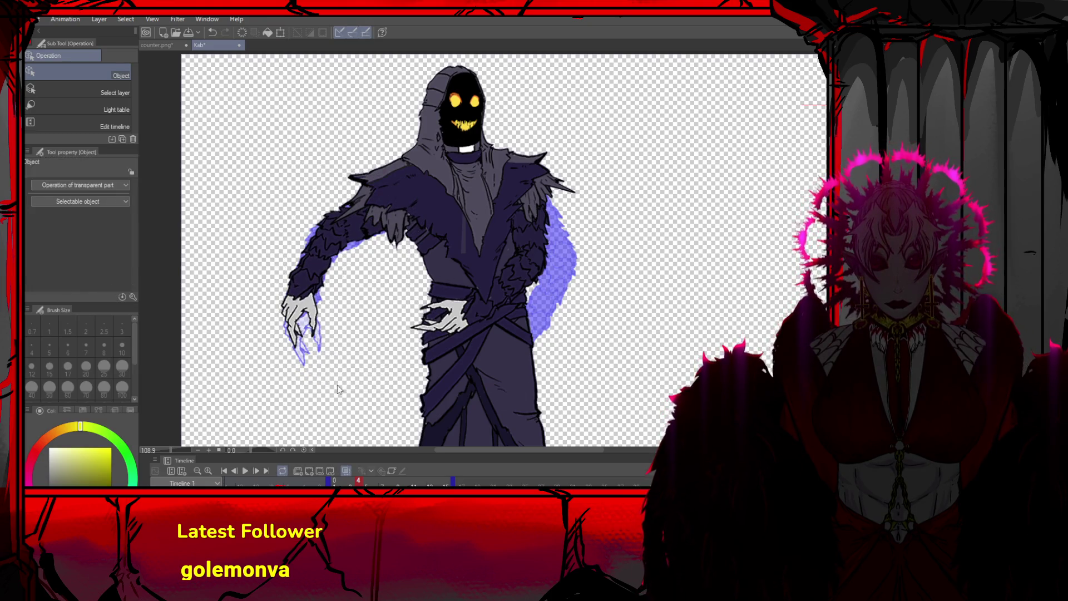
Rectangle-select the forearm and rotate it so the hand meets the waist, then deselect
key(m)
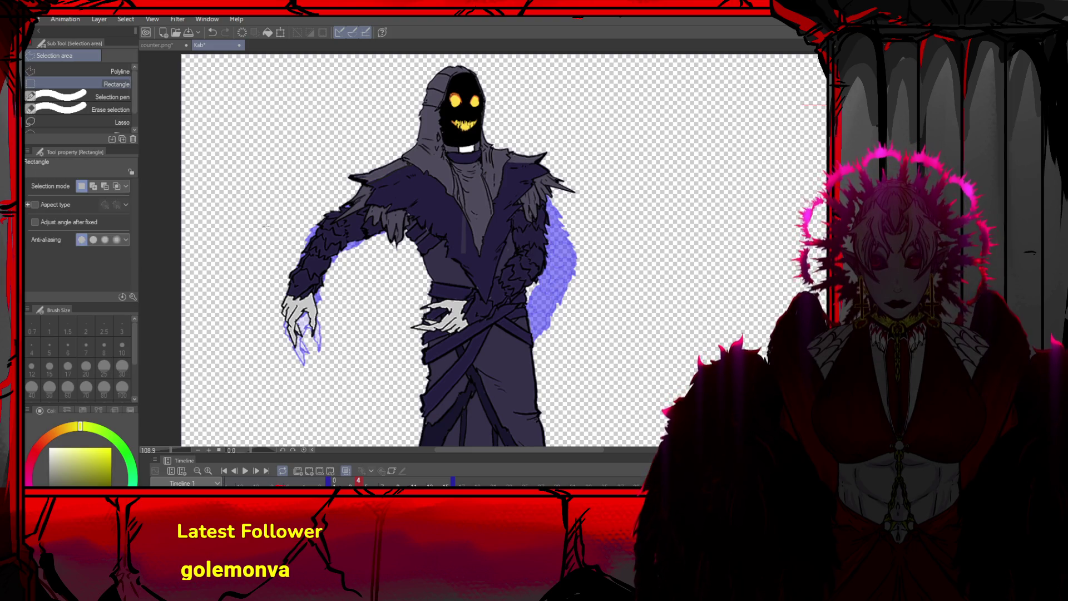
key(ctrl+t)
mouse_move(320, 200)
mouse_down()
mouse_move(371, 239)
mouse_move(303, 200)
mouse_up()
mouse_move(297, 246)
mouse_down()
mouse_move(362, 271)
mouse_move(378, 260)
mouse_up()
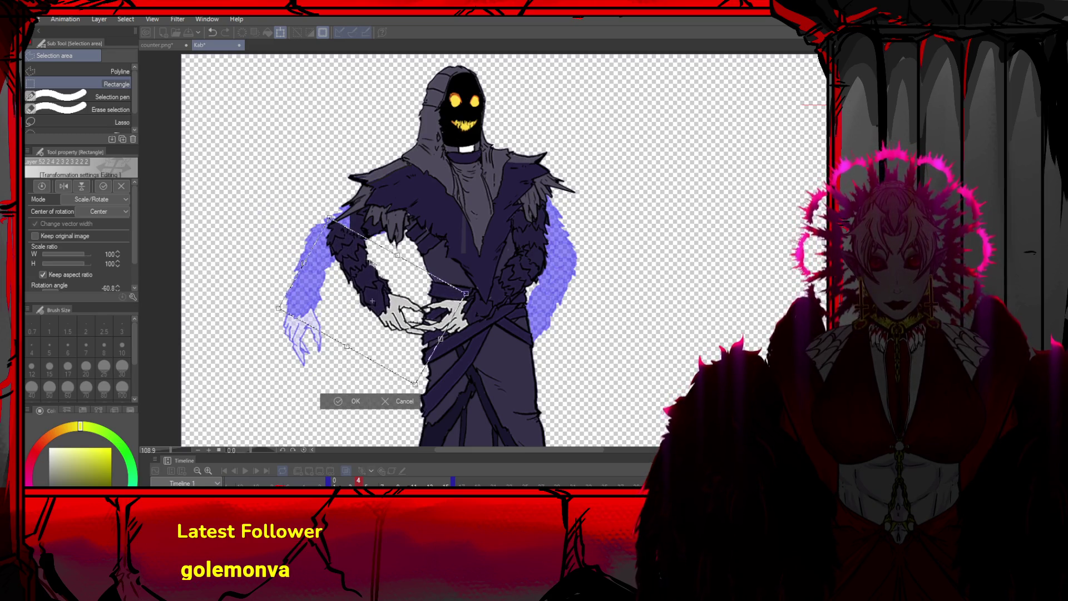
click(352, 402)
key(o)
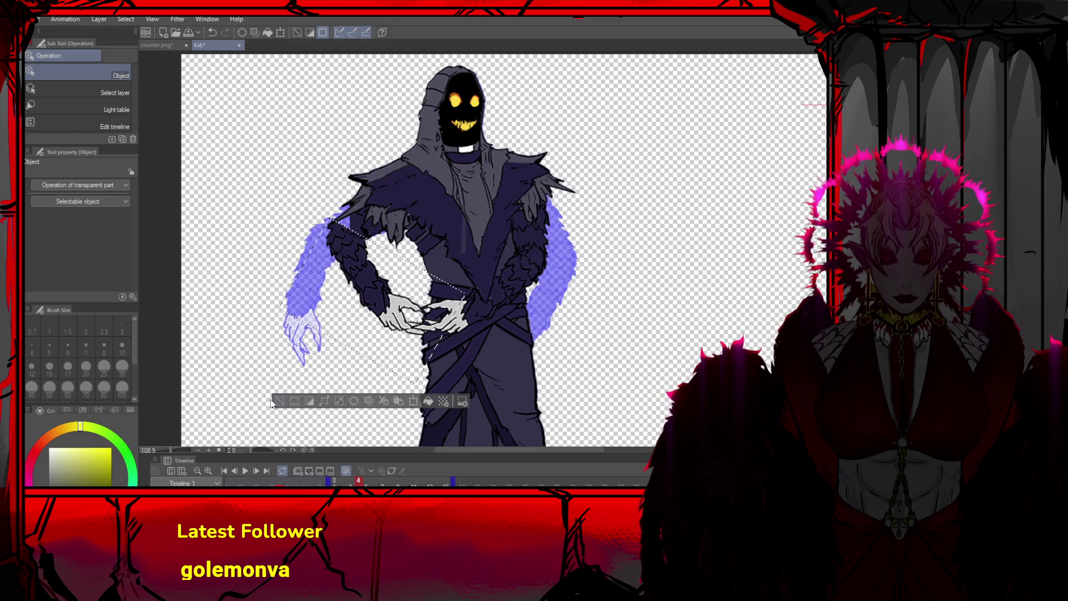
key(ctrl+d)
Skew and tilt the hood and torso, stretching the torso to about 103%
click(463, 76)
drag(457, 70, 439, 68)
mouse_move(459, 156)
mouse_down()
mouse_move(470, 150)
mouse_move(467, 185)
mouse_up()
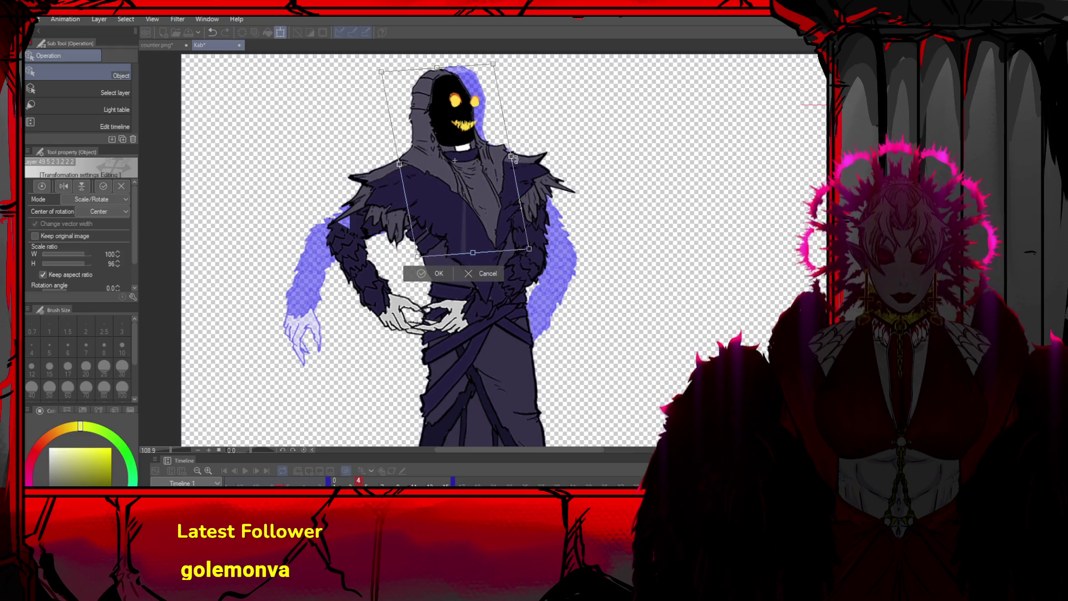
click(432, 277)
key(ctrl+t)
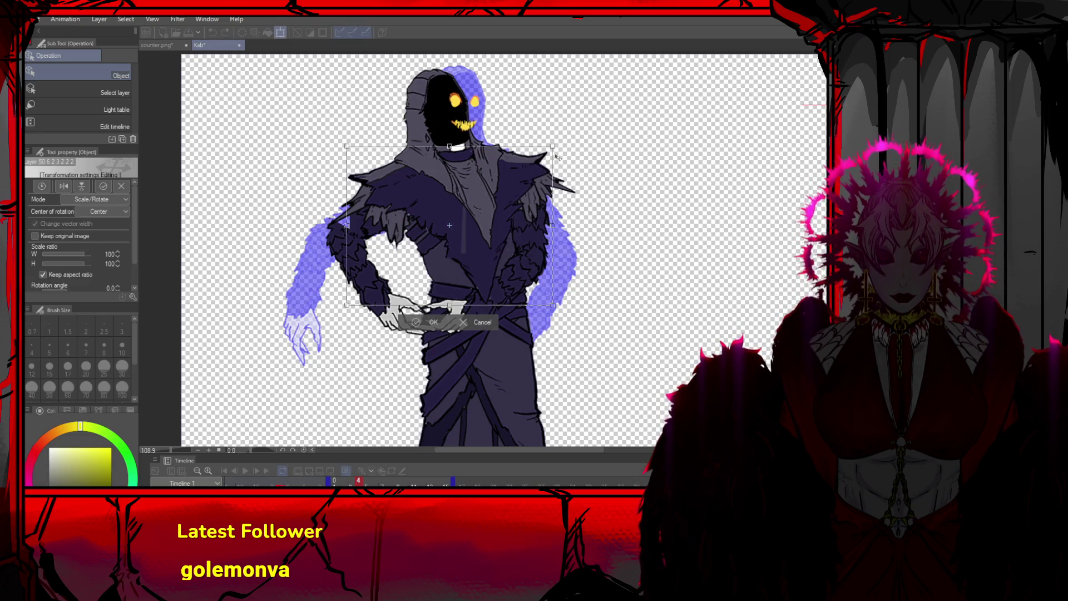
drag(350, 153, 347, 154)
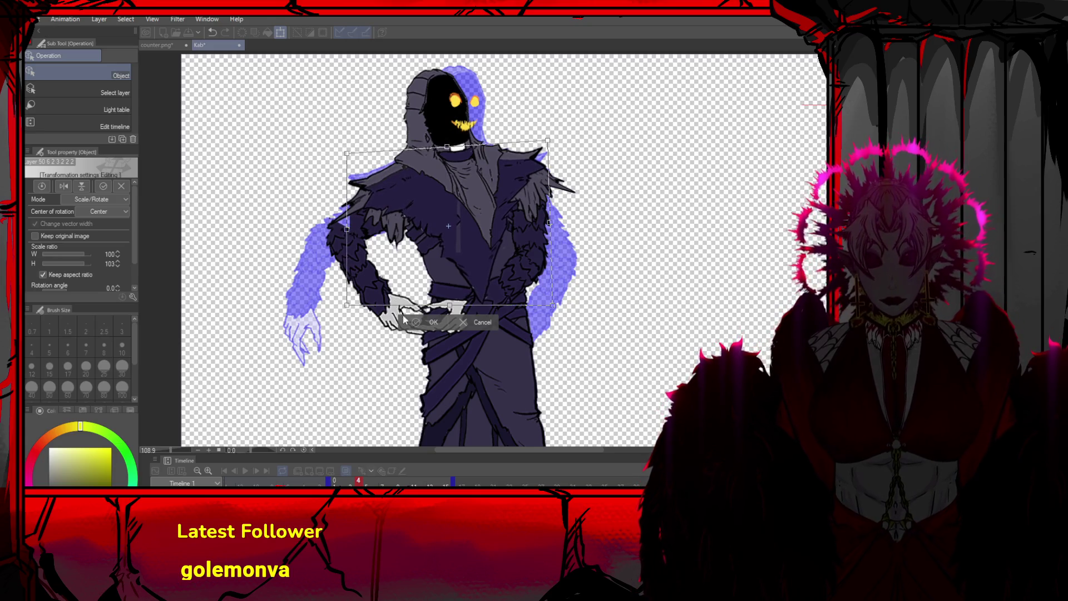
click(428, 322)
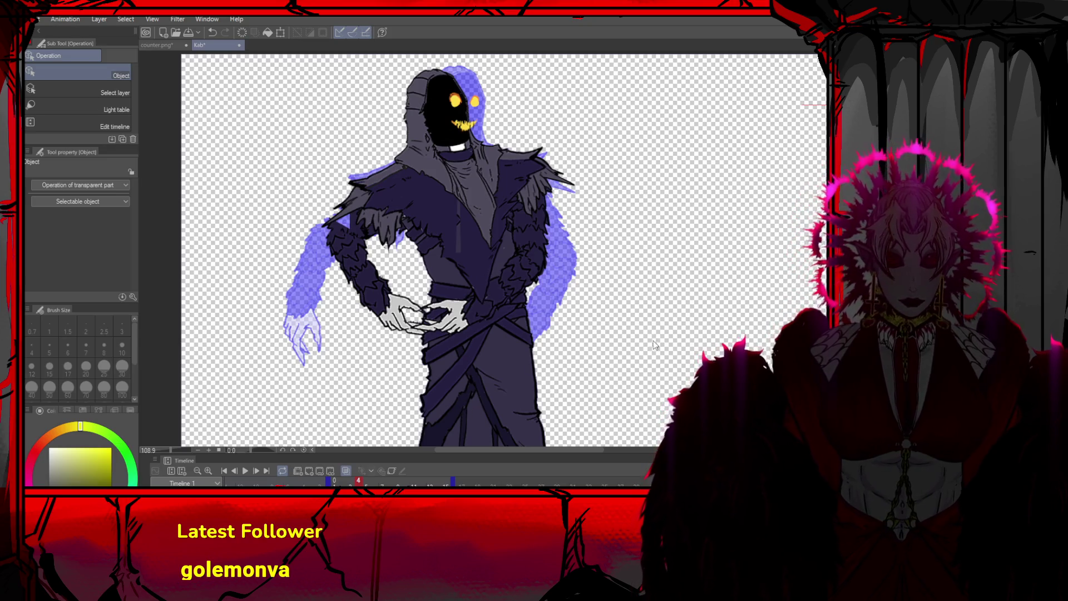
Transform the glowing face layer to reposition the head inside the hood
scroll(634, 261, down, 4)
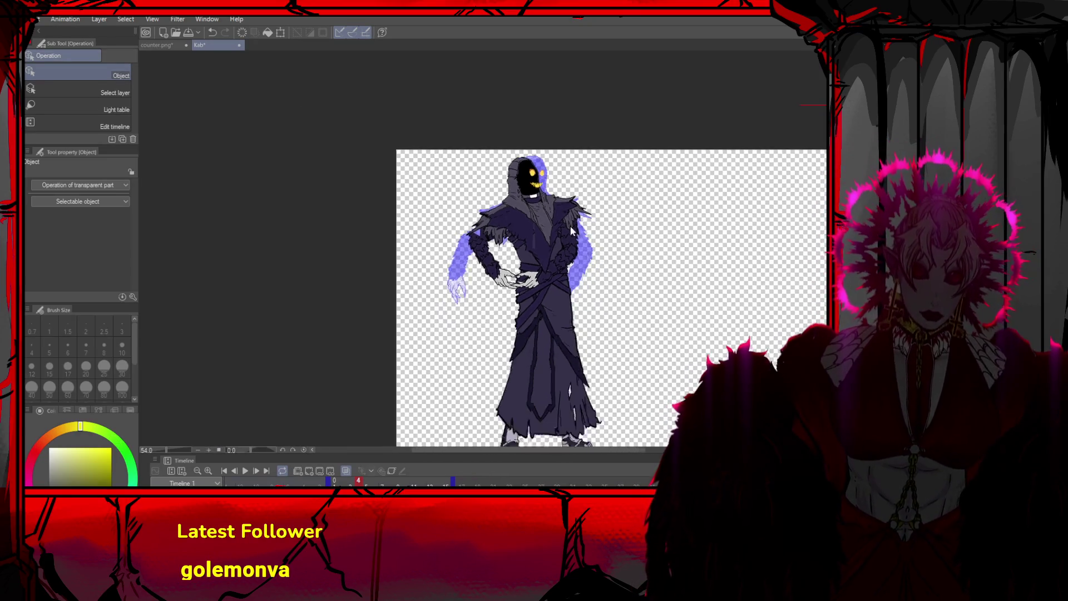
scroll(523, 206, up, 4)
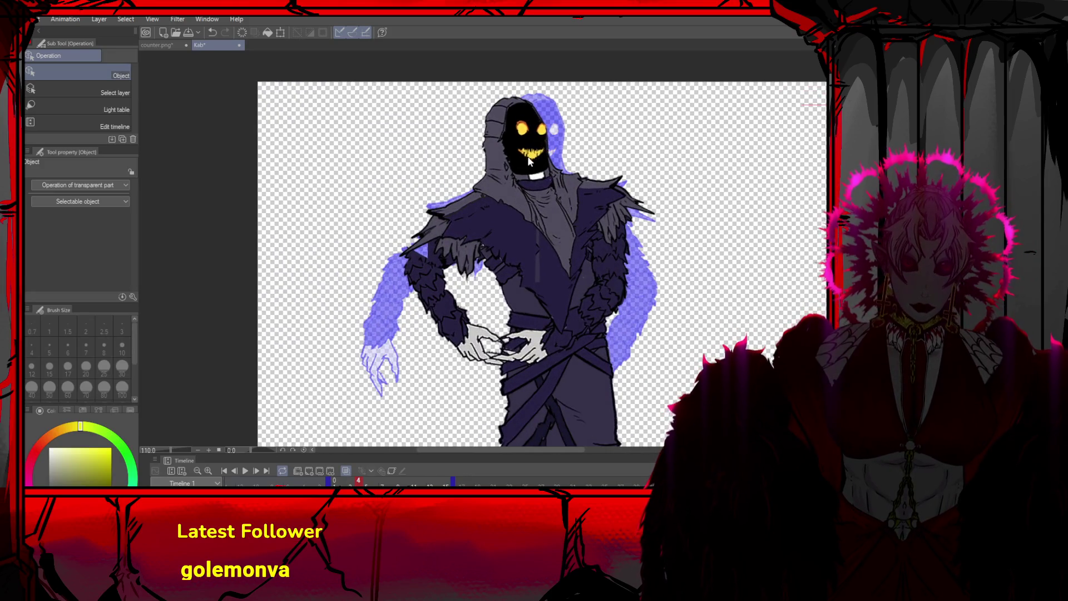
key(ctrl+t)
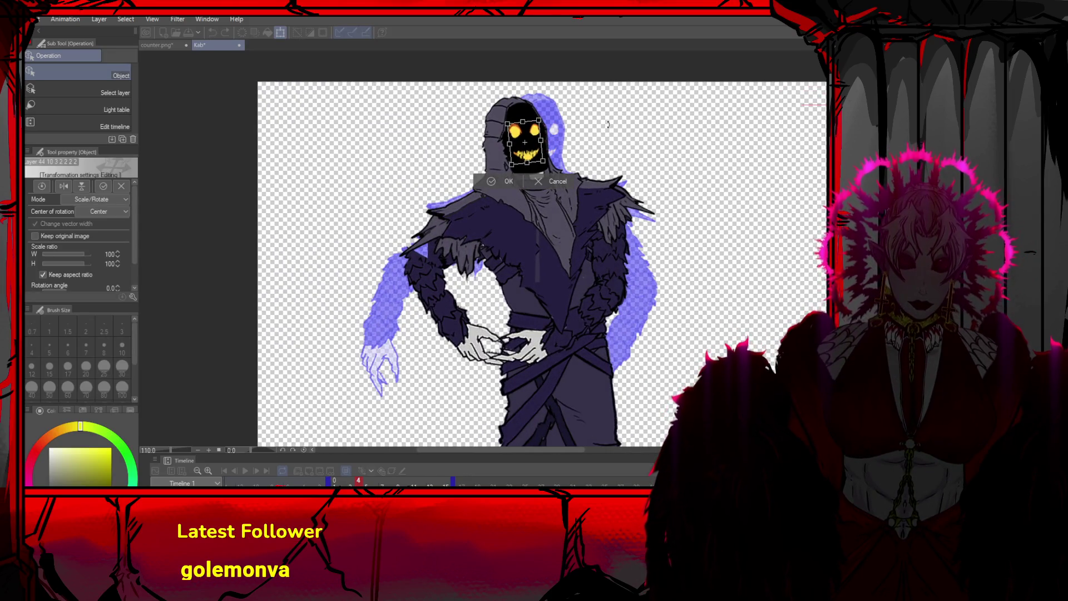
click(500, 183)
Switch to the Pen, eyedrop the robe's purple, and step back to frame 3
scroll(452, 255, up, 1)
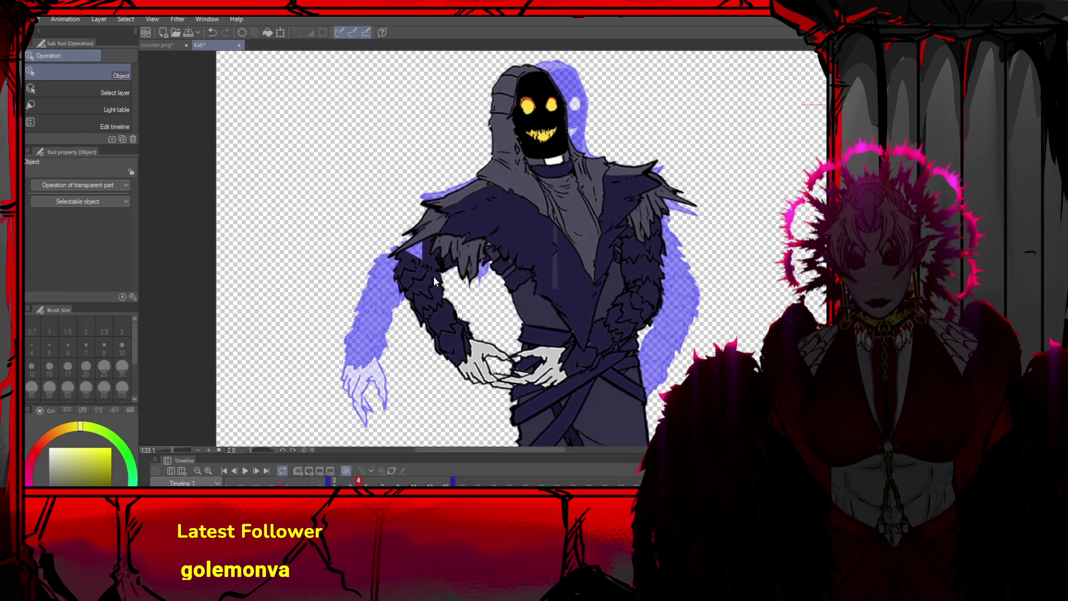
key(p)
alt+click(431, 245)
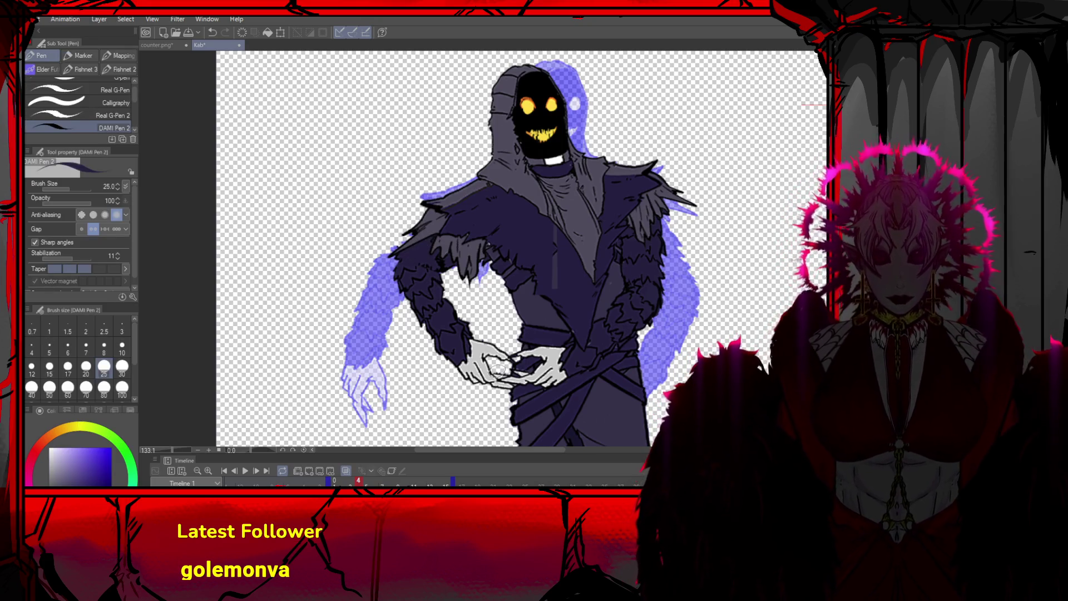
scroll(498, 370, down, 6)
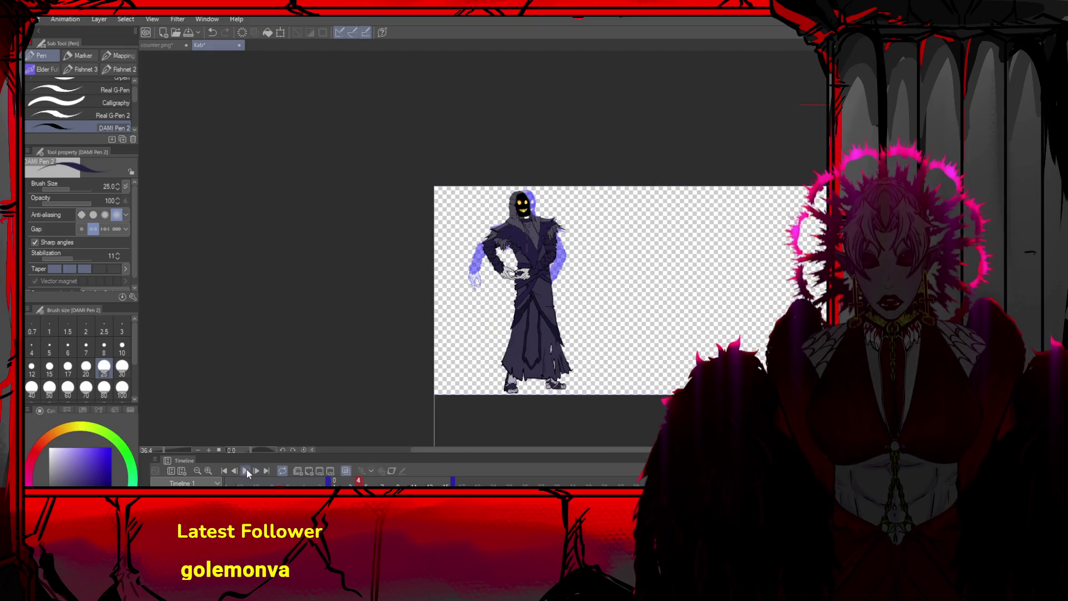
click(235, 470)
Step back through frames 2 and 1, then forward to frame 4 to review poses
click(236, 471)
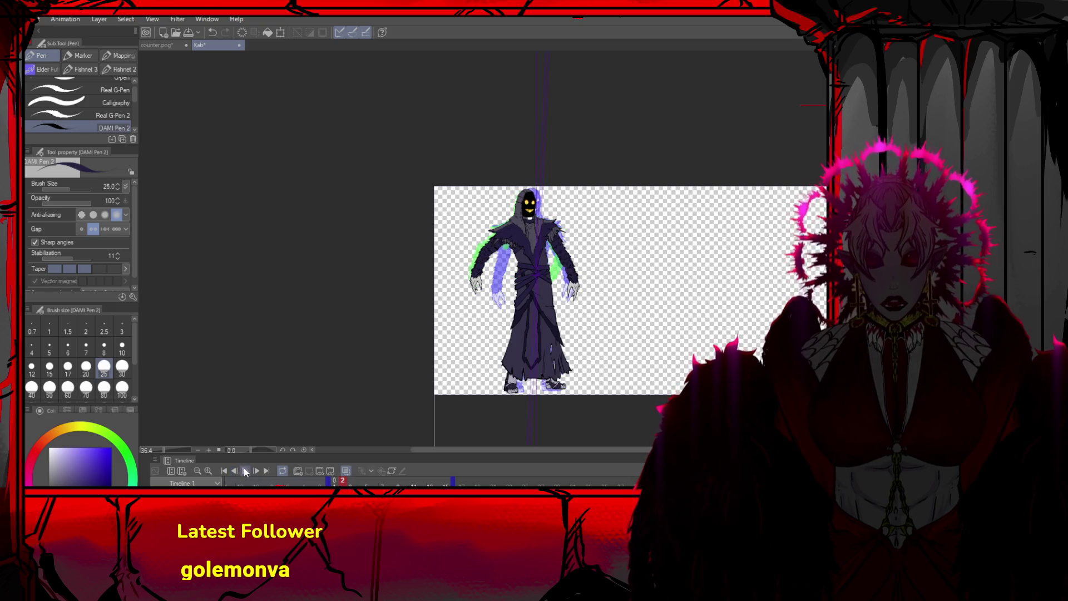
click(235, 471)
click(258, 470)
click(258, 470)
click(258, 471)
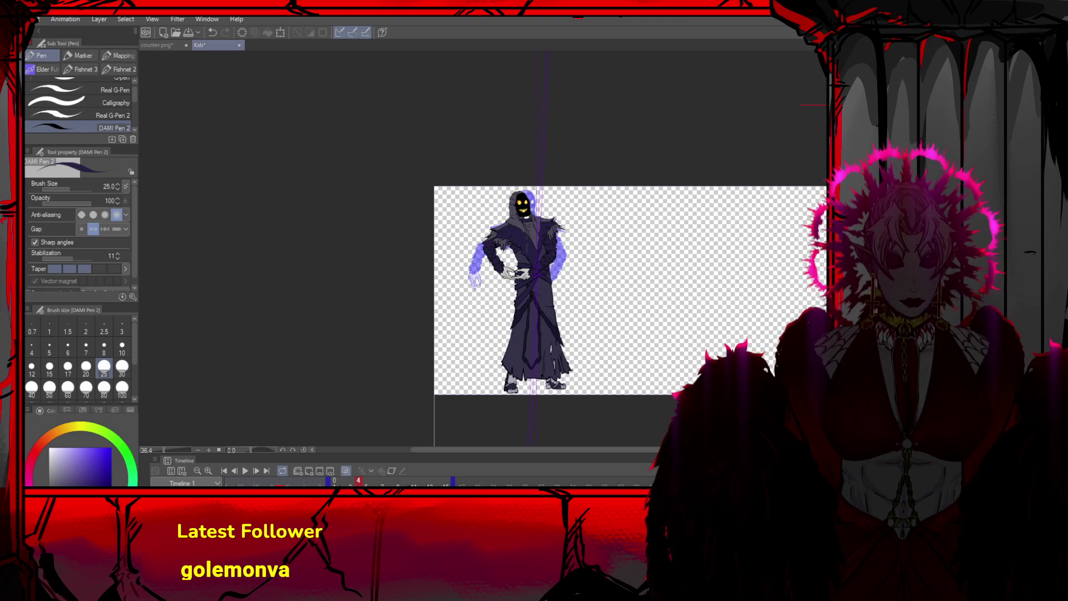
Undo, redo, then undo again to bring back the faint purple streak
key(ctrl+z)
key(ctrl+y)
key(ctrl+z)
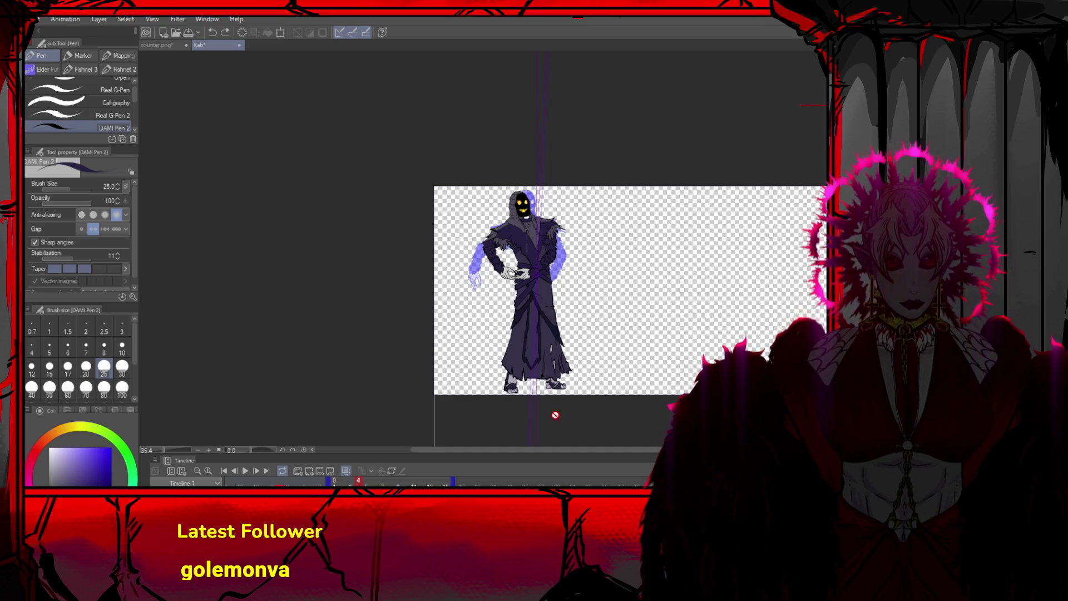
On frame 5, rotate one arm about 43 degrees and the other about 20 degrees
click(312, 468)
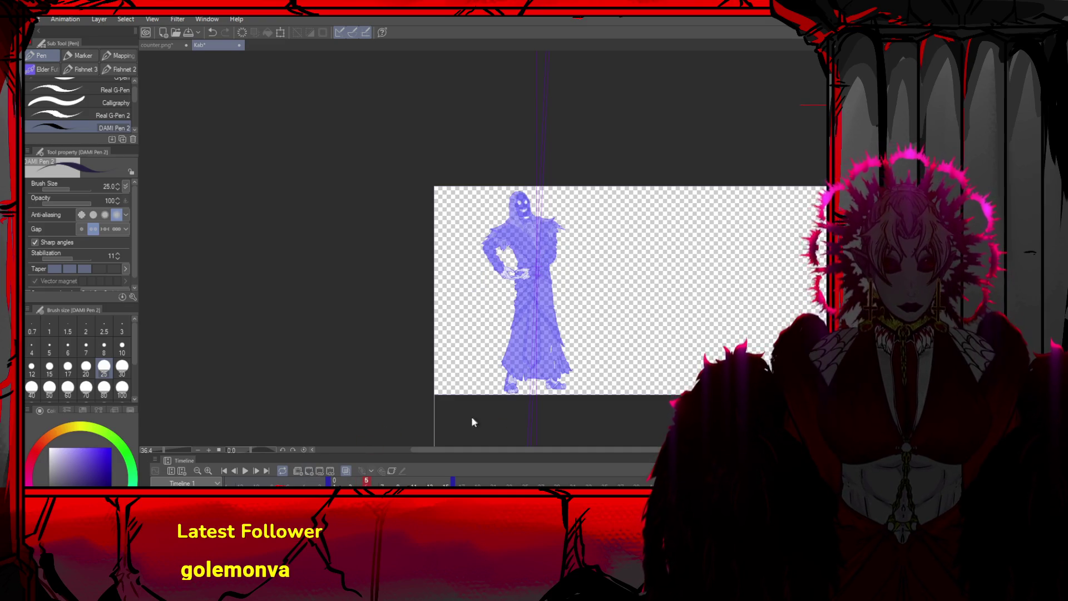
scroll(524, 243, up, 3)
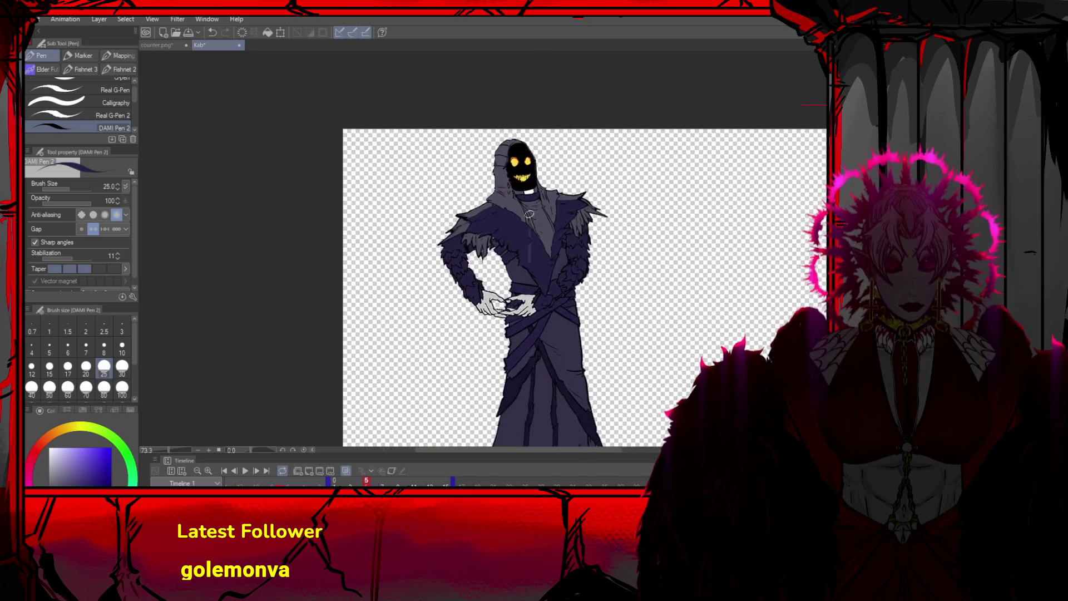
key(o)
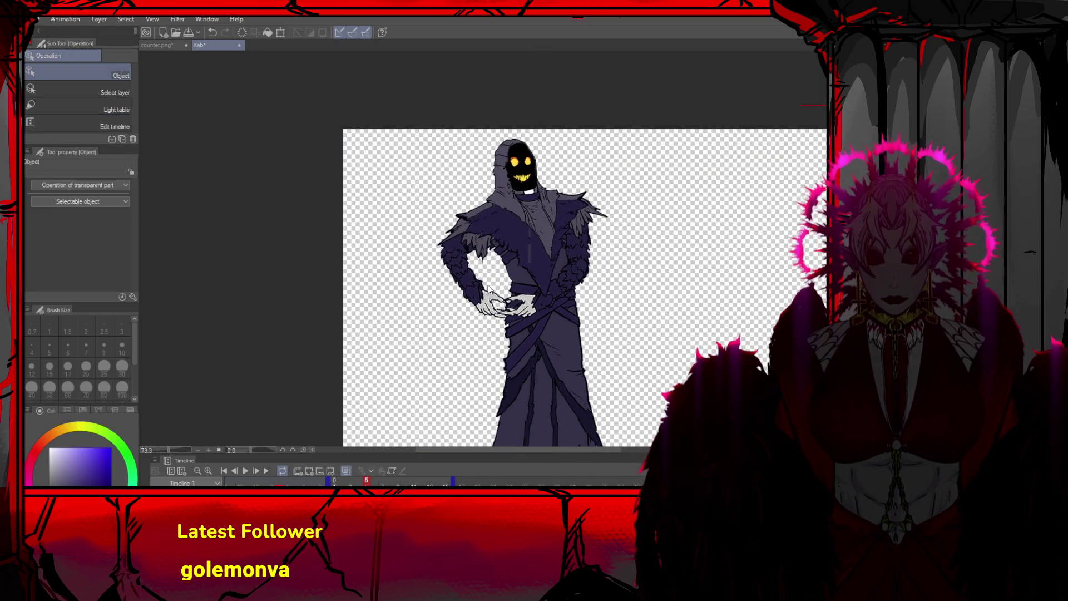
click(490, 290)
mouse_move(489, 291)
mouse_down()
mouse_move(459, 291)
mouse_move(497, 289)
mouse_move(484, 290)
mouse_up()
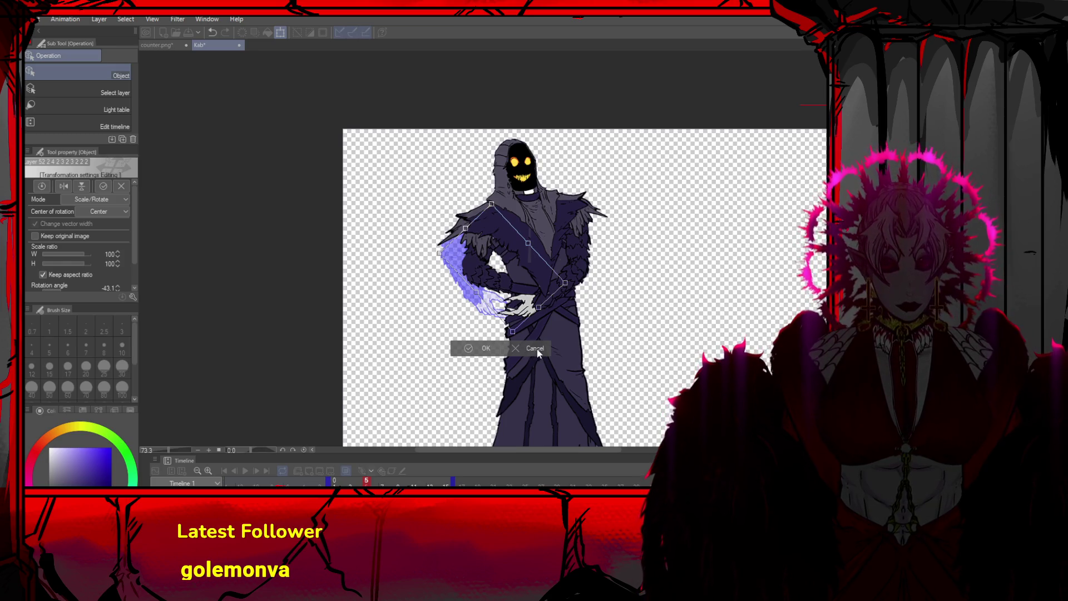
click(486, 349)
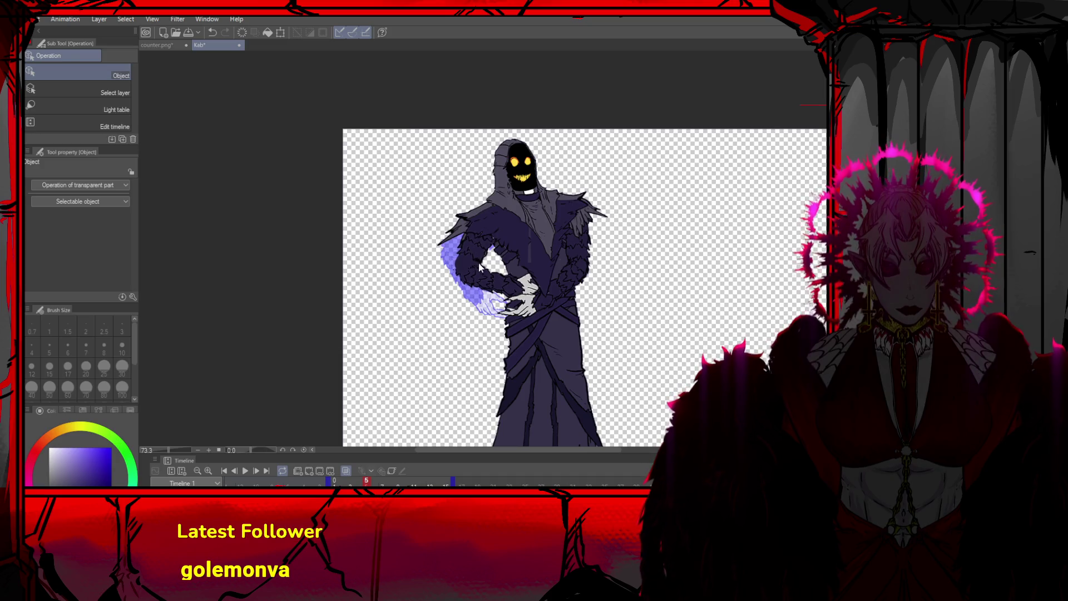
key(ctrl+t)
mouse_move(627, 293)
mouse_down()
mouse_move(615, 302)
mouse_move(568, 281)
mouse_move(581, 281)
mouse_up()
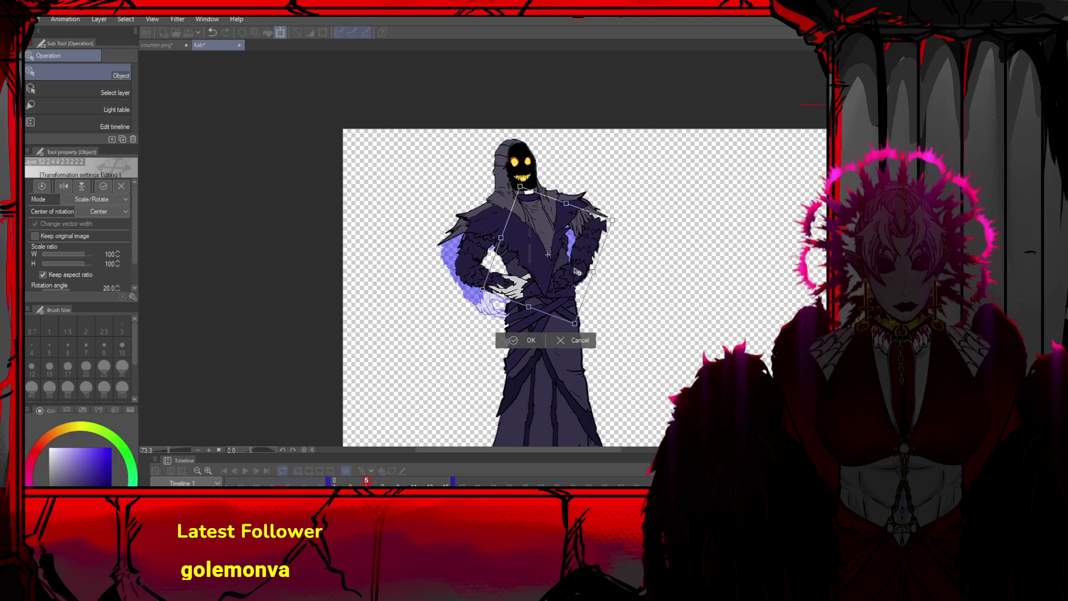
click(523, 345)
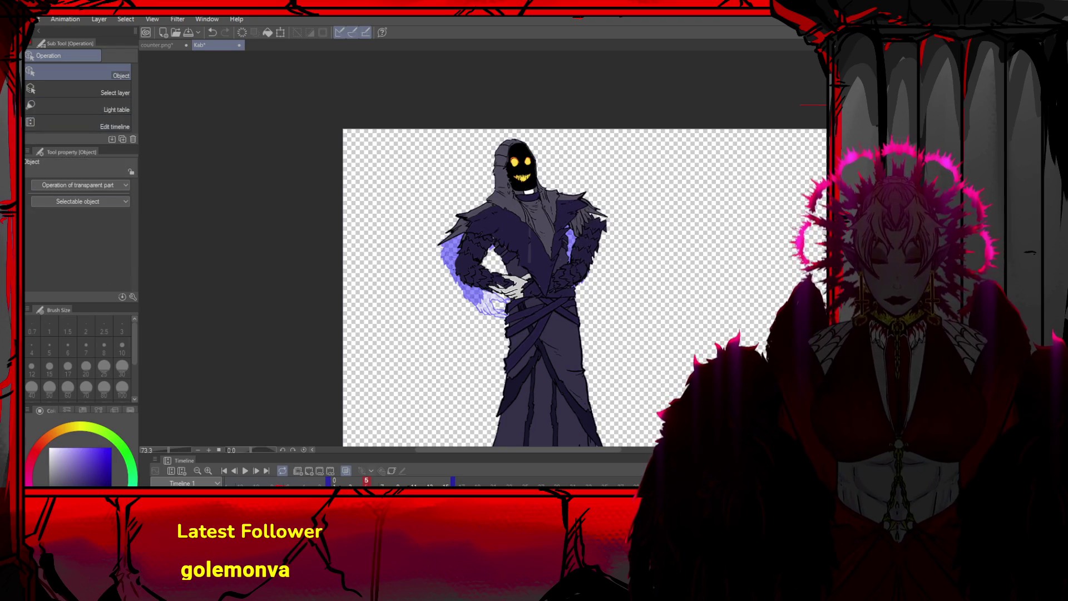
Rectangle-select the right shoulder and shear it sideways
key(m)
drag(568, 192, 613, 276)
key(ctrl+t)
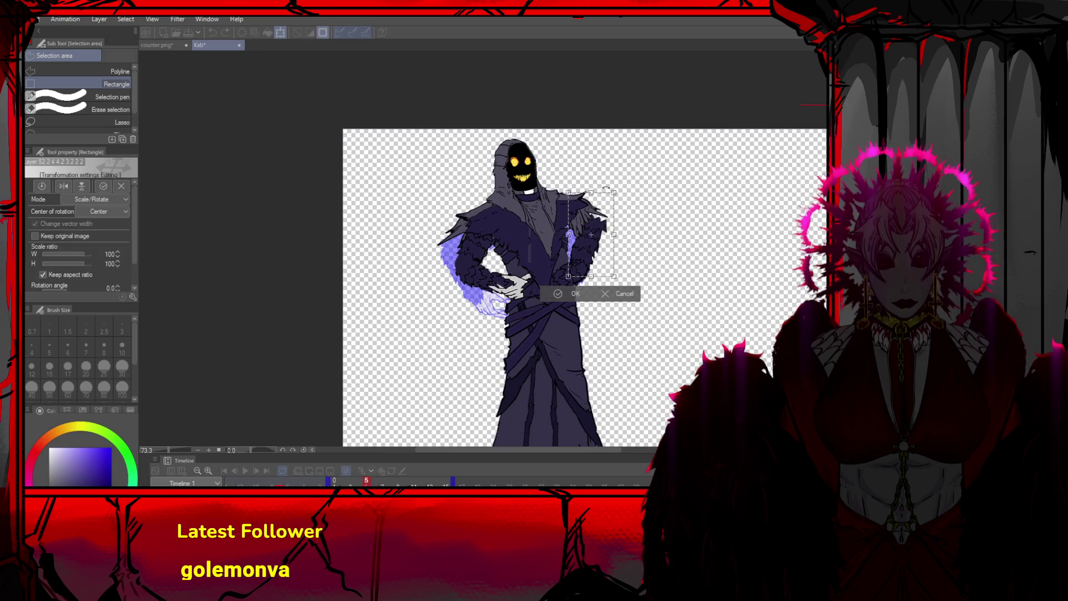
drag(592, 192, 565, 193)
click(545, 294)
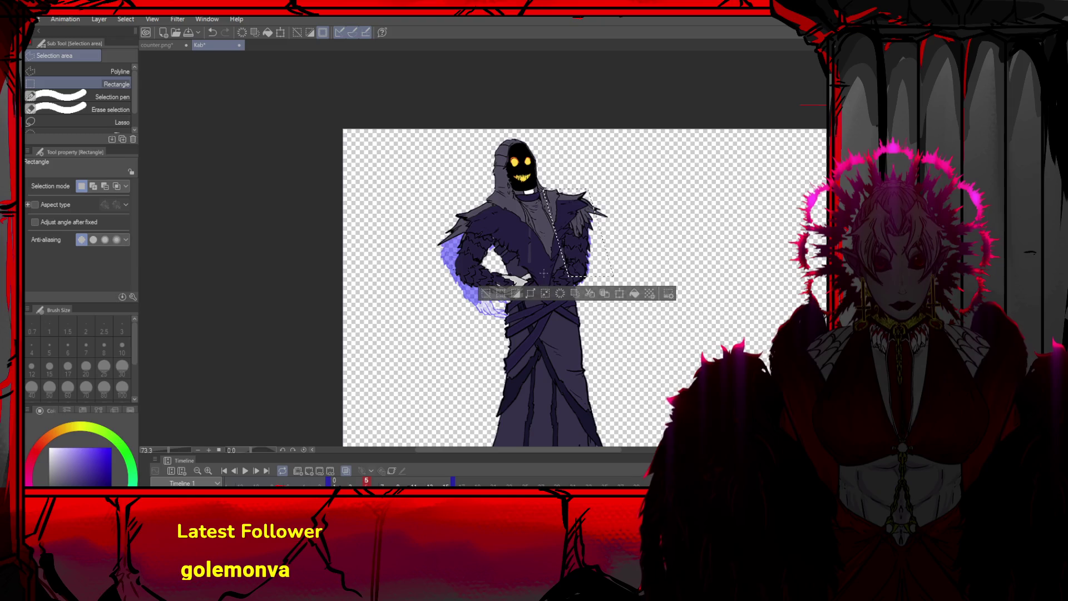
click(547, 265)
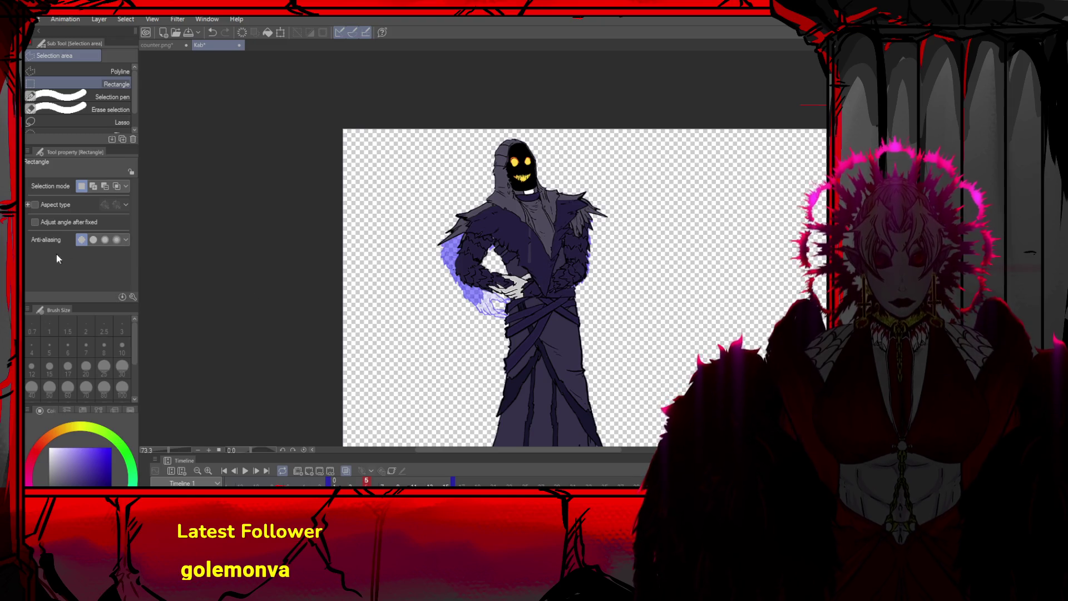
Squash the upper body slightly shorter, to about 95% height
key(o)
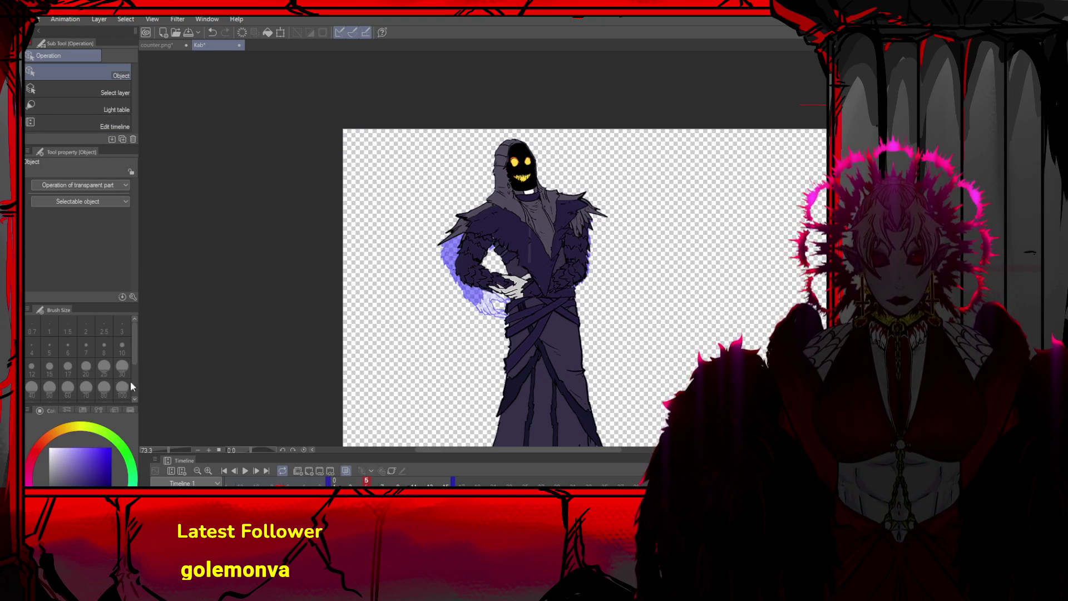
key(p)
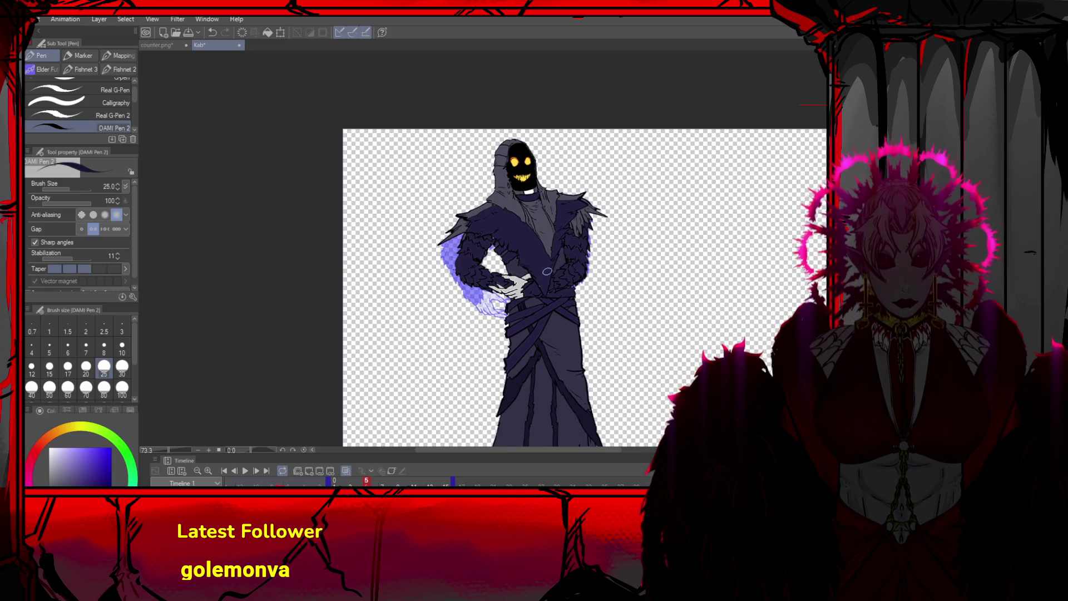
key(ctrl+t)
drag(524, 296, 536, 295)
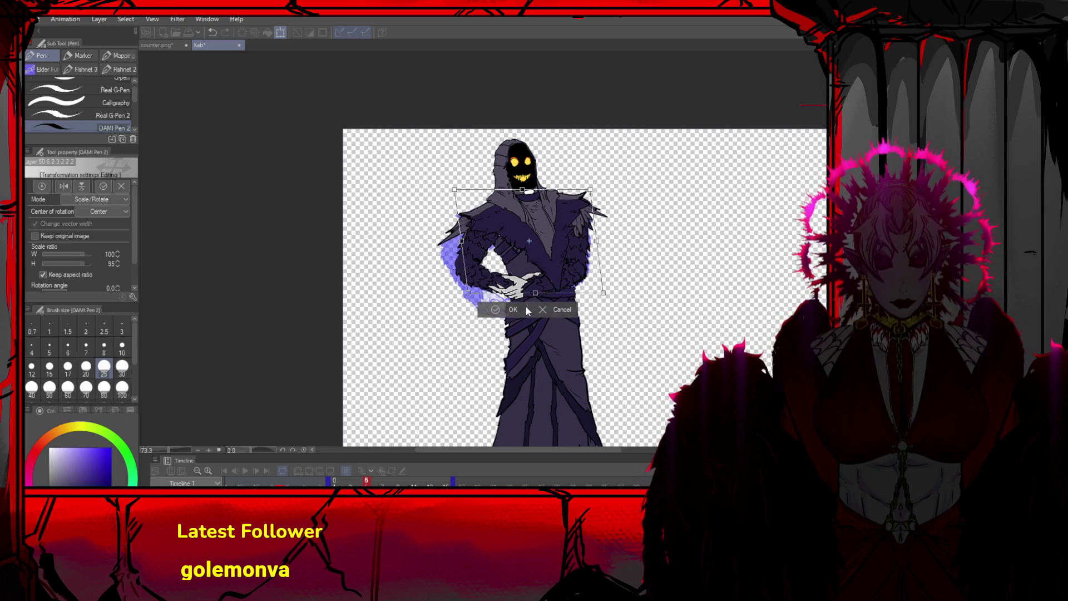
click(526, 308)
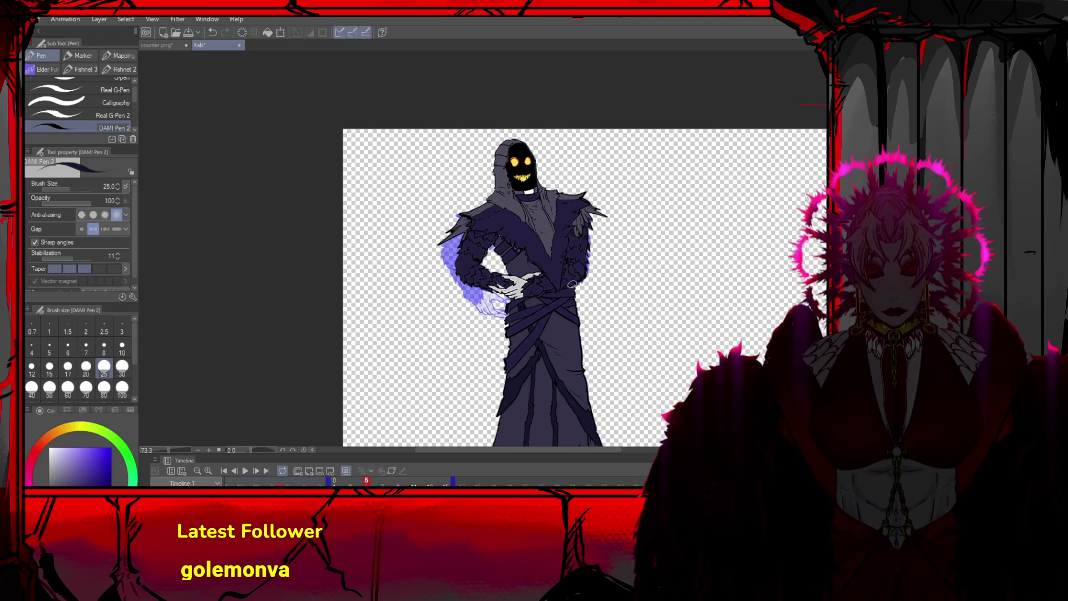
scroll(556, 285, down, 2)
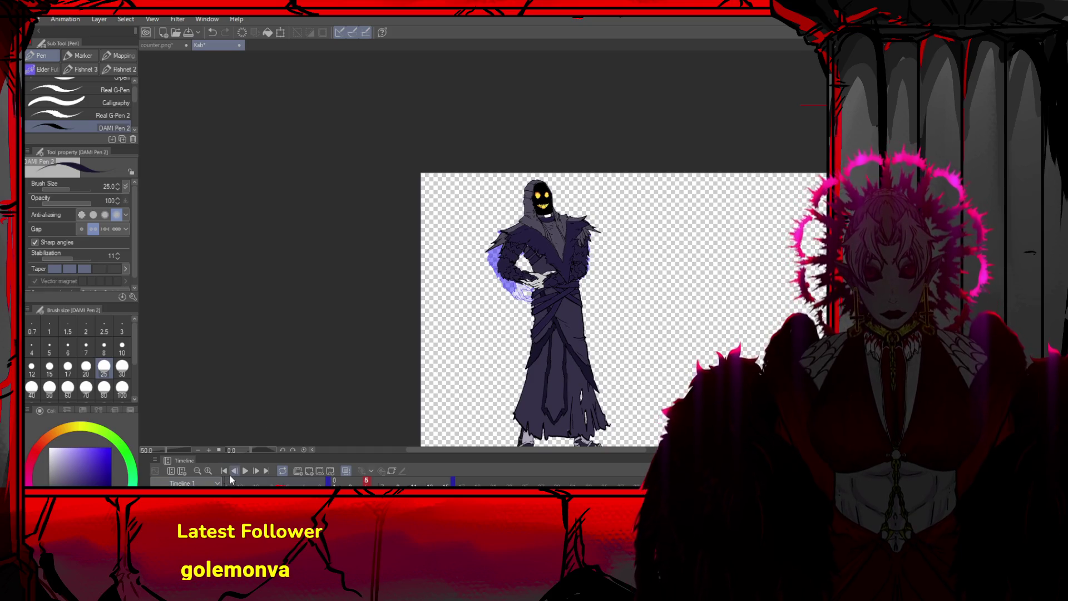
On frame 6, rotate the arm by -15.3°, then jump back to the first frame
click(230, 473)
click(230, 473)
click(252, 472)
click(252, 472)
click(252, 472)
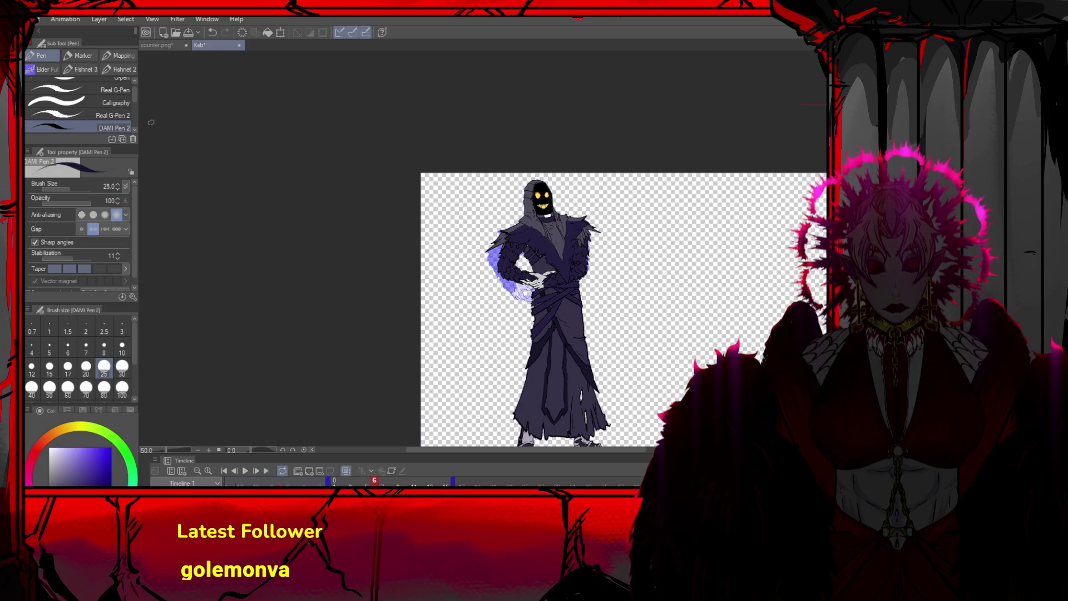
key(o)
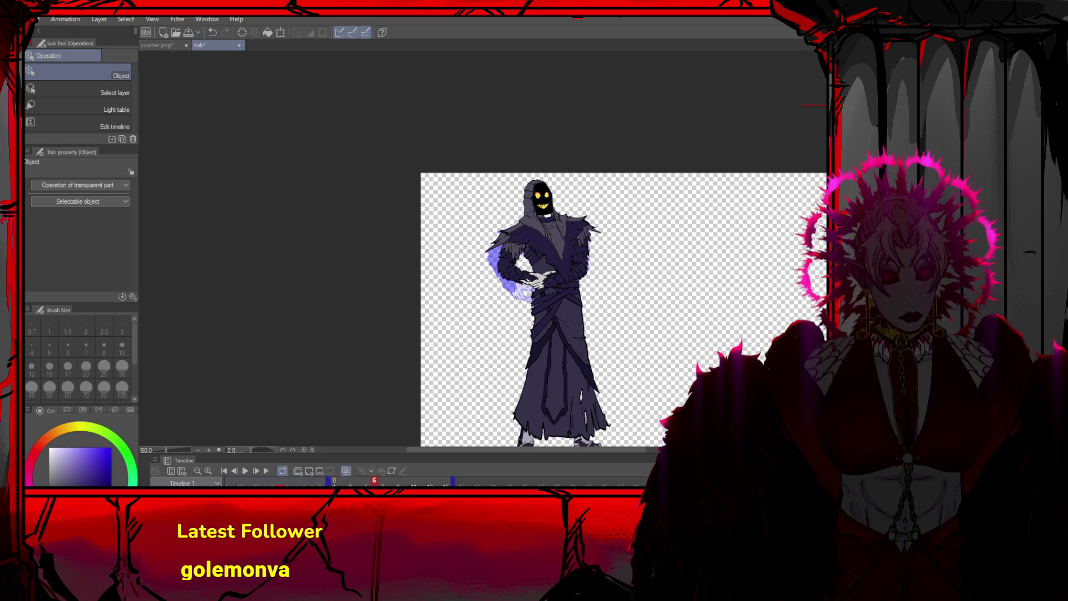
scroll(512, 270, up, 2)
key(ctrl+t)
mouse_move(512, 270)
mouse_down()
mouse_move(472, 274)
mouse_move(483, 258)
mouse_up()
click(461, 313)
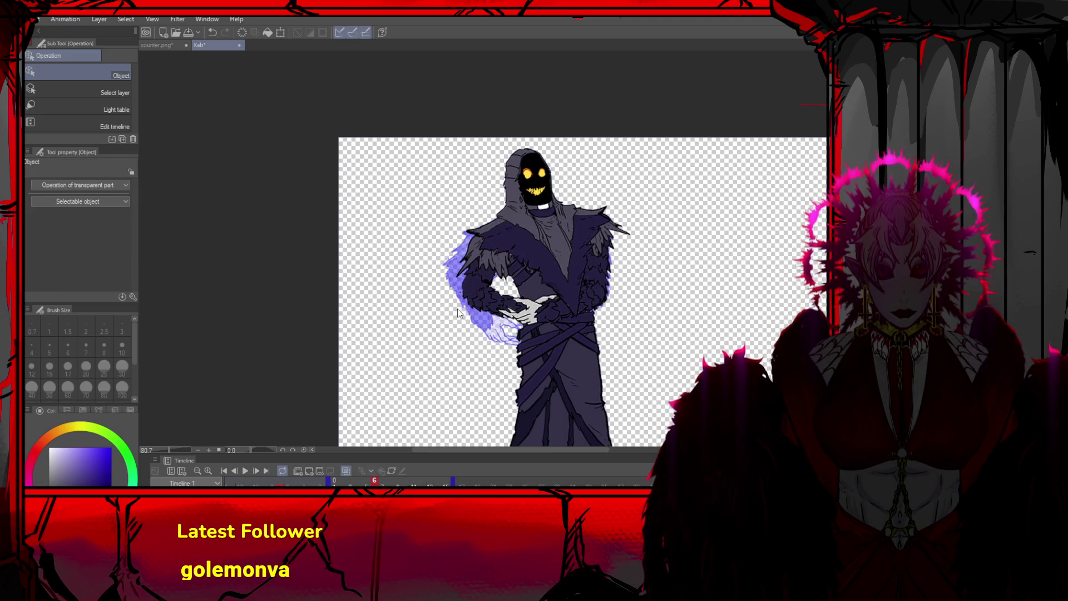
scroll(589, 249, down, 1)
scroll(603, 237, down, 2)
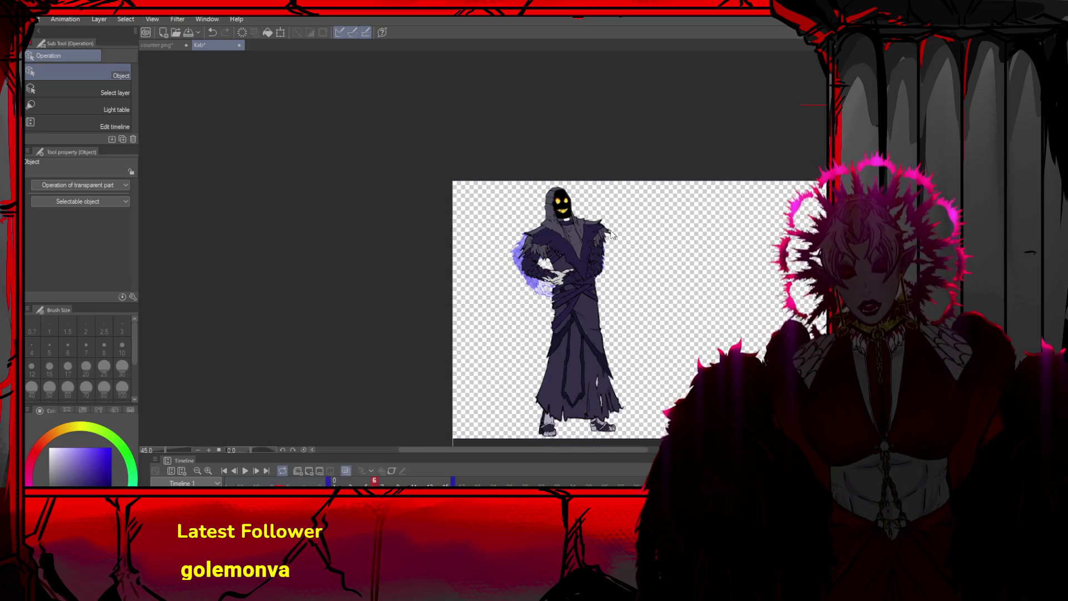
click(230, 470)
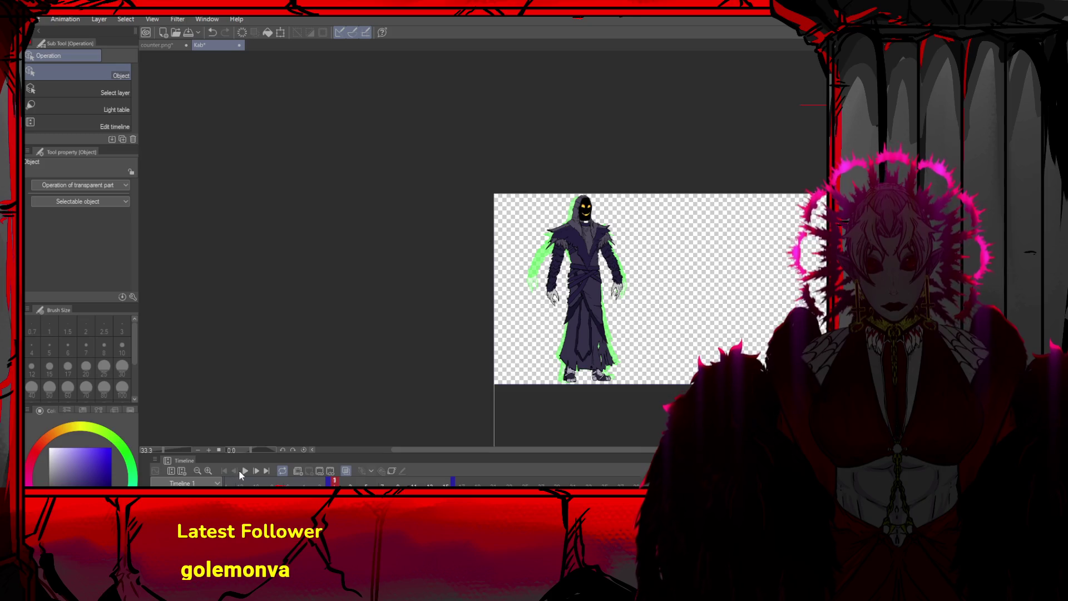
Step forward to frames 6 and 7, hide the onion skin, then undo
click(253, 469)
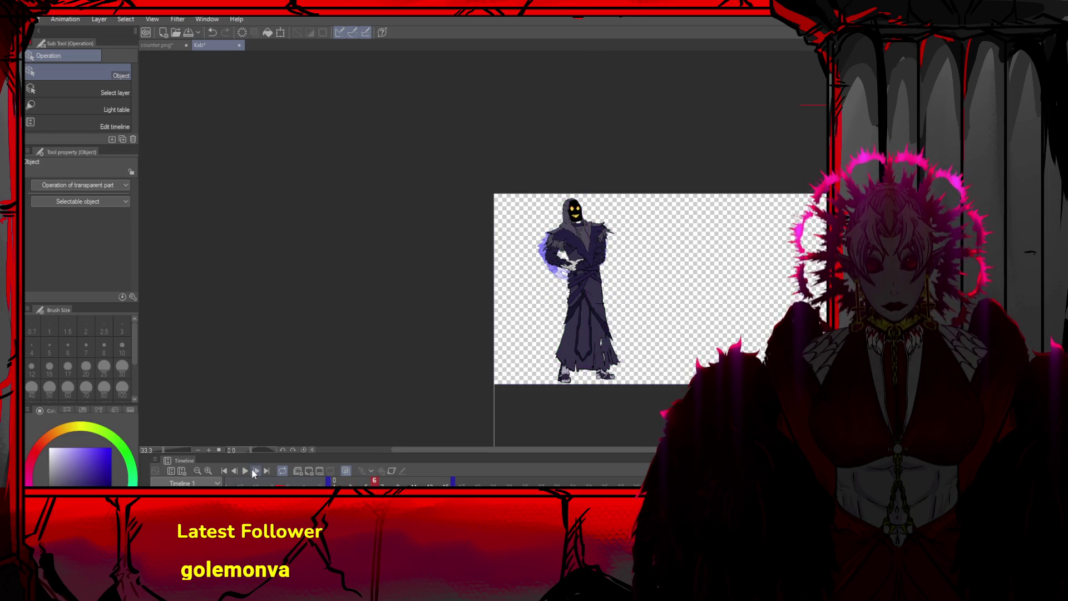
click(256, 470)
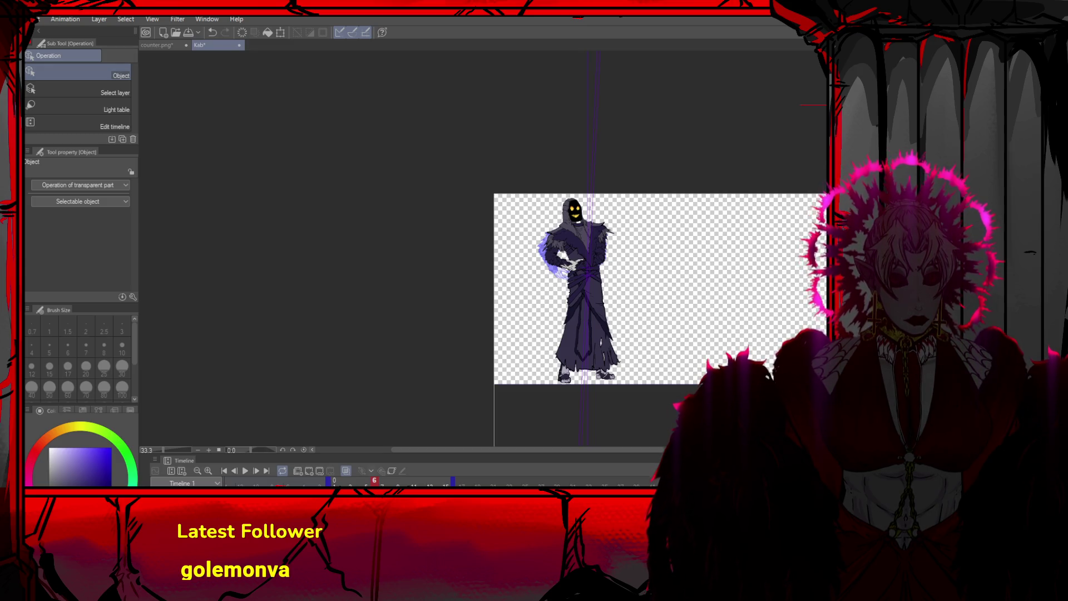
click(297, 470)
key(ctrl+z)
key(ctrl+z)
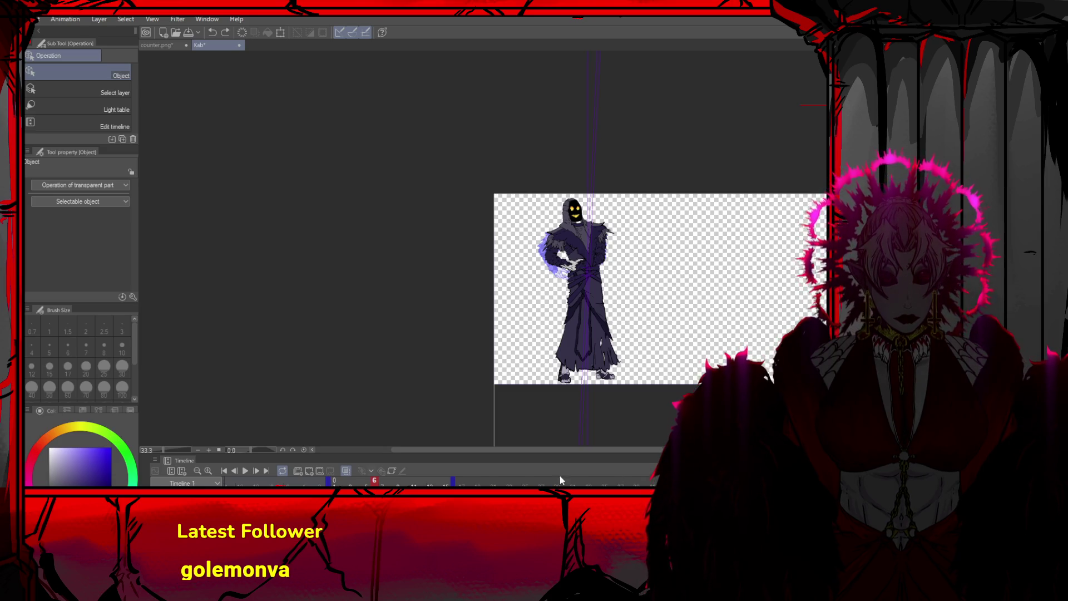
Toggle onion skin on and off, leaving it off, and zoom in on the figure
click(306, 469)
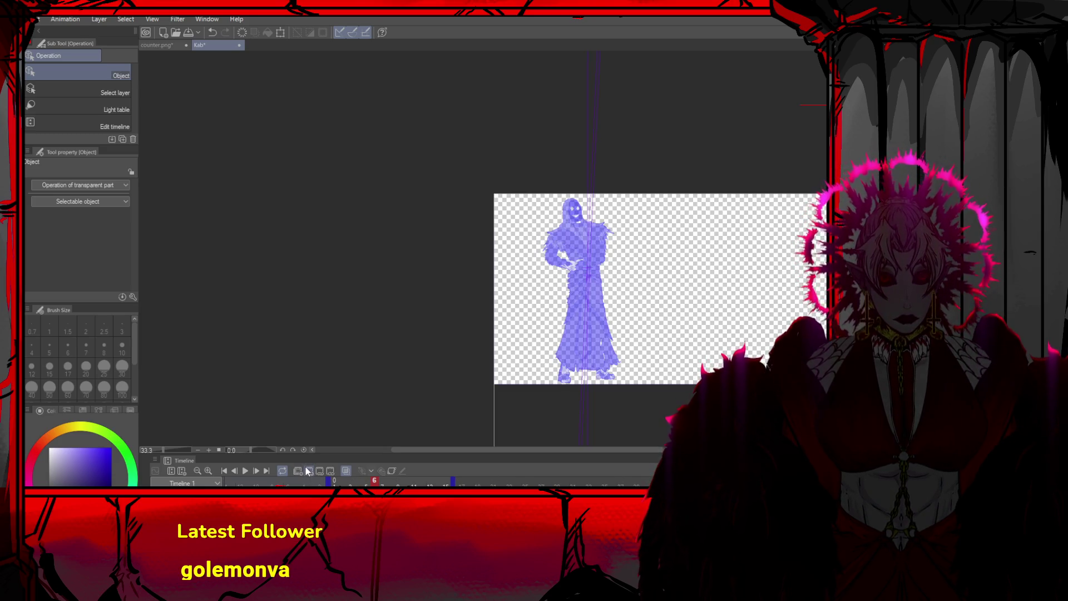
click(305, 466)
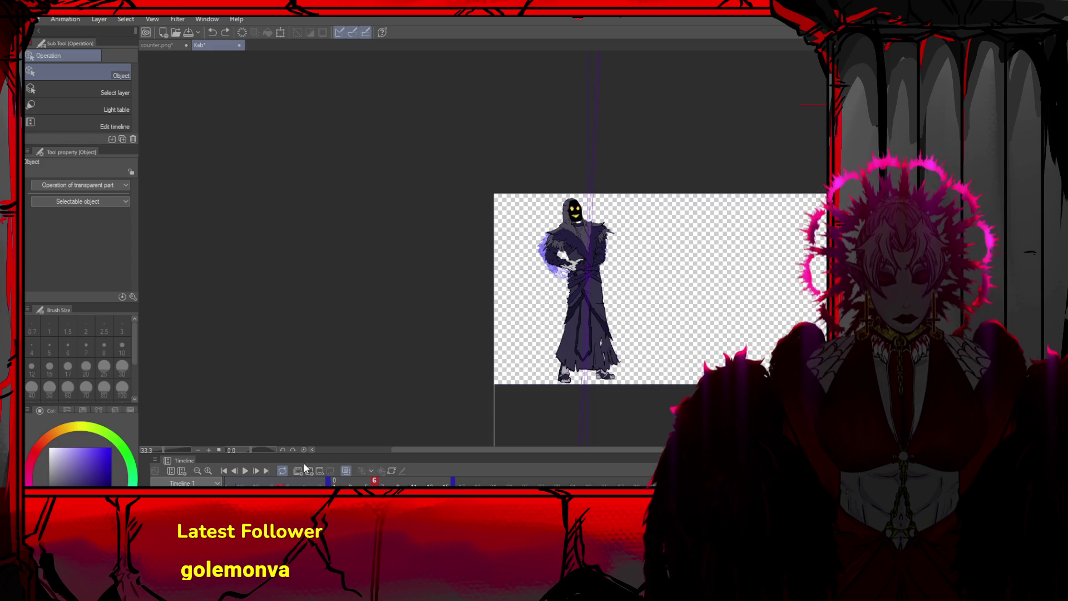
click(309, 469)
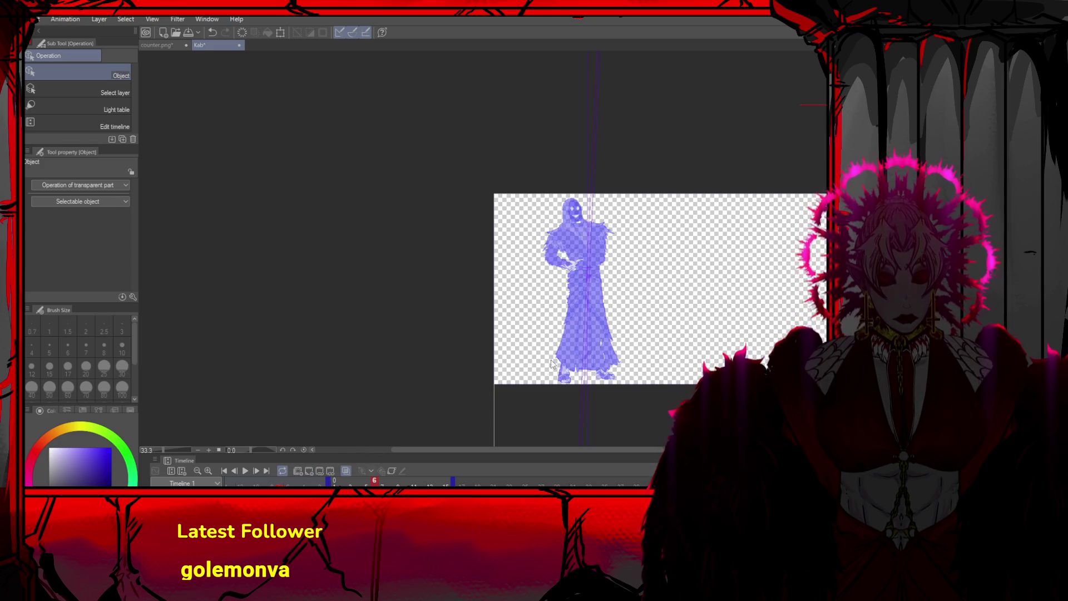
click(578, 336)
key(ctrl+plus)
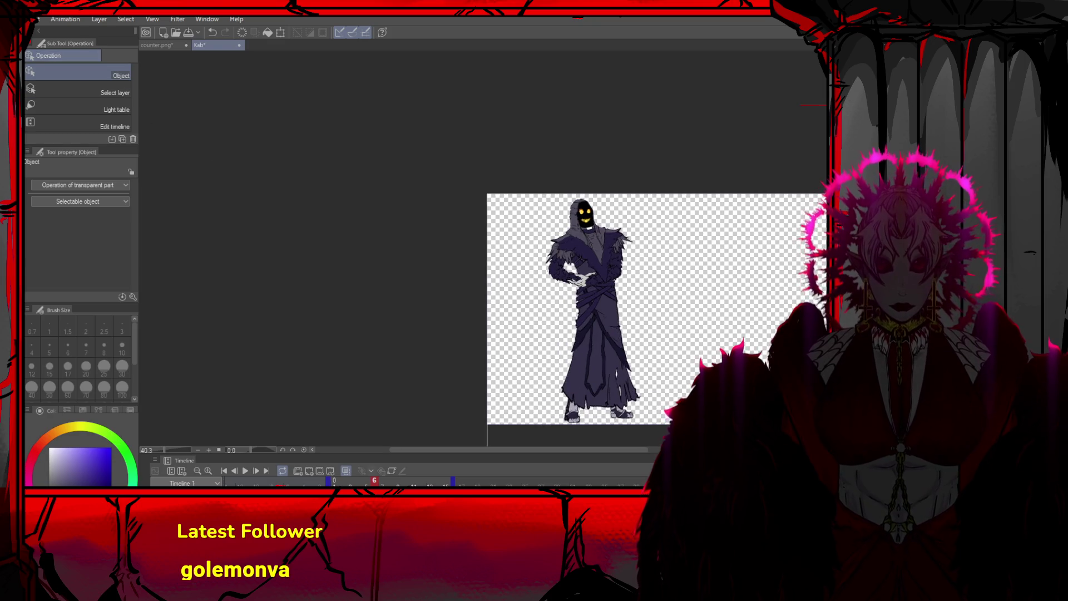
scroll(662, 281, up, 1)
scroll(658, 284, up, 1)
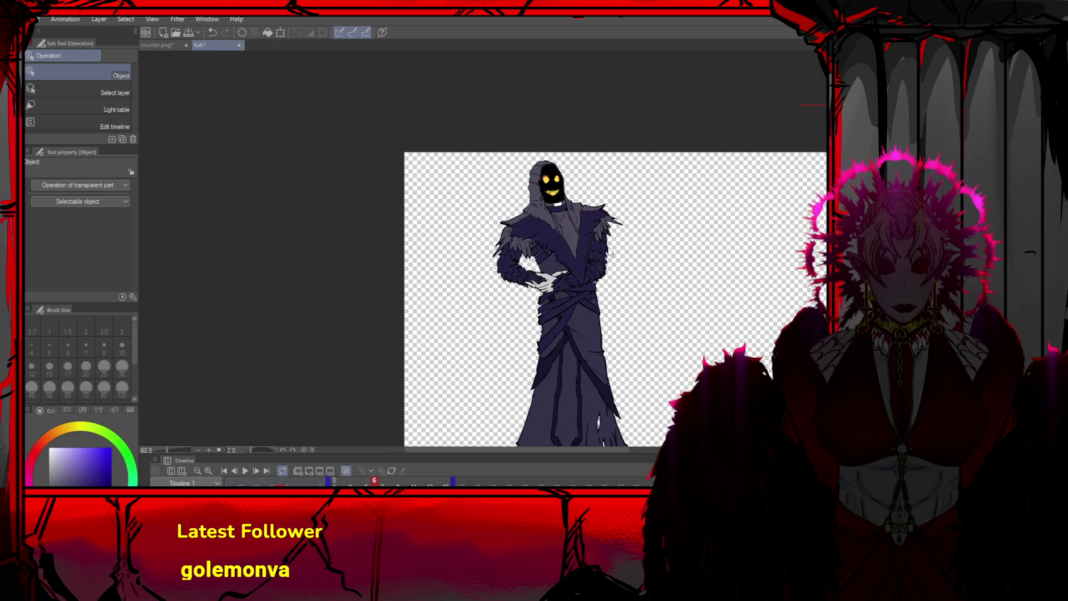
Rotate the cloak shoulder piece about 24 degrees and tilt the head part about 34 degrees
click(592, 231)
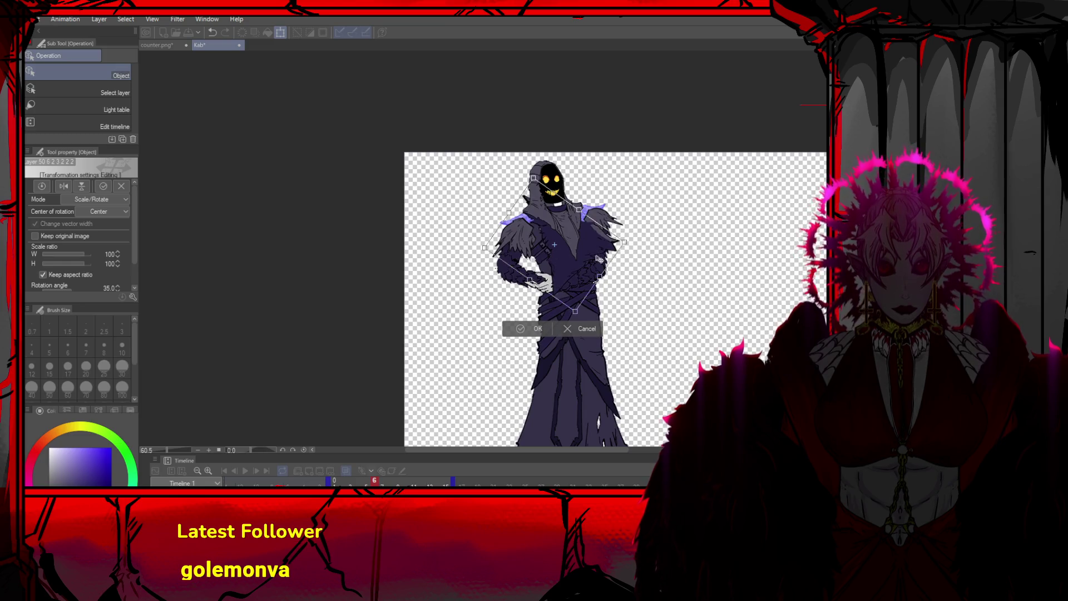
click(551, 323)
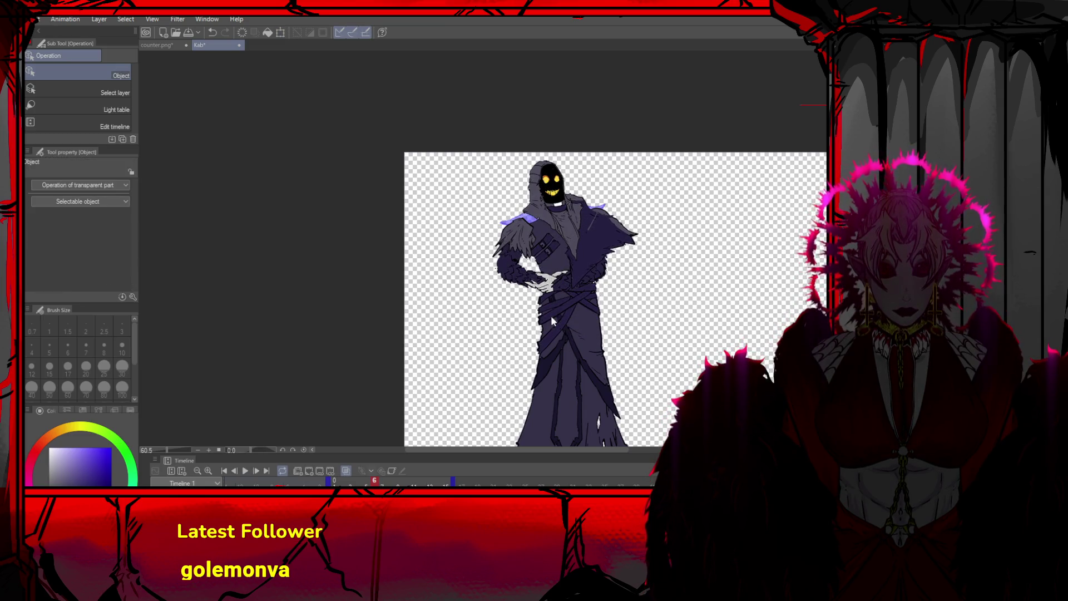
click(549, 256)
drag(582, 216, 586, 254)
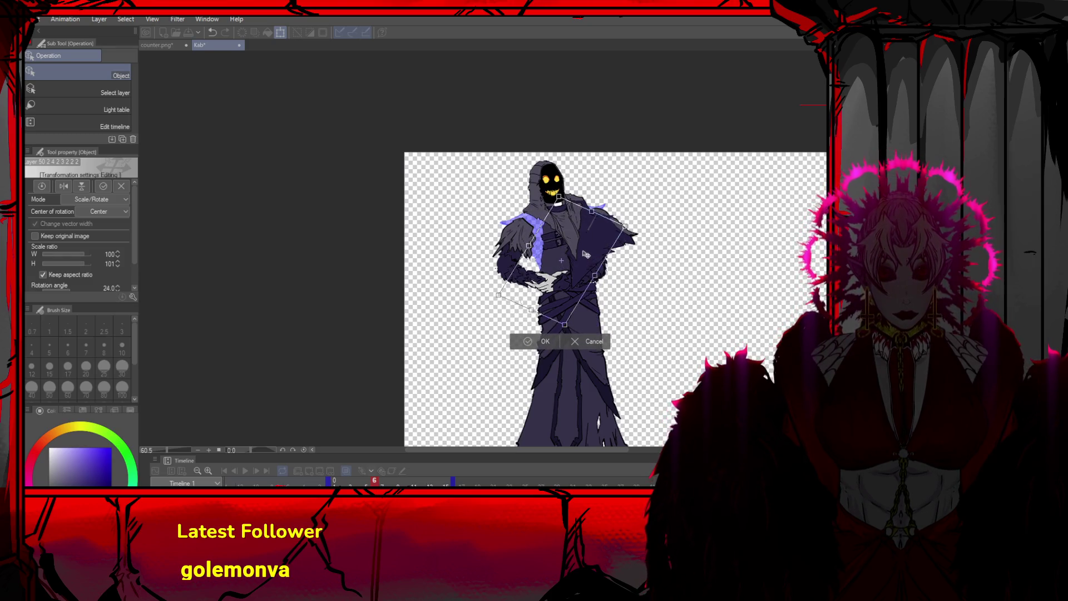
click(531, 342)
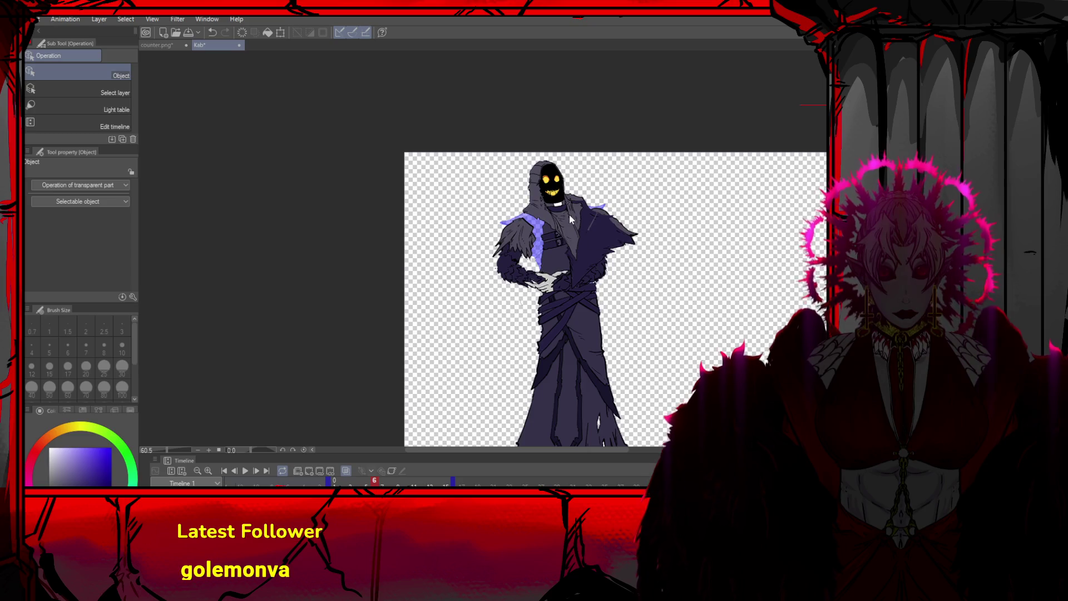
click(589, 215)
drag(588, 216, 600, 234)
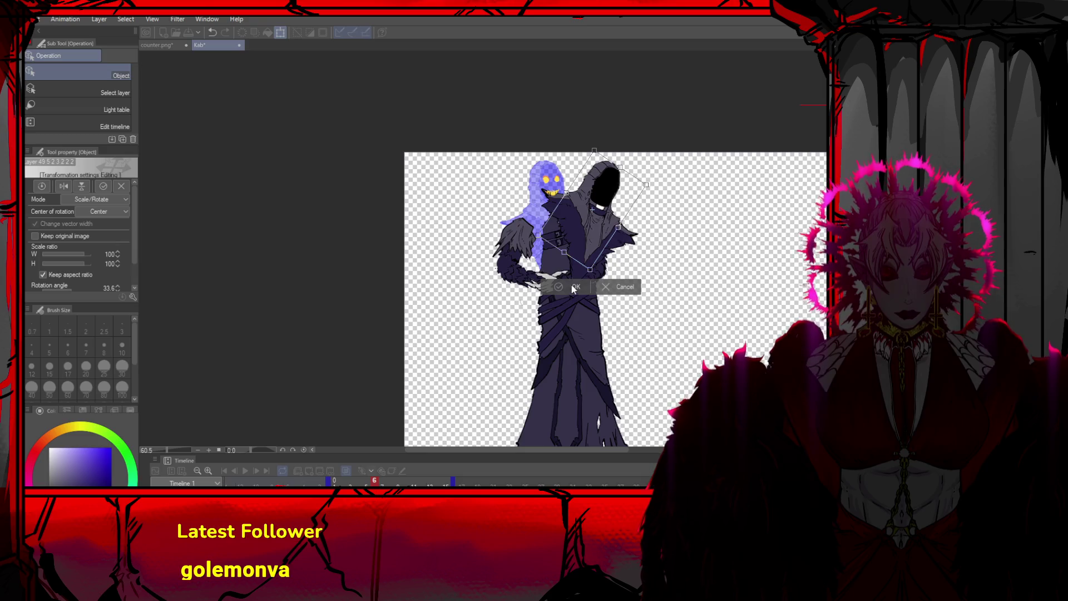
click(574, 287)
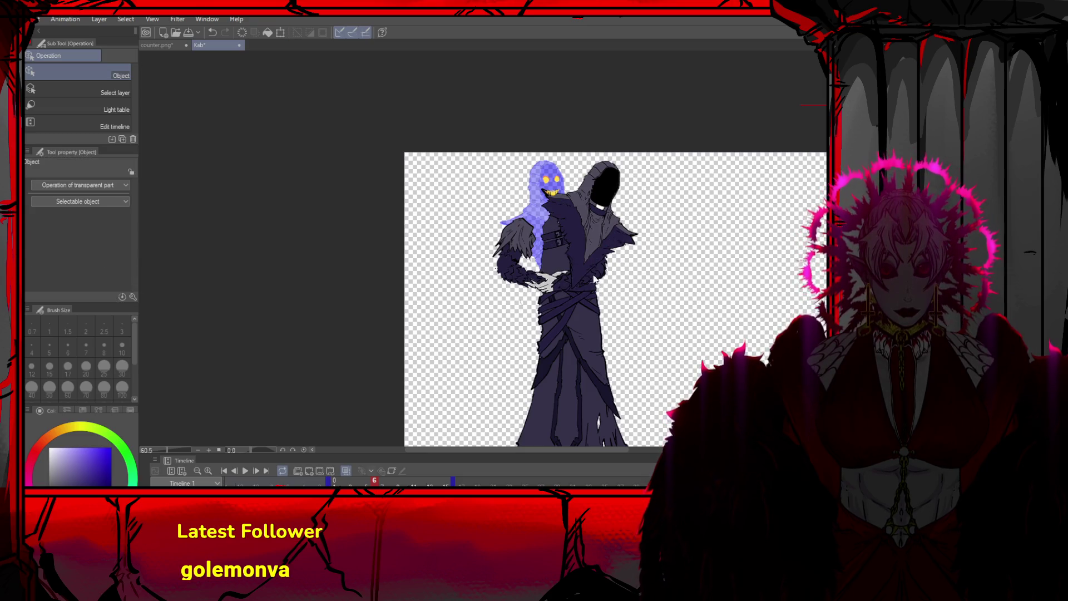
Paste in the second arm, rotate it about 71 degrees, and undo the stray change
key(ctrl+v)
key(ctrl+t)
drag(534, 261, 558, 210)
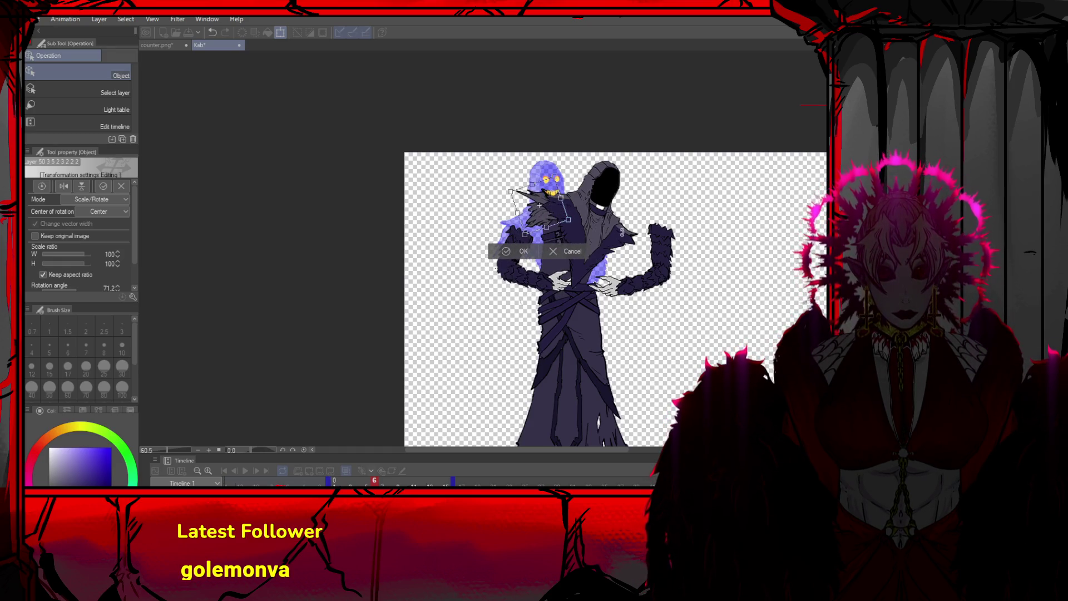
click(521, 251)
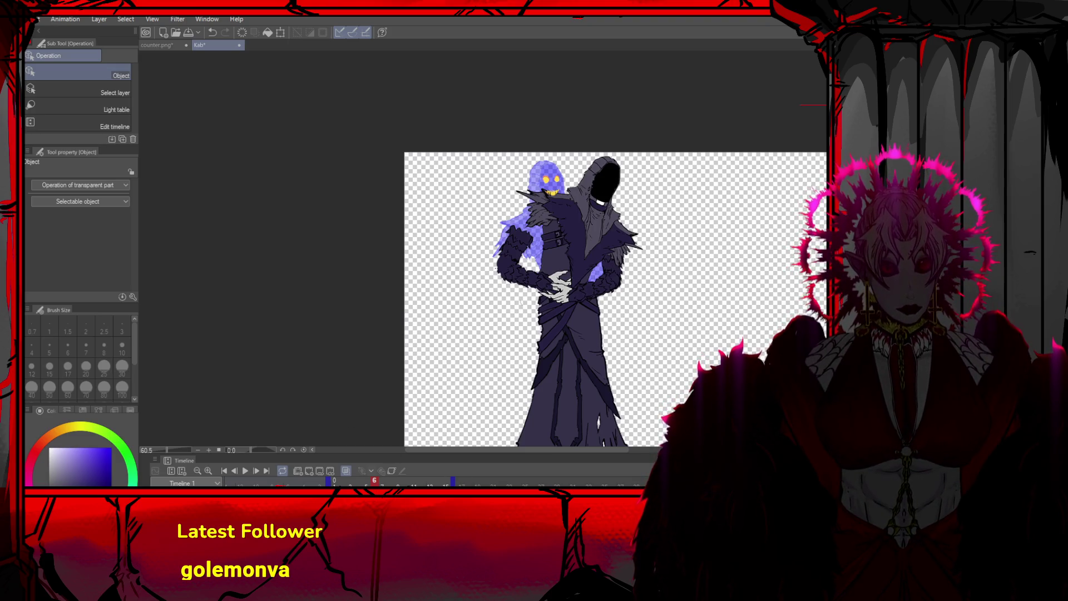
key(ctrl+z)
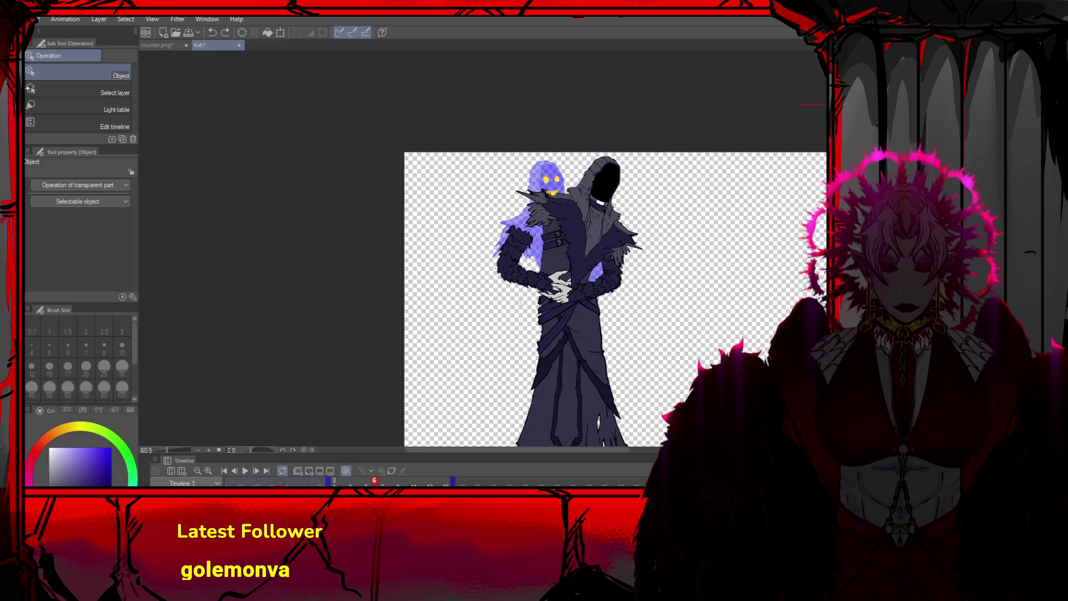
Shift the arm piece up and right, then nudge the glowing face slightly higher in the hood
key(ctrl+t)
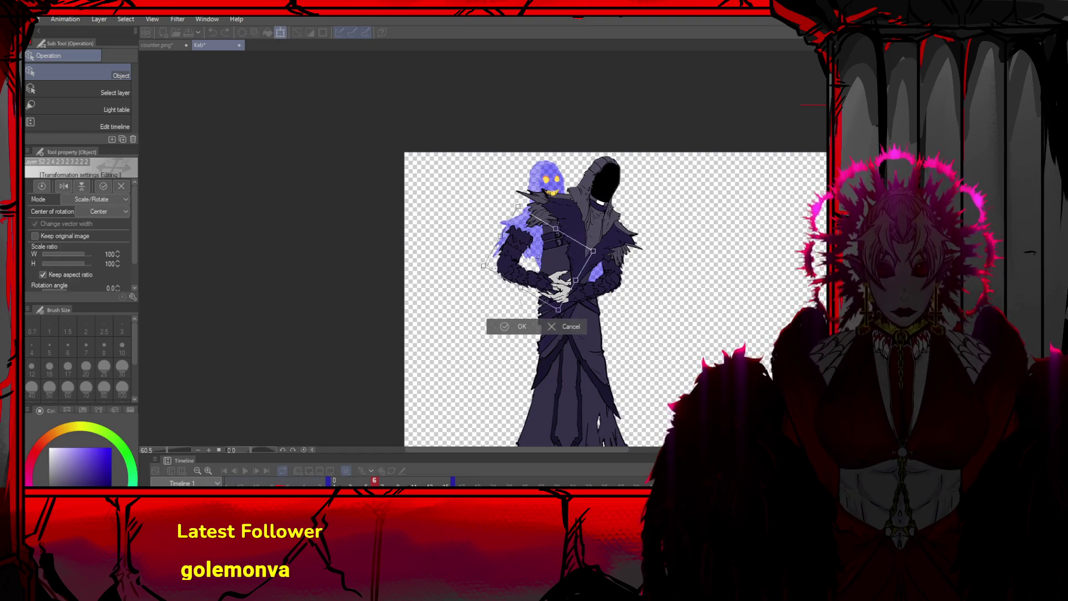
drag(523, 253, 527, 237)
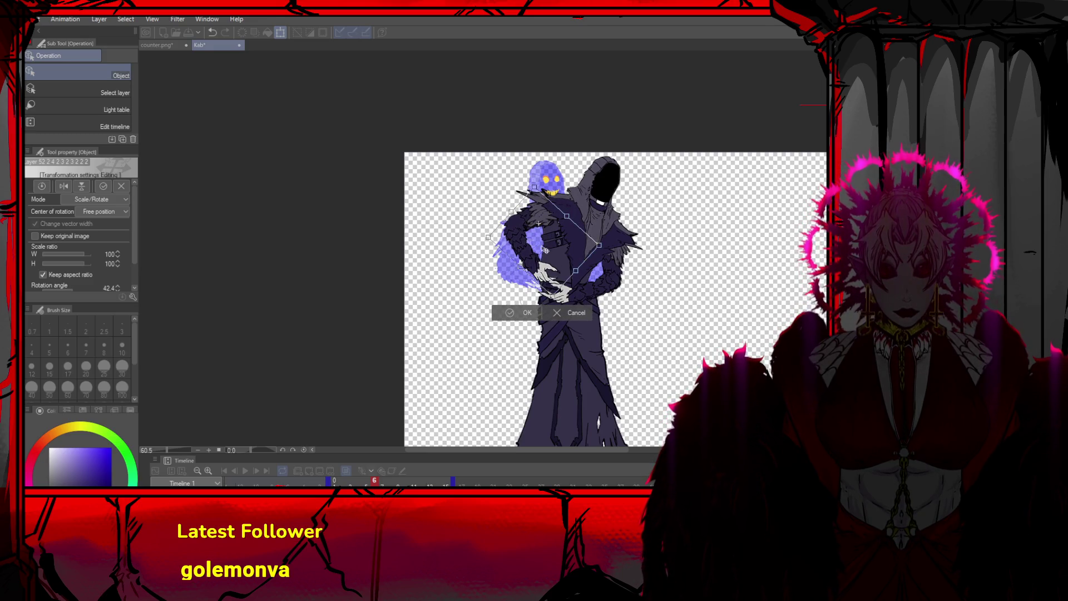
click(525, 314)
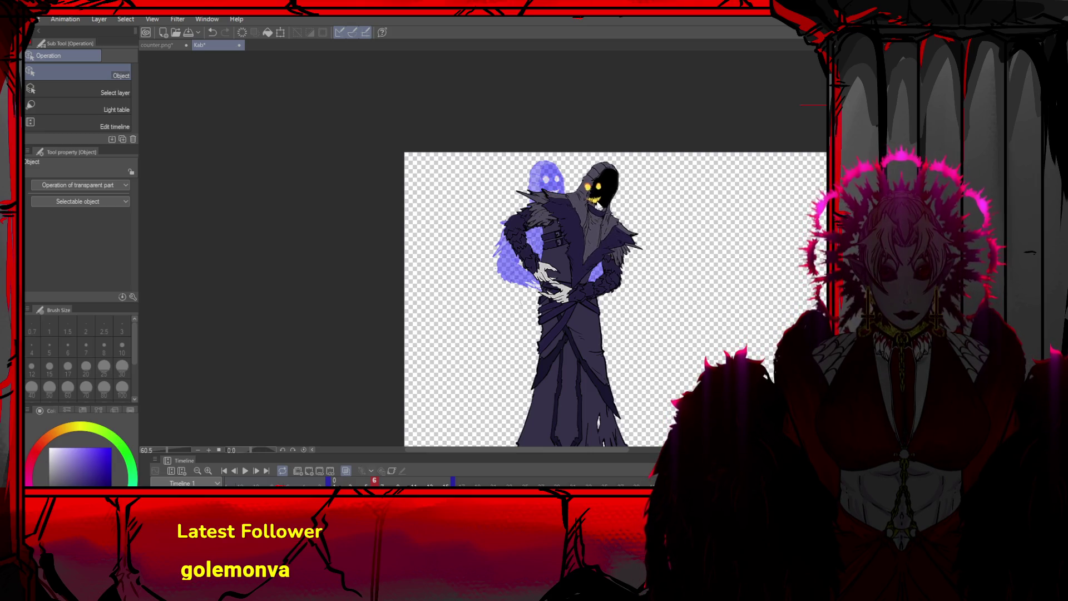
click(601, 192)
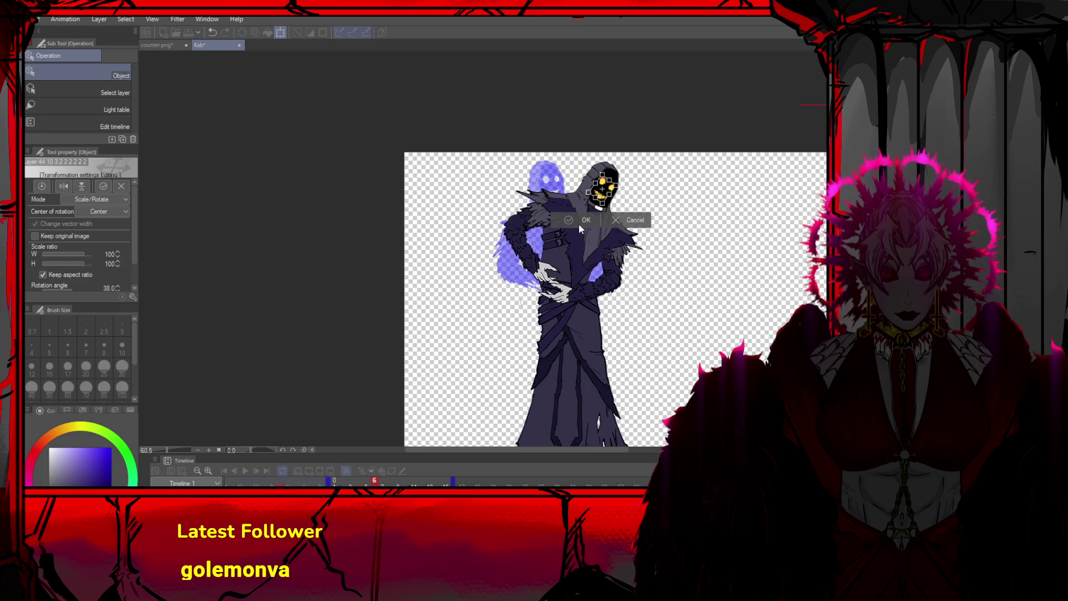
drag(609, 195, 602, 194)
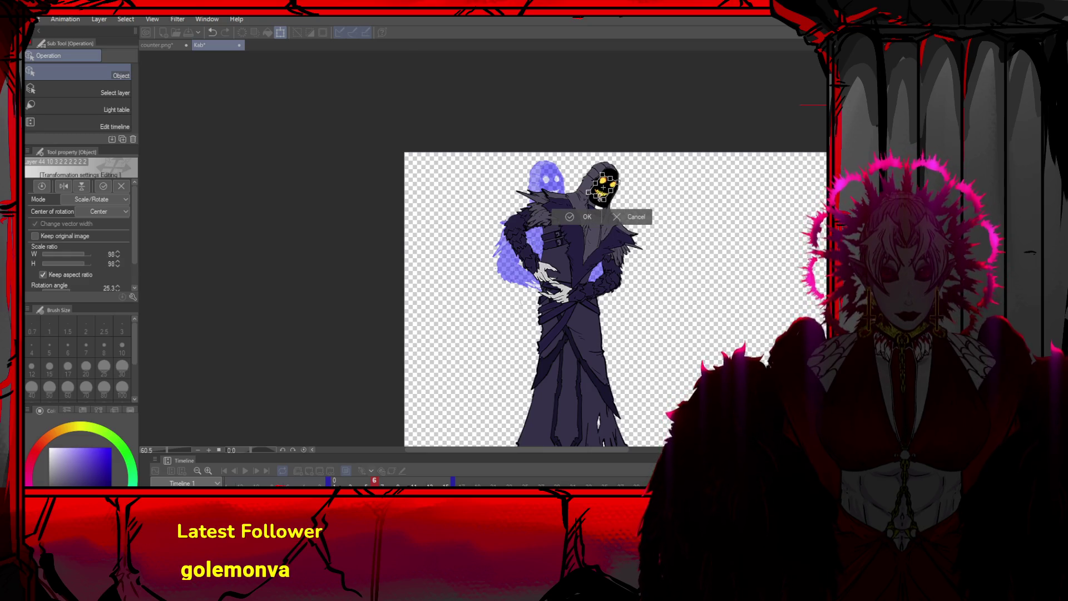
click(580, 217)
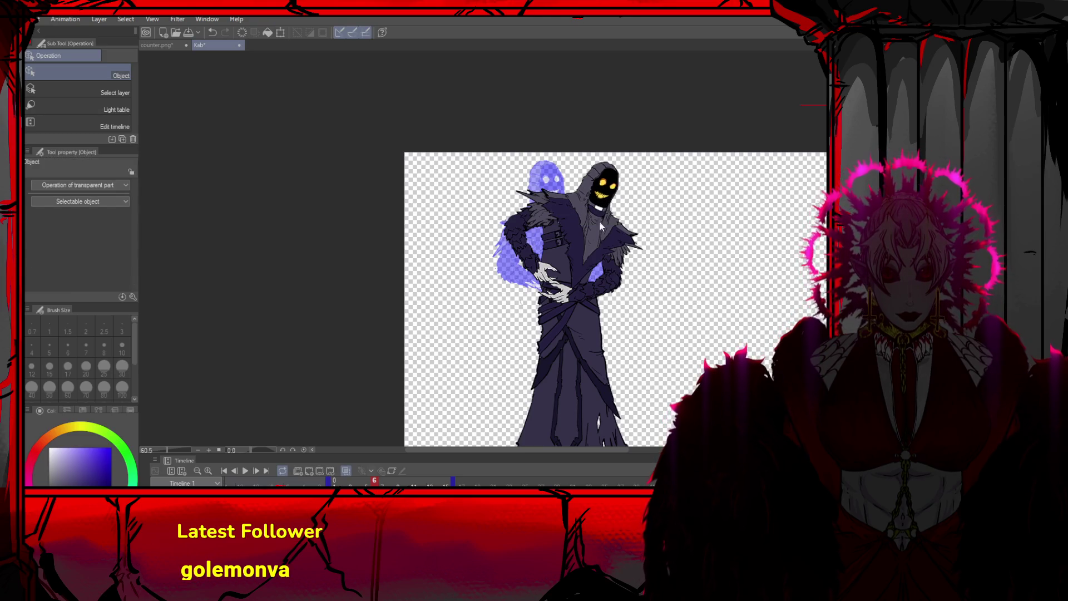
Step back to frame 3 to compare, then step forward again
click(236, 472)
click(236, 472)
click(256, 470)
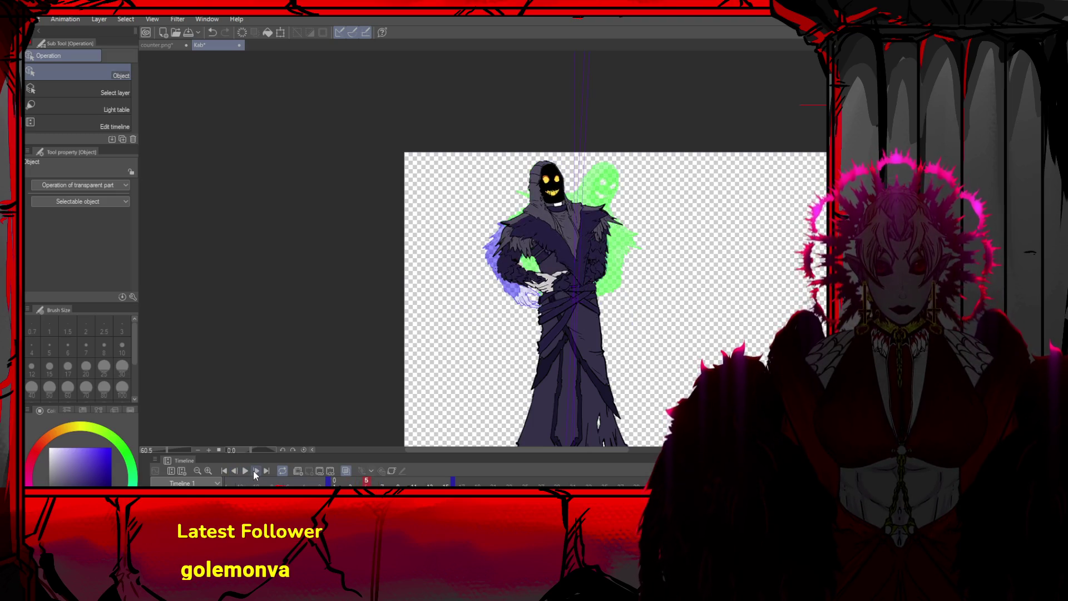
Back on frame 6, transform the robe piece and shift the sash slightly around the waist
click(256, 471)
click(256, 470)
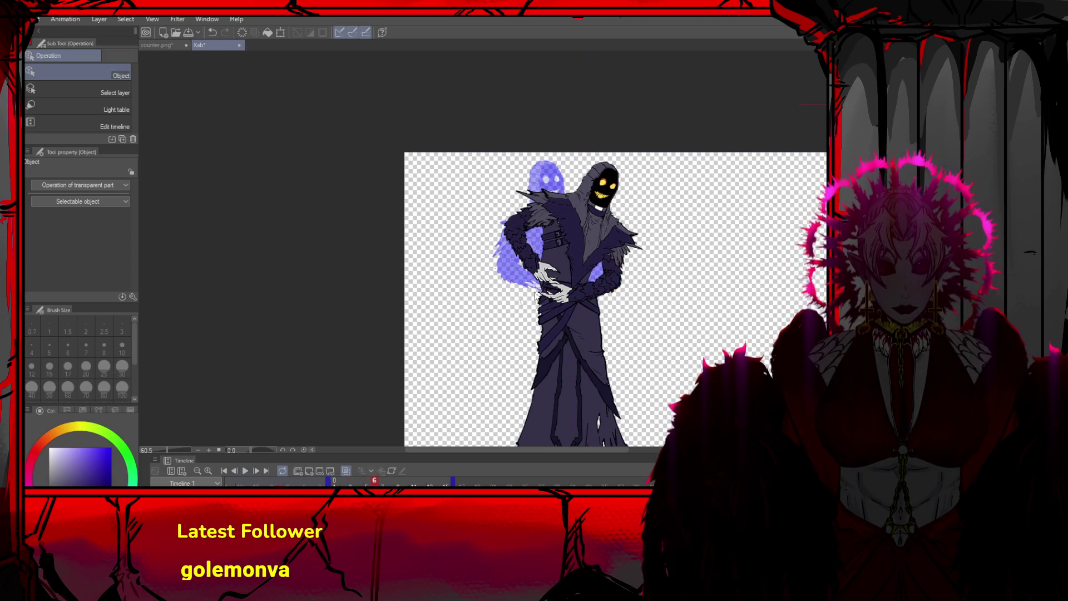
click(578, 339)
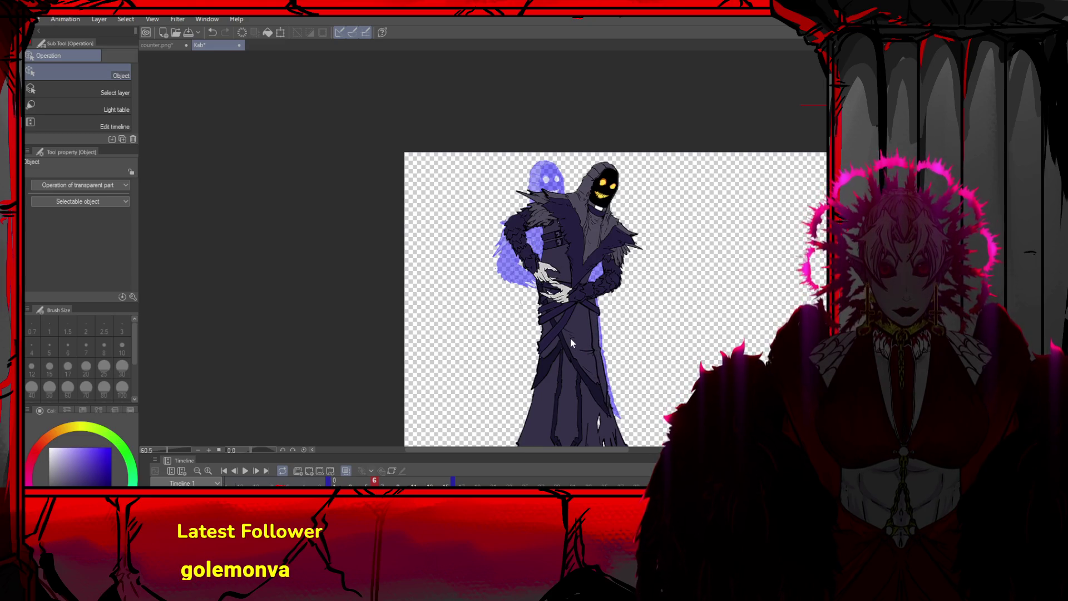
click(557, 357)
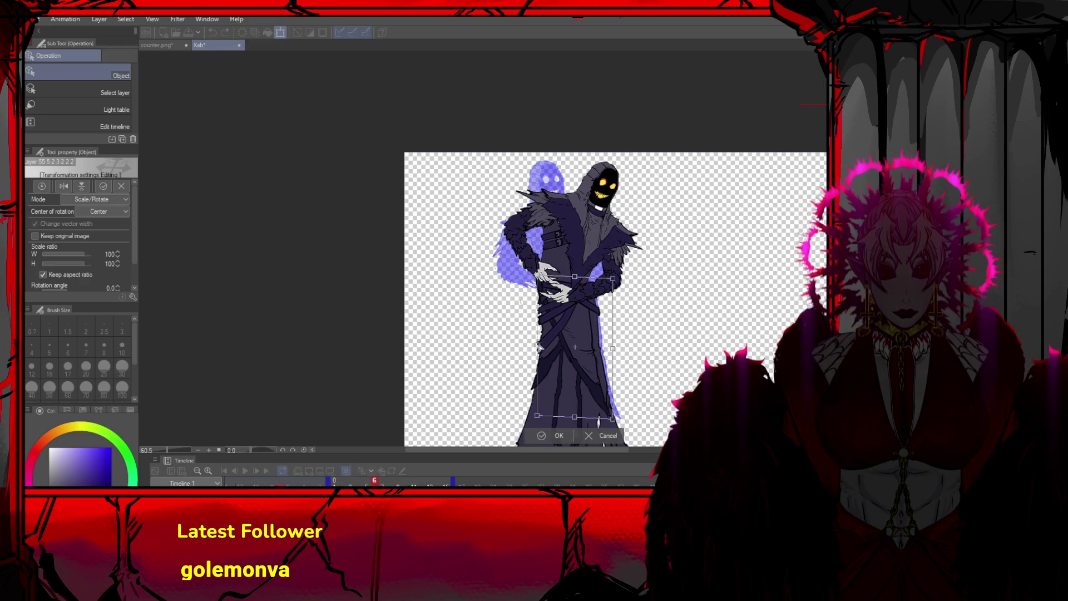
click(550, 433)
drag(542, 334, 539, 362)
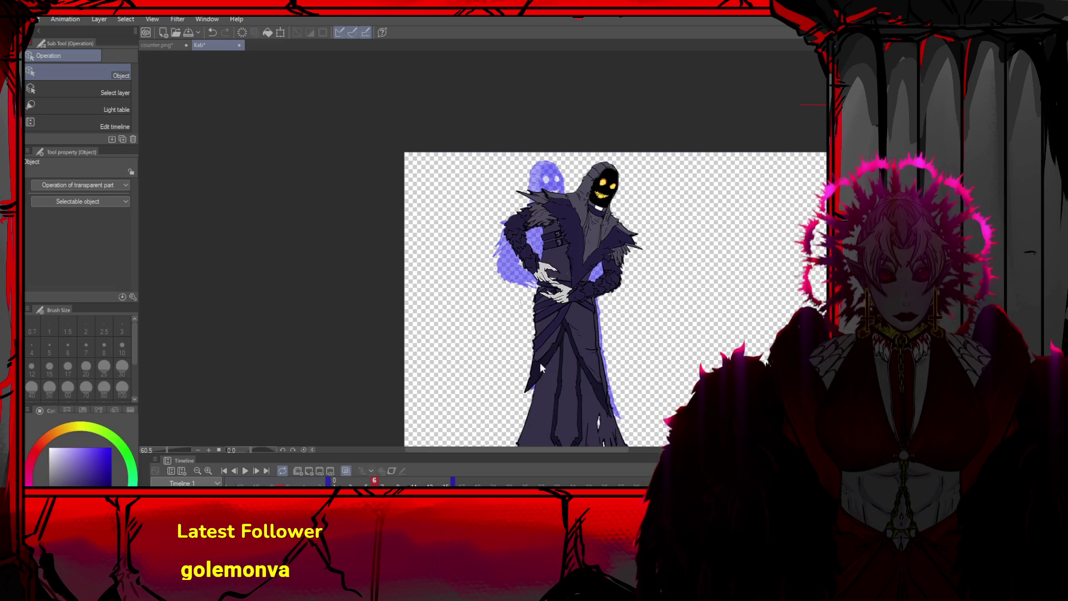
Move the lower robe a few pixels left, then advance to frame 7
scroll(556, 365, down, 3)
scroll(559, 402, up, 2)
drag(541, 407, 536, 407)
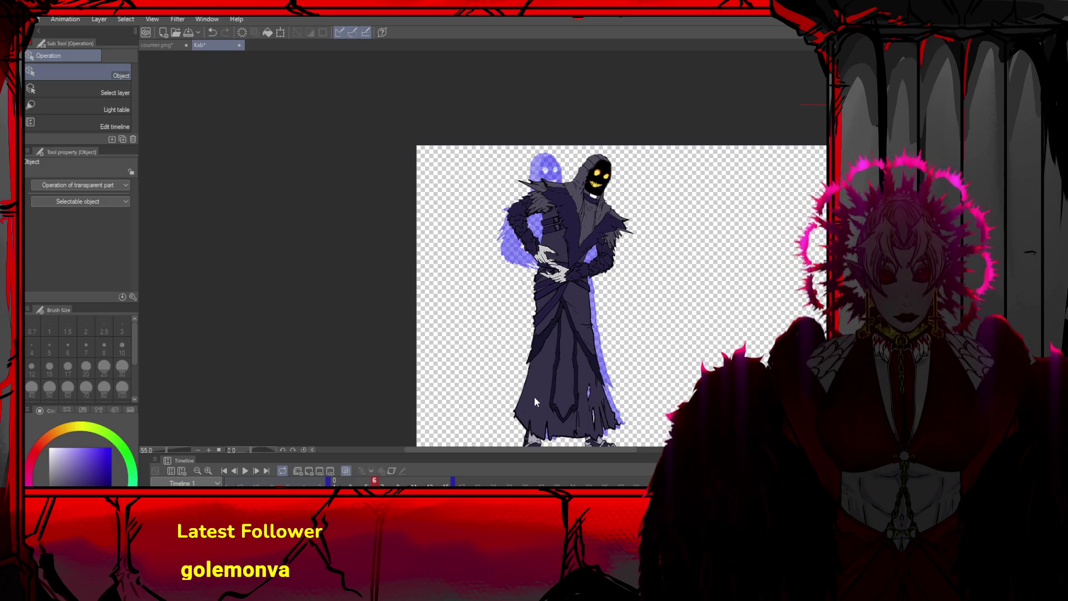
scroll(577, 321, down, 3)
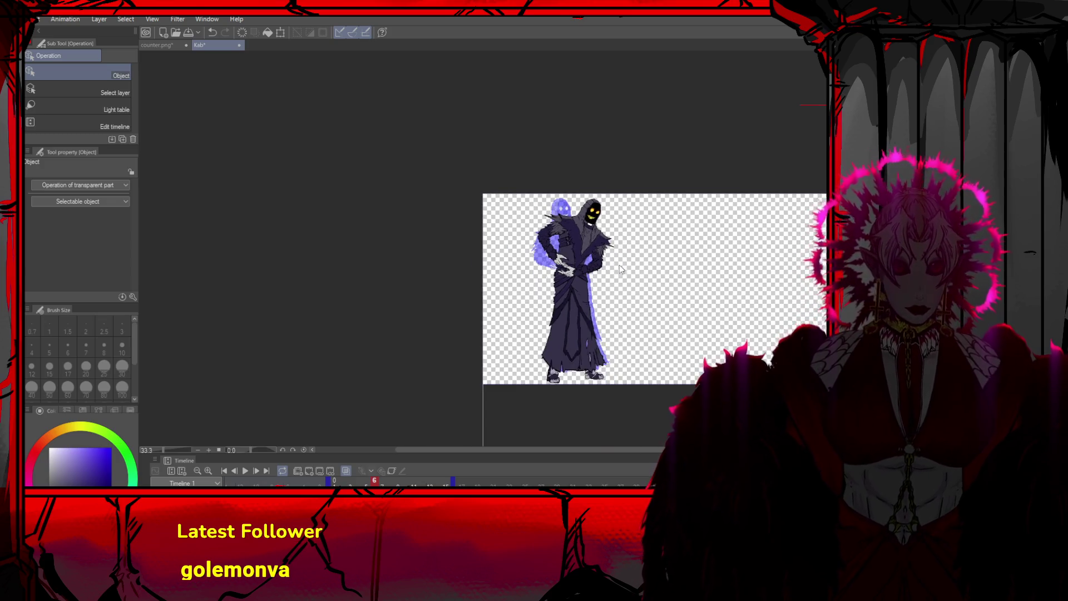
scroll(695, 284, up, 3)
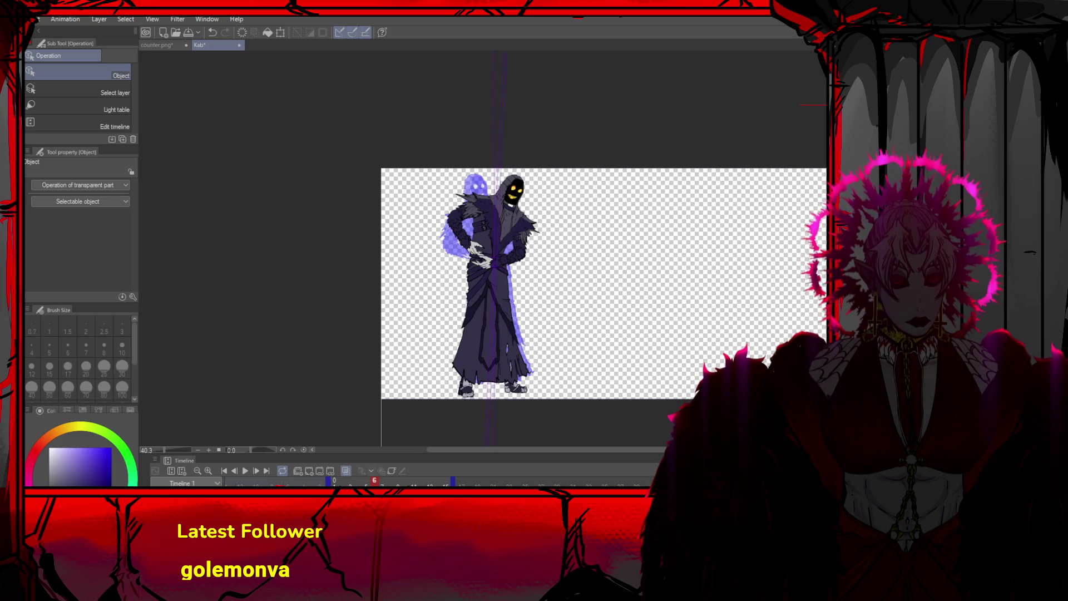
click(312, 472)
scroll(624, 352, up, 2)
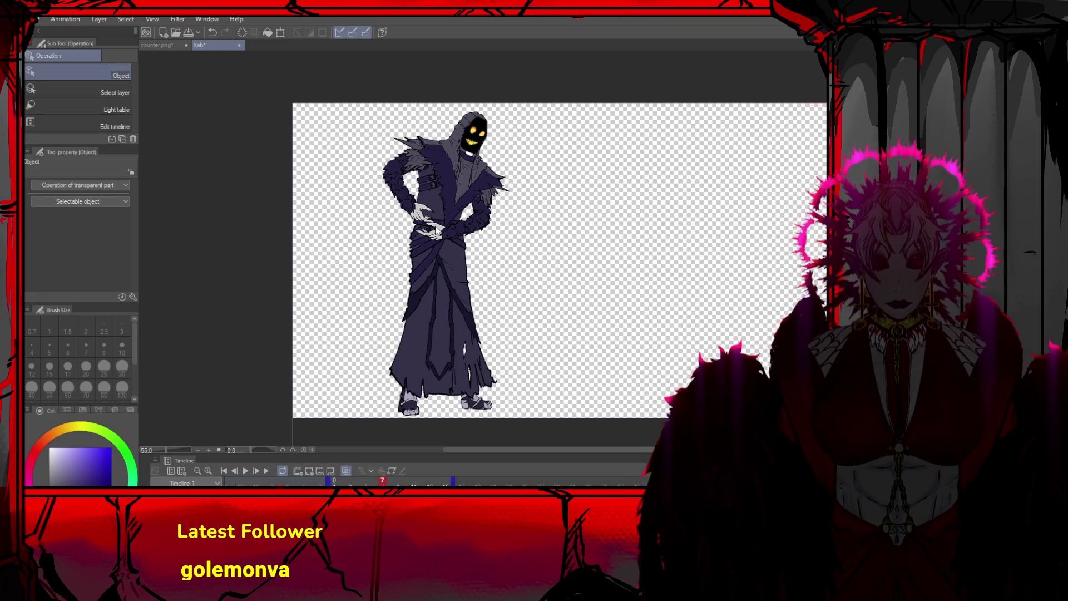
Clear frame 7's arms, leaving only their onion-skin ghost, and view the character at 100%
key(ctrl+z)
key(ctrl+z)
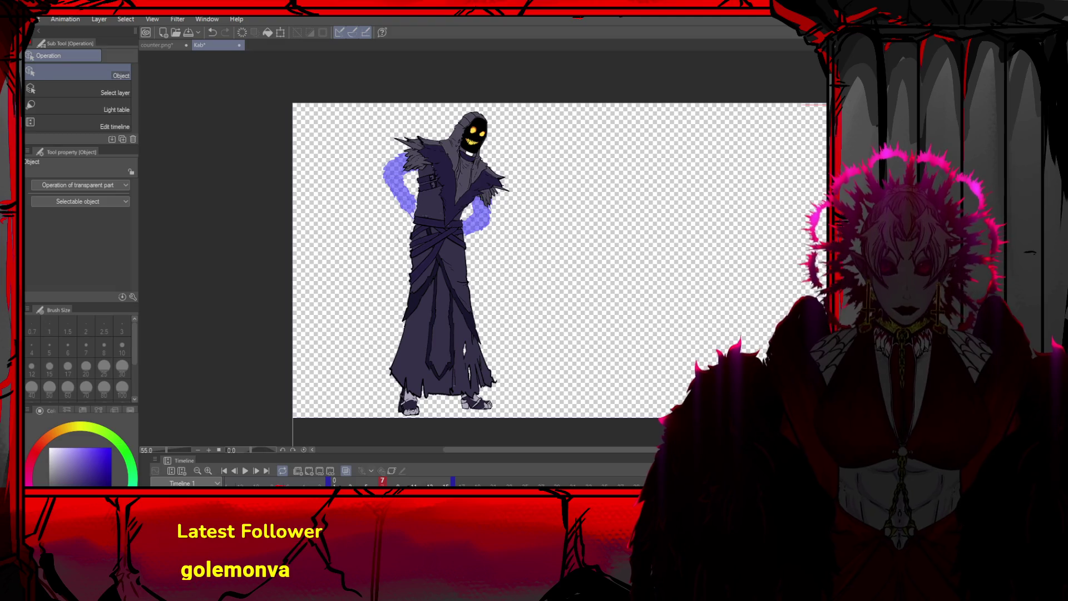
key(p)
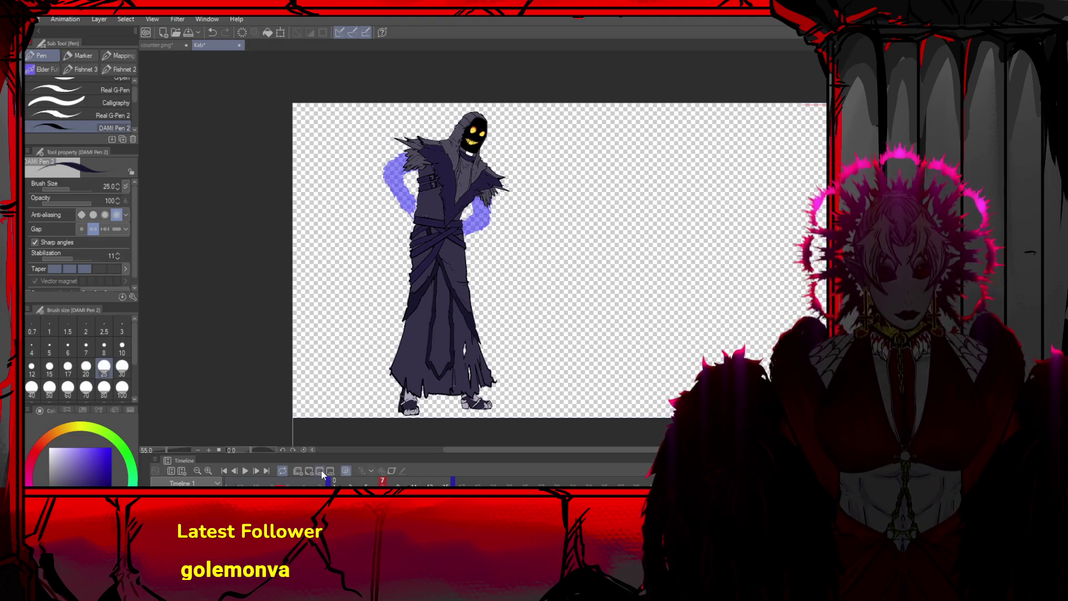
key(ctrl+z)
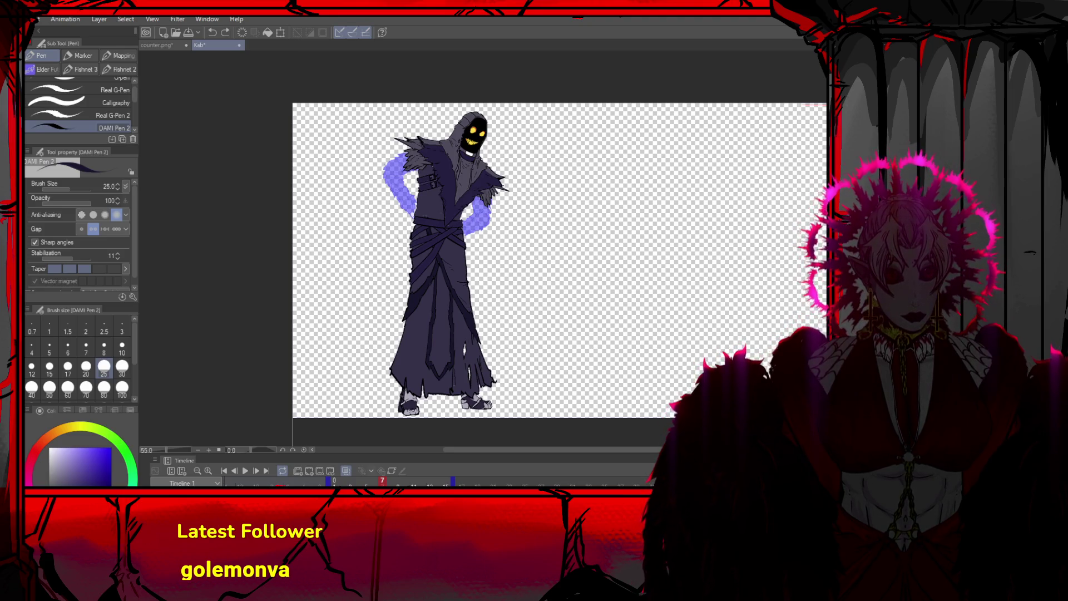
key(ctrl+y)
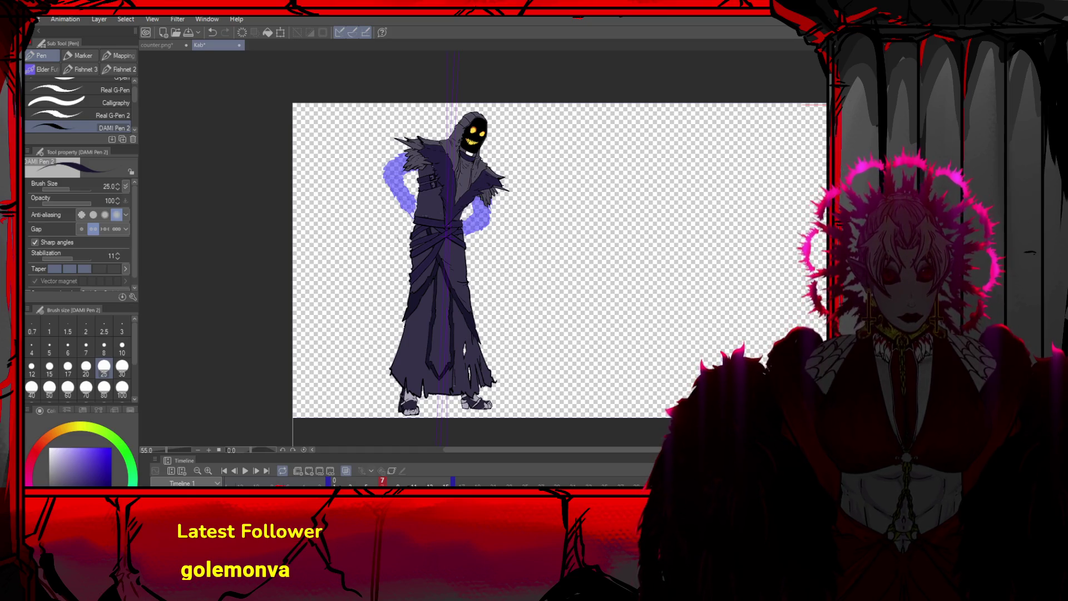
key(ctrl+alt+0)
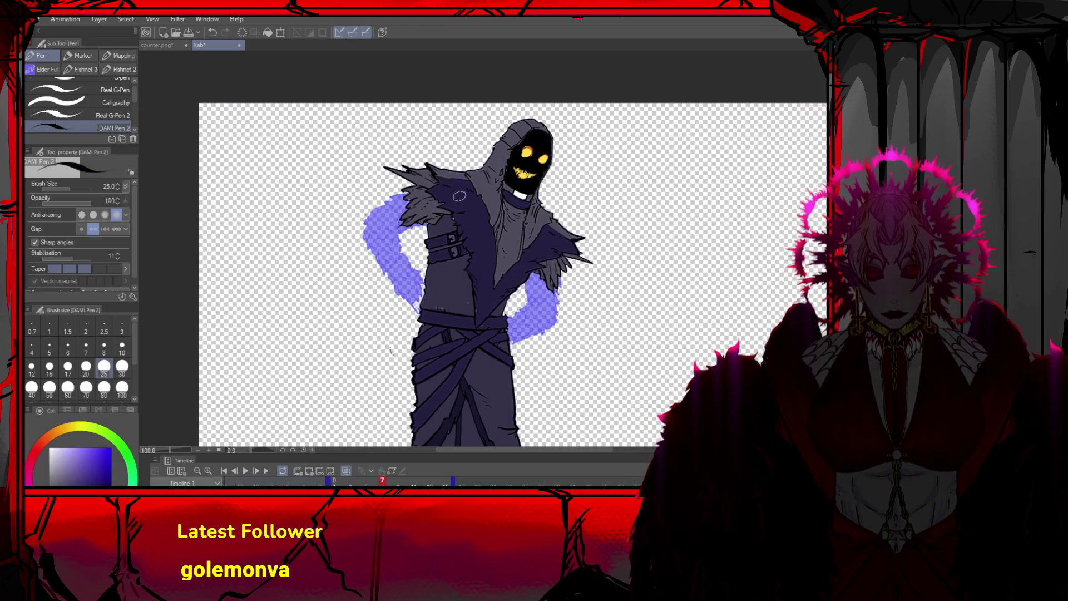
Sketch the left shoulder and upper arm, plus sweeping curves across the torso and chest
mouse_move(393, 189)
mouse_down()
mouse_move(423, 189)
mouse_move(495, 239)
mouse_up()
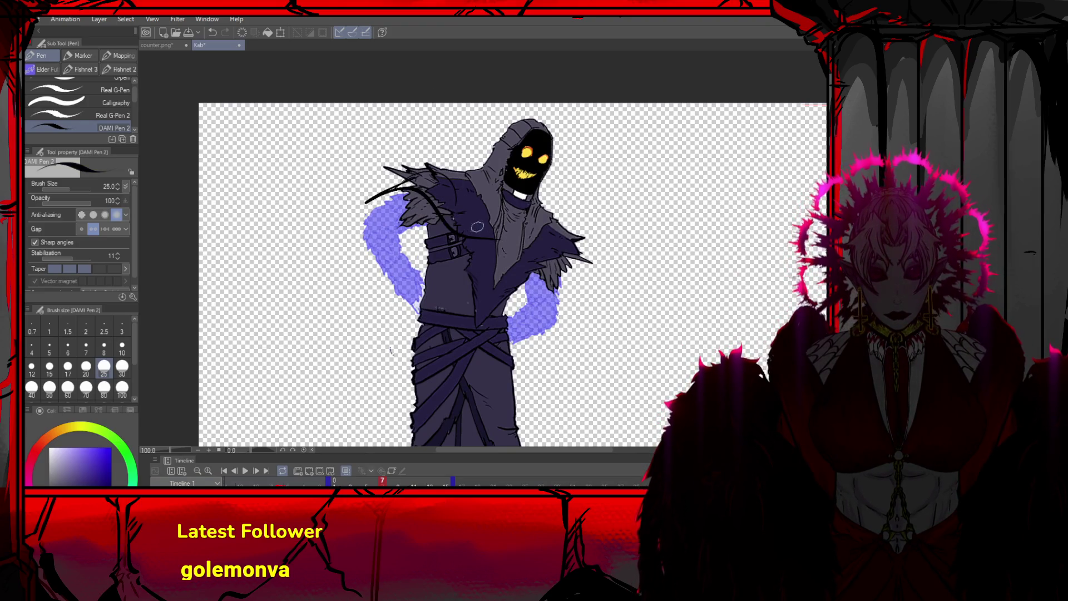
key(ctrl+z)
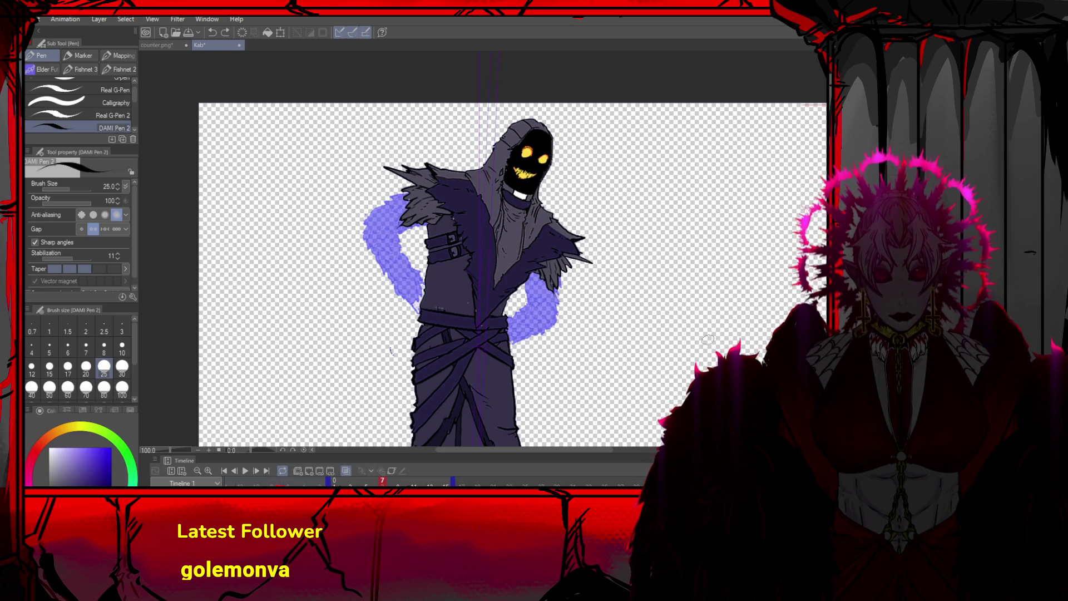
drag(416, 186, 373, 232)
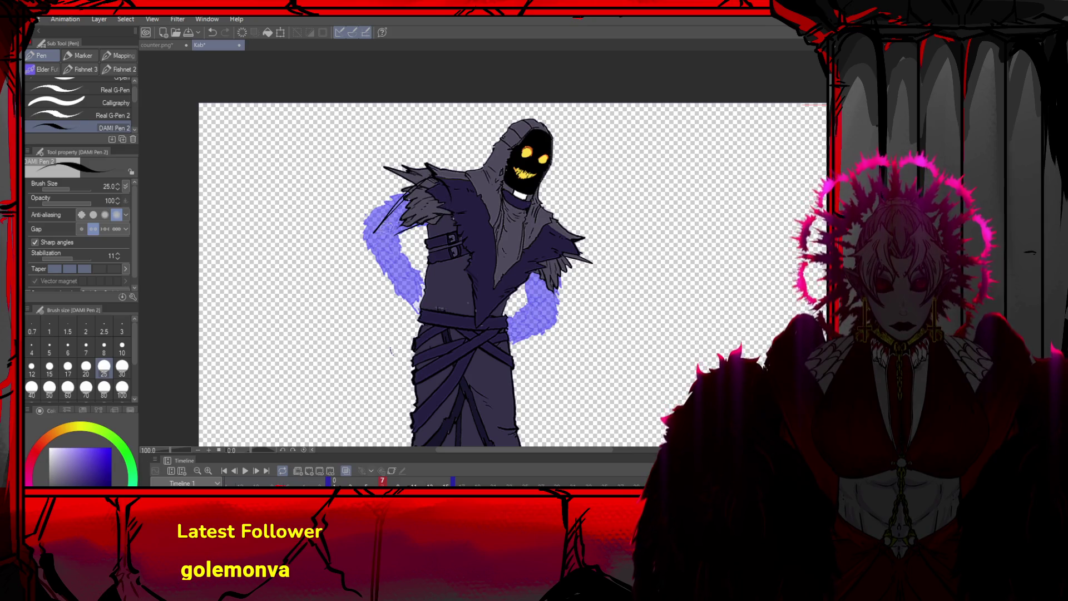
mouse_move(414, 190)
mouse_down()
mouse_move(392, 221)
mouse_move(403, 246)
mouse_move(431, 259)
mouse_move(420, 241)
mouse_move(499, 275)
mouse_up()
drag(382, 232, 508, 282)
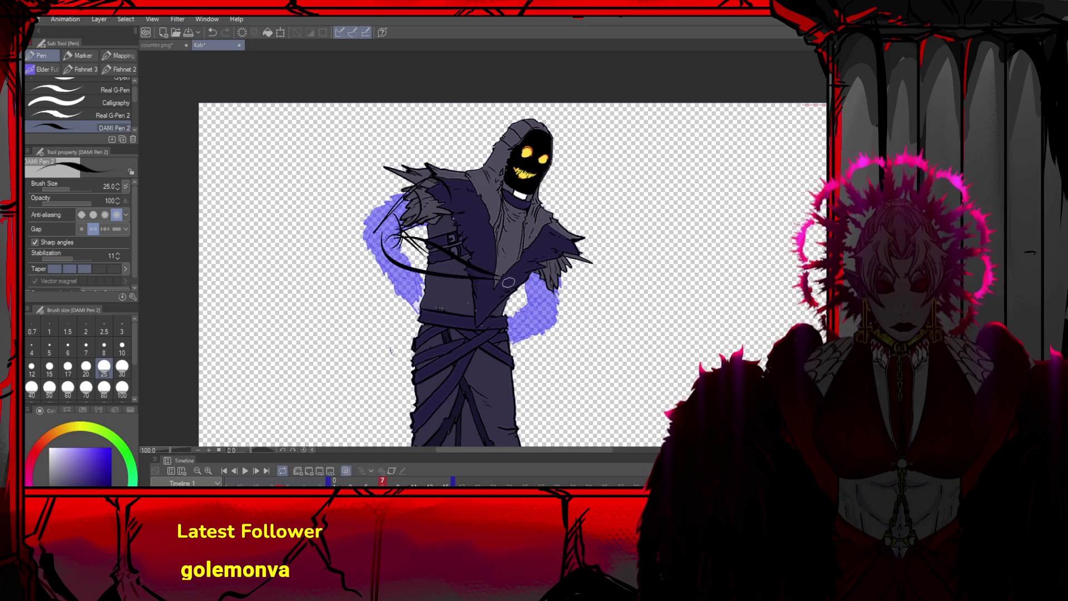
mouse_move(551, 251)
mouse_down()
mouse_move(556, 306)
mouse_move(494, 304)
mouse_up()
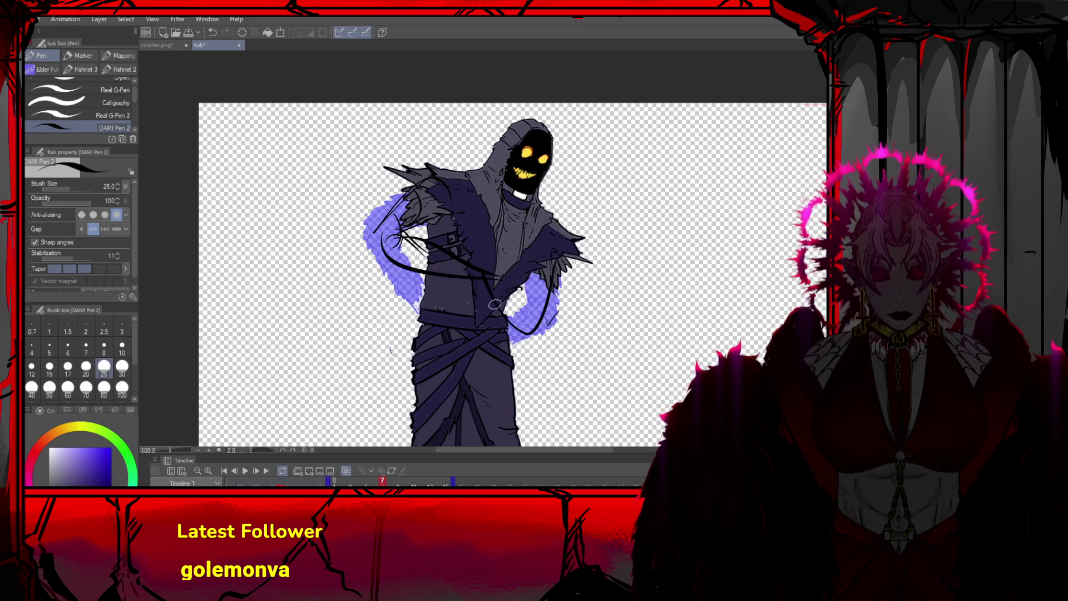
drag(492, 268, 528, 247)
drag(434, 245, 517, 250)
Rough in lines toward the right hand and along the left arm, then tint the sketch blue
drag(439, 271, 466, 275)
mouse_move(520, 249)
mouse_down()
mouse_move(508, 286)
mouse_move(518, 304)
mouse_up()
mouse_move(517, 300)
mouse_down()
mouse_move(562, 261)
mouse_move(550, 303)
mouse_move(507, 312)
mouse_move(496, 300)
mouse_up()
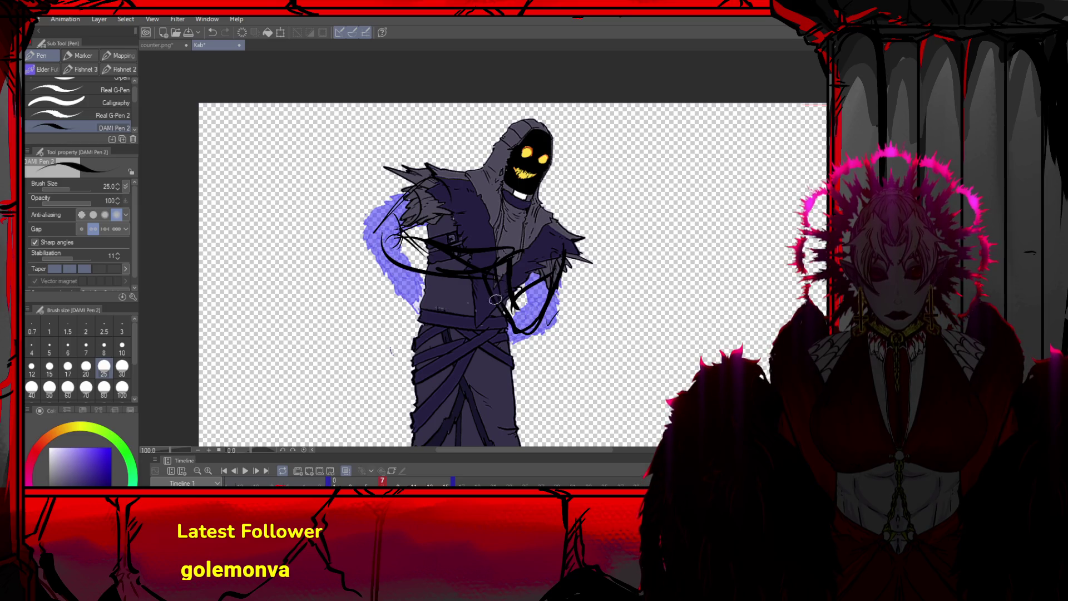
mouse_move(507, 253)
mouse_down()
mouse_move(521, 347)
mouse_move(511, 321)
mouse_move(527, 278)
mouse_move(562, 257)
mouse_move(512, 249)
mouse_up()
drag(393, 259, 428, 248)
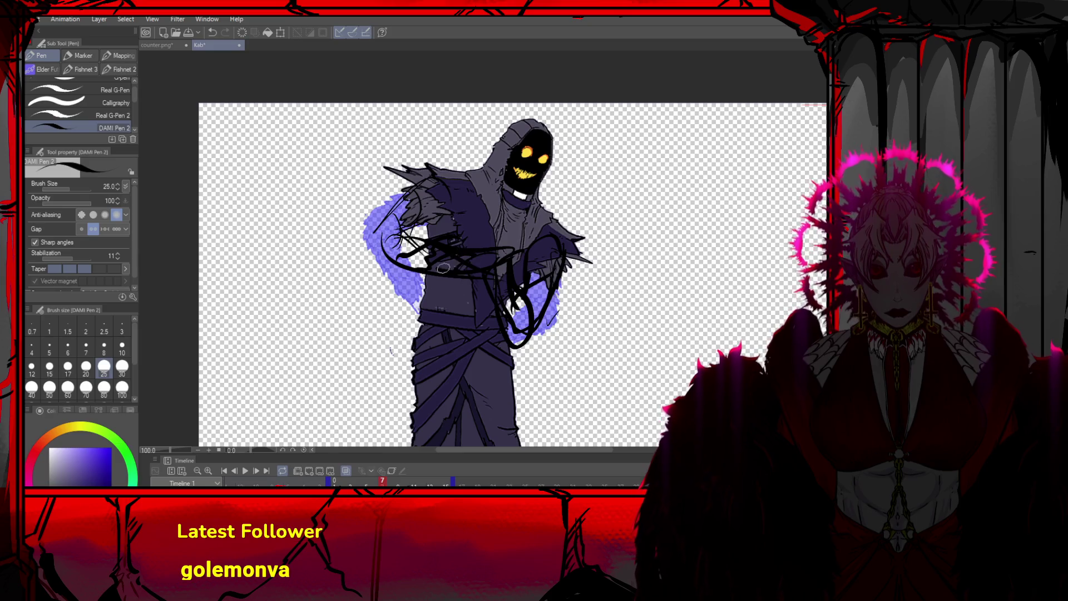
mouse_move(400, 259)
mouse_down()
mouse_move(388, 225)
mouse_move(445, 212)
mouse_up()
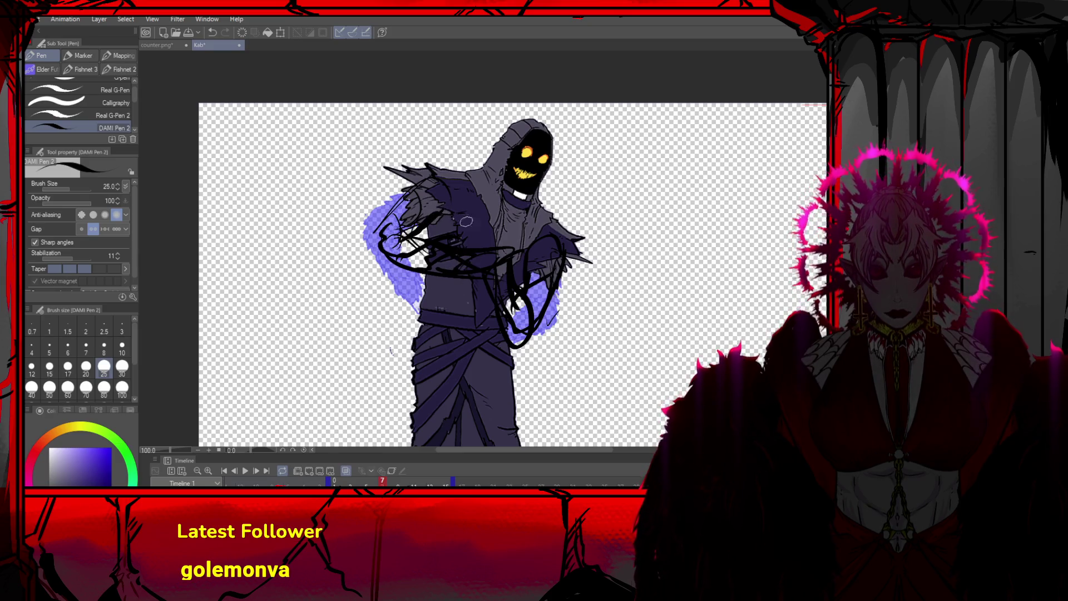
key(ctrl+shift+c)
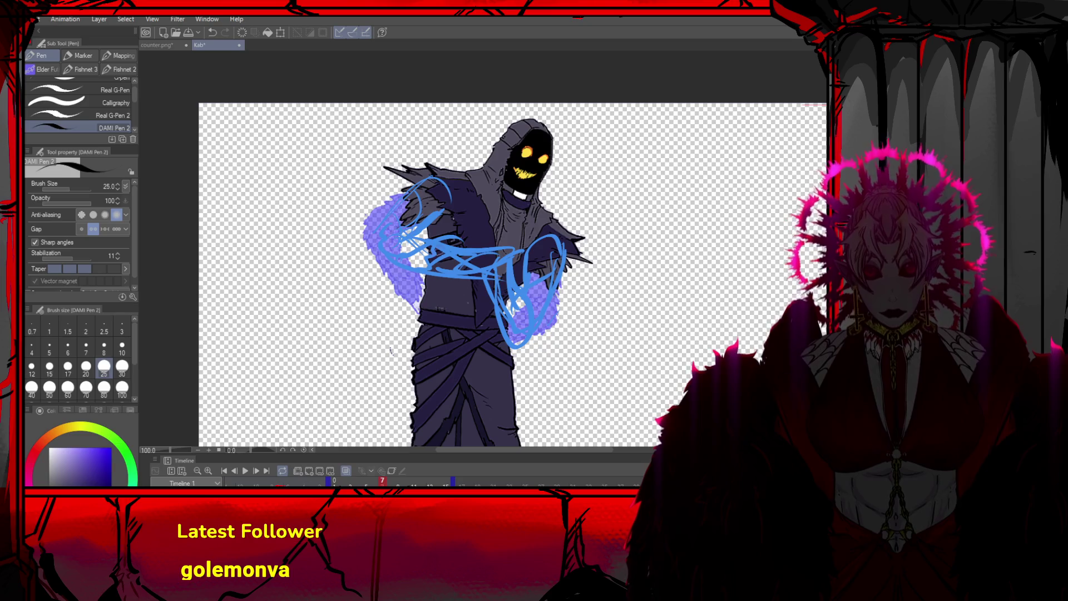
Tint the figure purple as a guide and ink fur strokes down the left shoulder
key(ctrl+shift+c)
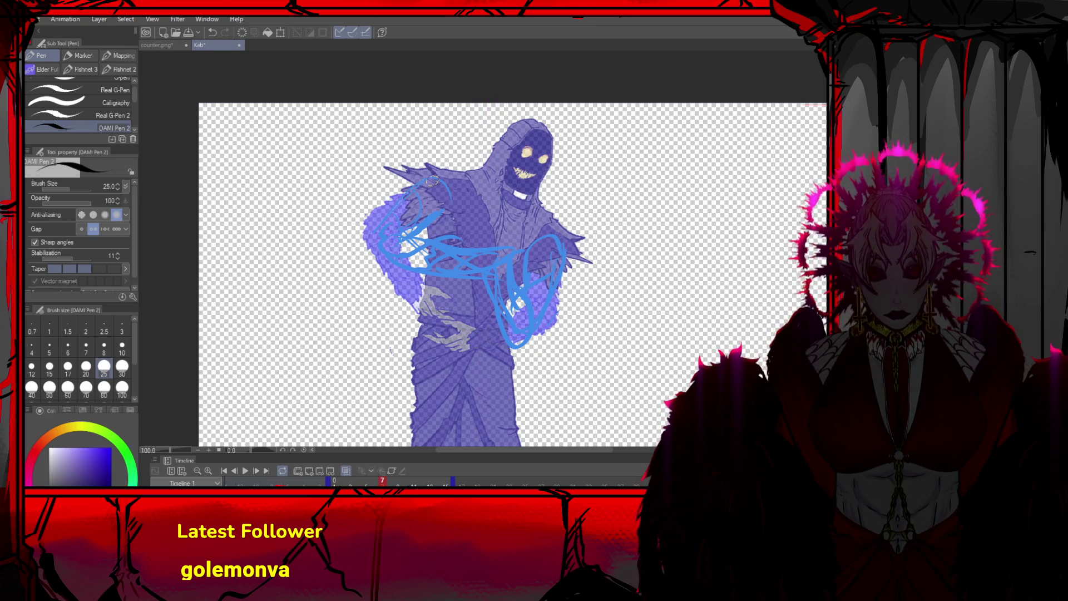
mouse_move(420, 190)
mouse_down()
mouse_move(418, 202)
mouse_move(445, 204)
mouse_move(419, 180)
mouse_move(396, 218)
mouse_up()
mouse_move(421, 183)
mouse_down()
mouse_move(404, 195)
mouse_move(403, 218)
mouse_move(384, 215)
mouse_move(421, 236)
mouse_move(371, 244)
mouse_up()
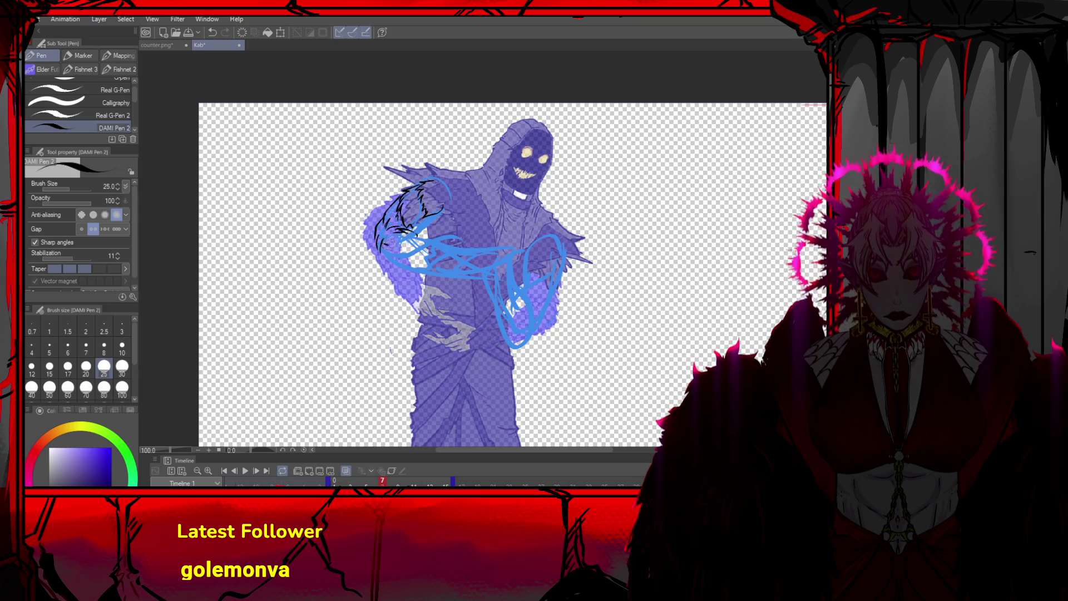
mouse_move(393, 238)
mouse_down()
mouse_move(418, 241)
mouse_move(405, 248)
mouse_up()
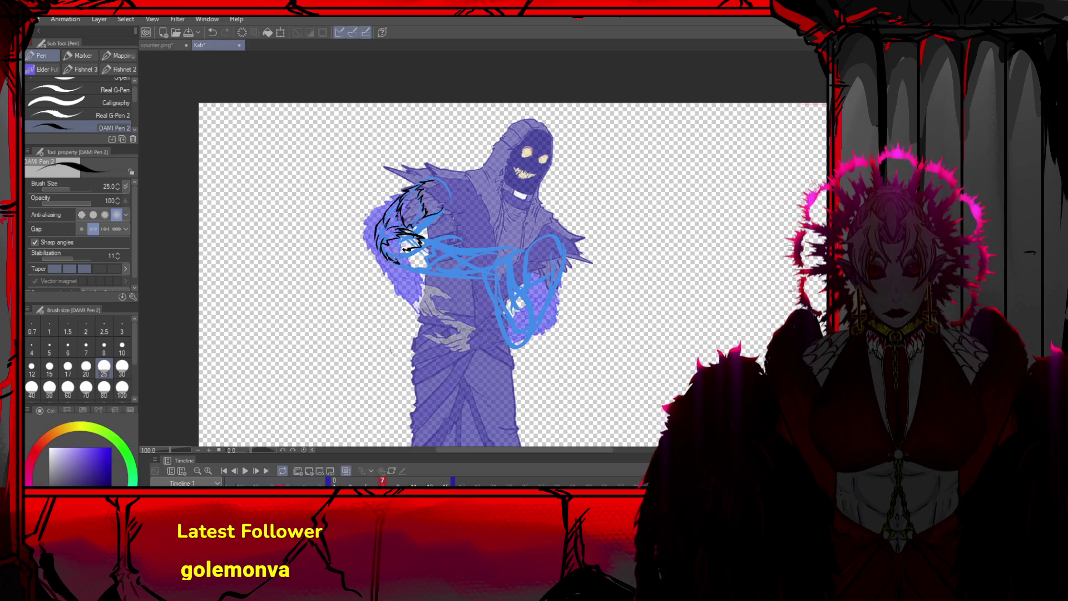
mouse_move(410, 261)
mouse_down()
mouse_move(459, 264)
mouse_move(477, 252)
mouse_up()
key(ctrl+z)
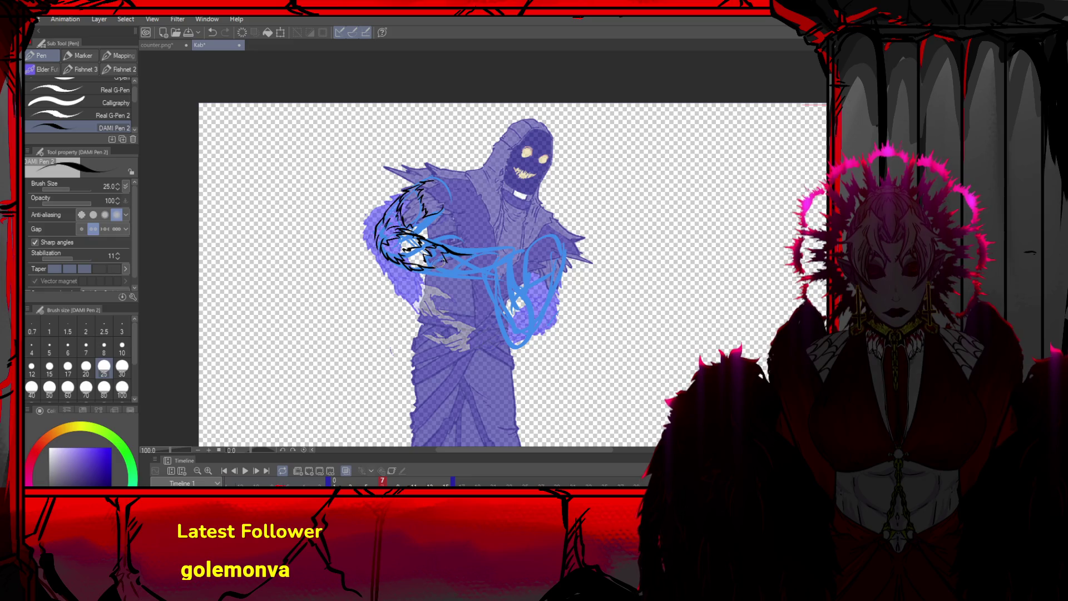
drag(426, 272, 491, 247)
Ink the upper arm and forearm outlines extending toward the right
mouse_move(442, 271)
mouse_down()
mouse_move(481, 271)
mouse_move(518, 247)
mouse_up()
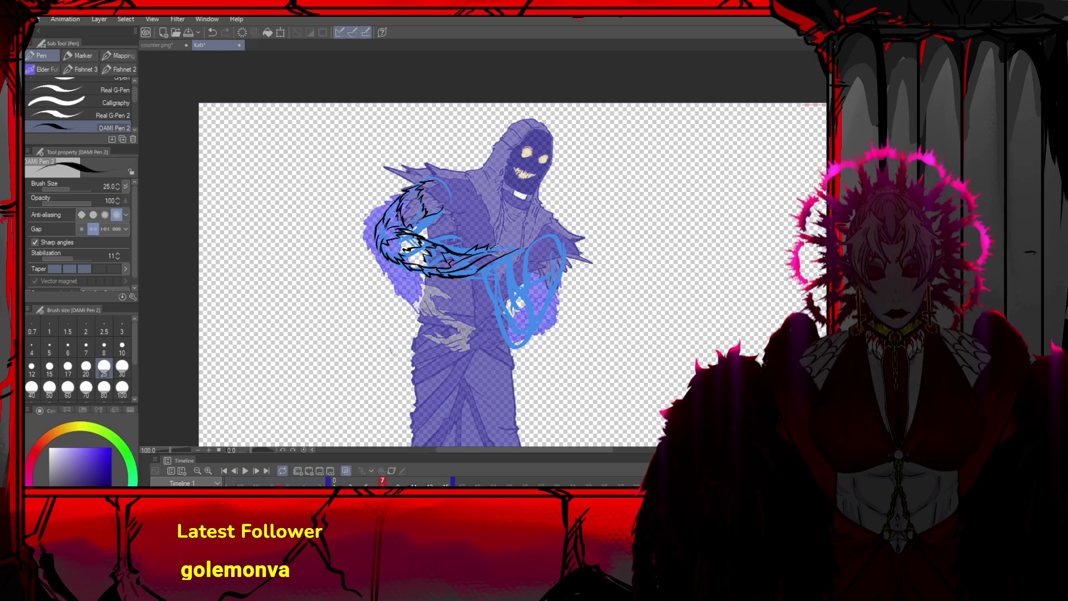
drag(507, 239, 527, 251)
mouse_move(473, 272)
mouse_down()
mouse_move(507, 254)
mouse_move(529, 260)
mouse_move(517, 266)
mouse_move(502, 241)
mouse_up()
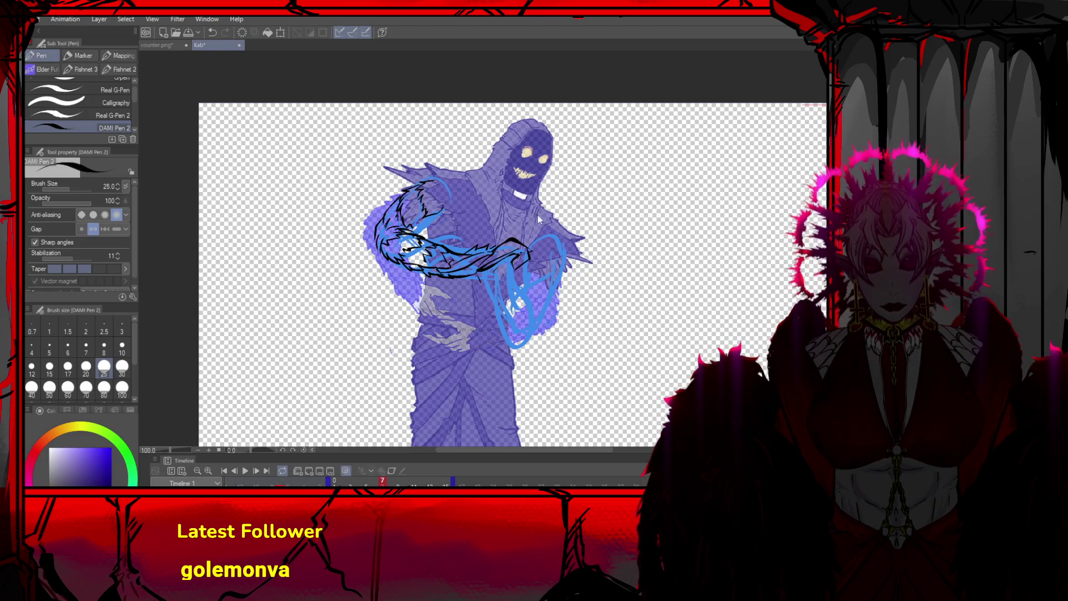
mouse_move(533, 217)
mouse_down()
mouse_move(548, 225)
mouse_move(535, 245)
mouse_move(556, 225)
mouse_move(558, 244)
mouse_move(534, 264)
mouse_move(561, 245)
mouse_move(564, 281)
mouse_move(527, 325)
mouse_up()
key(ctrl+z)
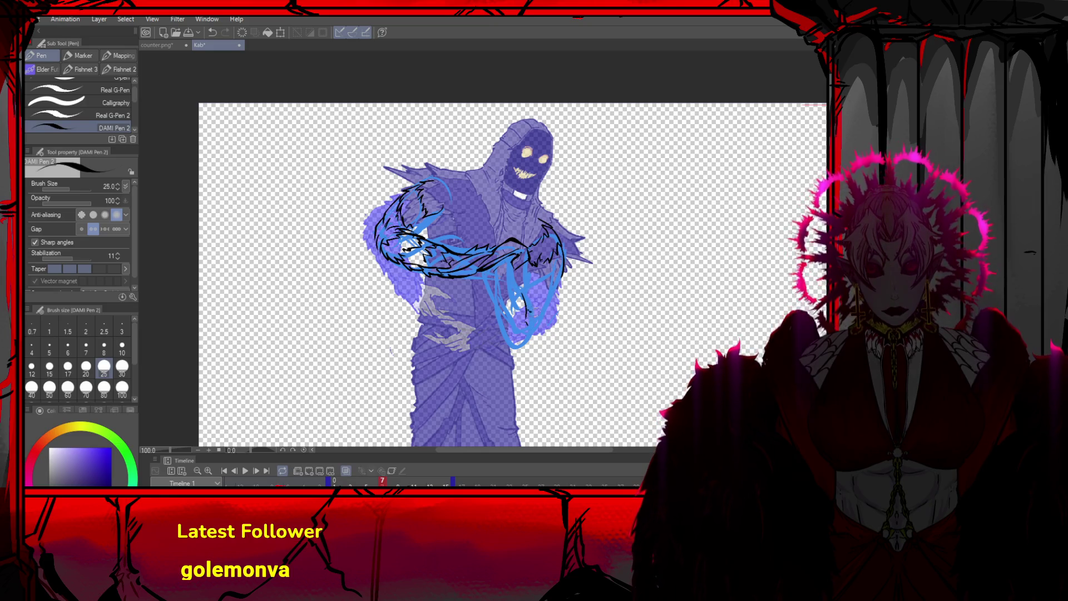
Ink jagged fur along the right arm, then restore the figure's normal colours
drag(531, 266, 529, 298)
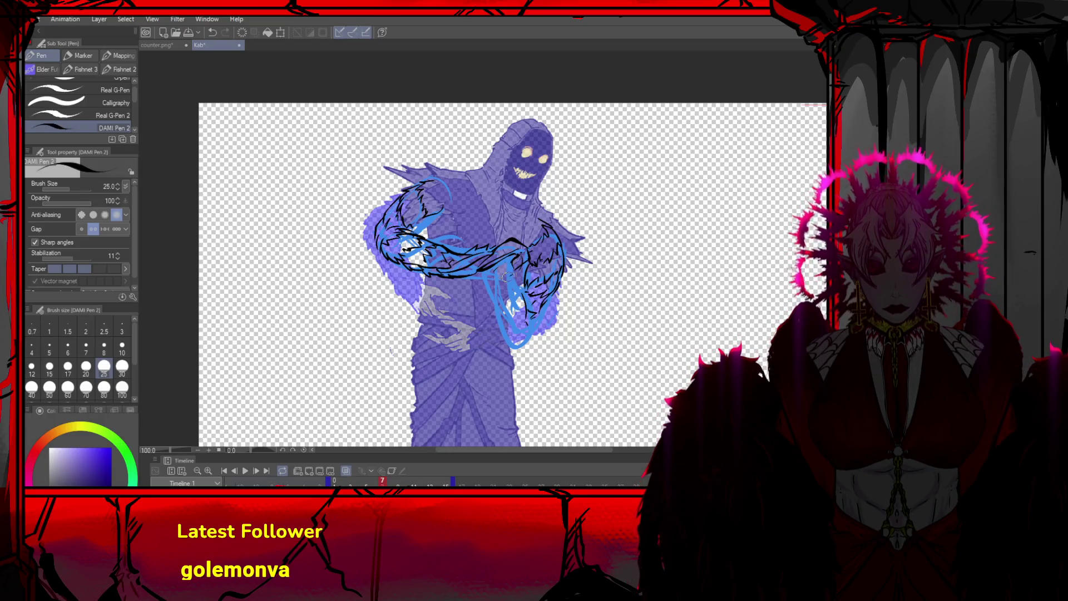
drag(500, 260, 492, 308)
key(ctrl+z)
mouse_move(494, 265)
mouse_down()
mouse_move(492, 303)
mouse_move(491, 283)
mouse_move(520, 282)
mouse_move(499, 331)
mouse_move(540, 334)
mouse_move(543, 316)
mouse_move(531, 337)
mouse_up()
key(ctrl+z)
key(ctrl+z)
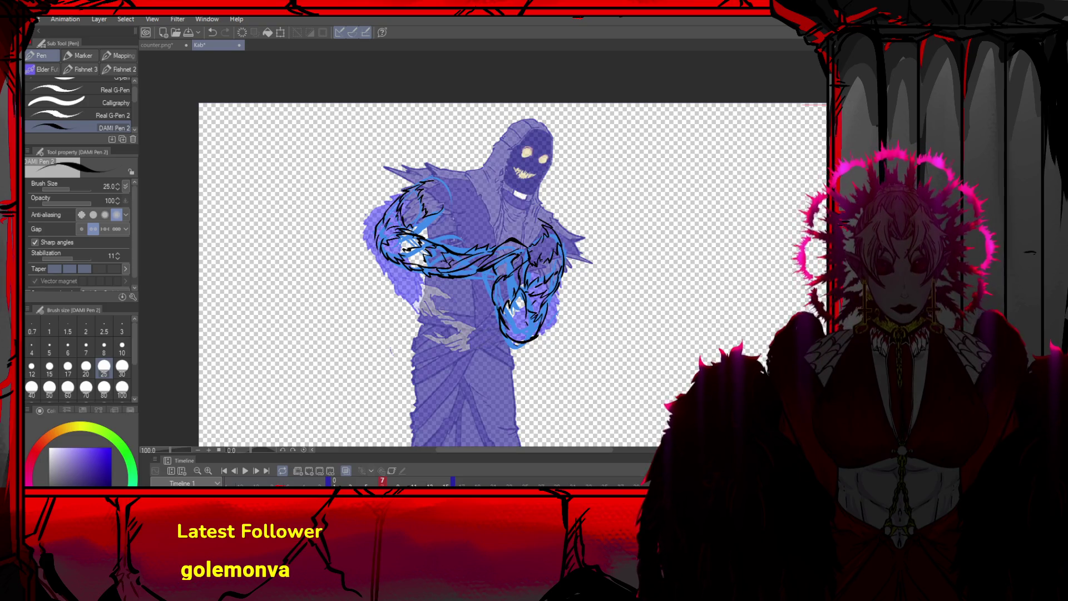
click(346, 471)
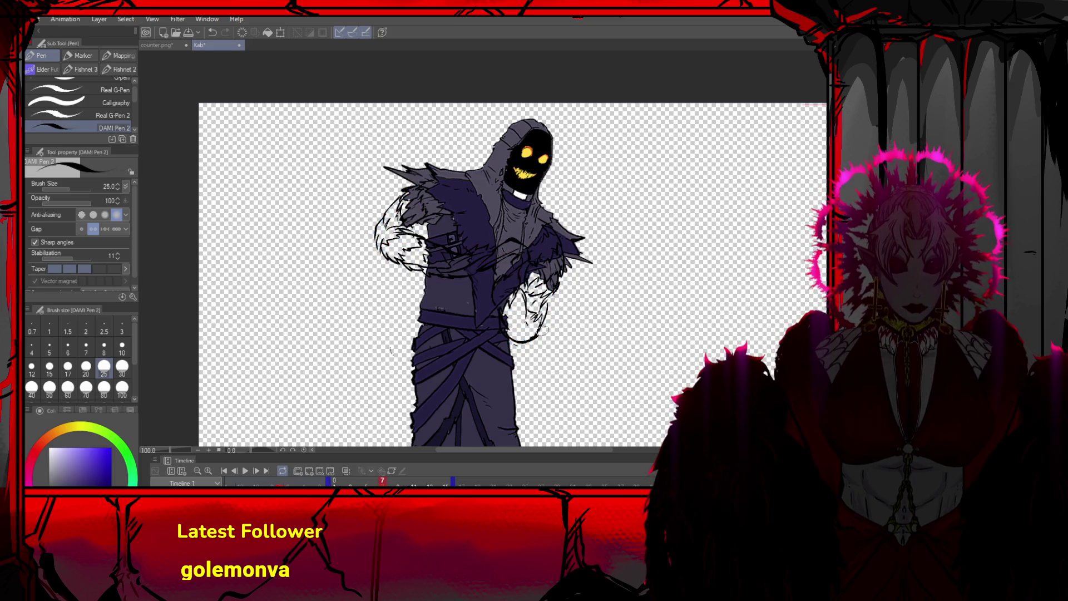
Try a filled polygon over the arms, undo it, and compare frame 7 with frame 6
key(u)
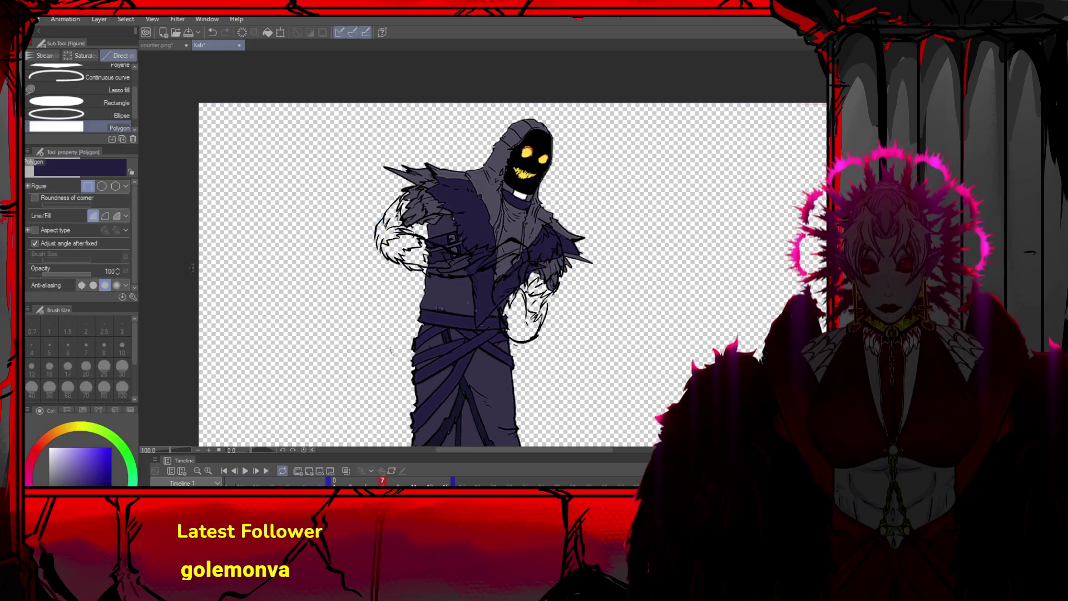
click(637, 161)
click(637, 353)
click(360, 353)
double_click(360, 161)
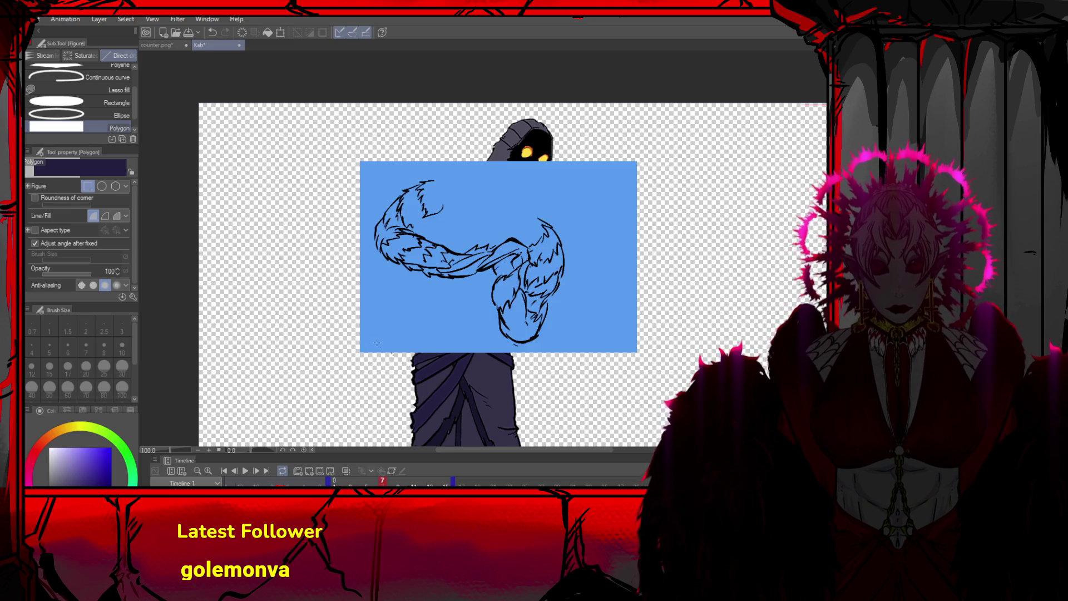
key(ctrl+z)
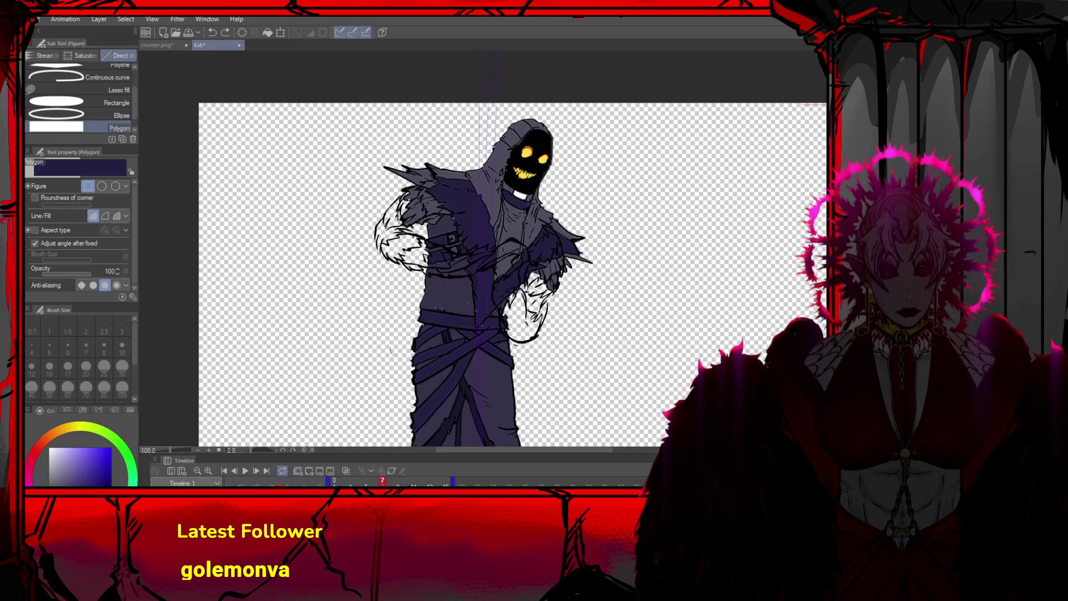
key(Left)
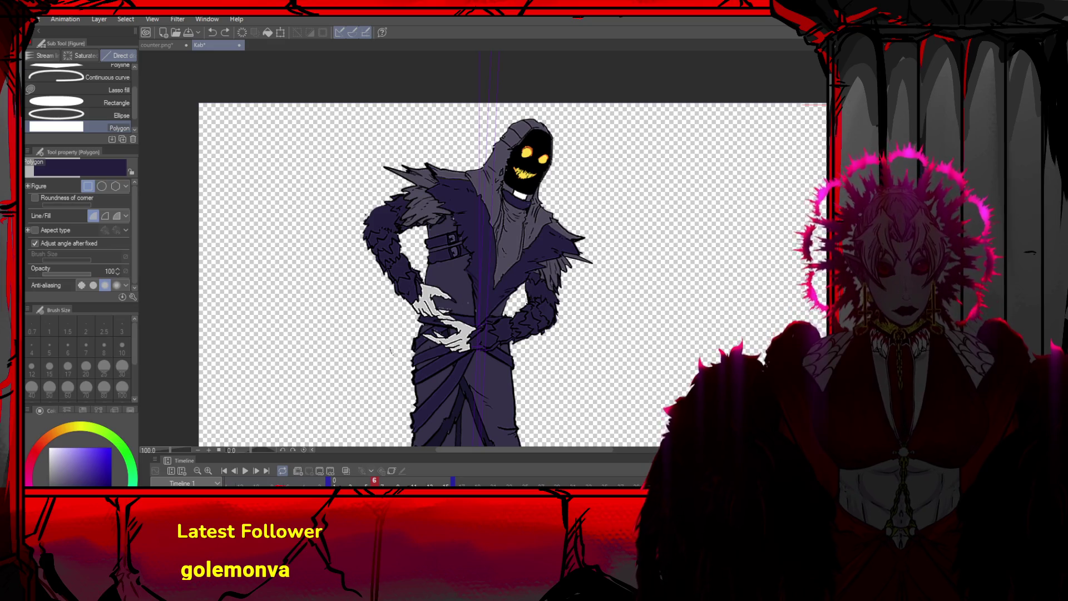
key(Right)
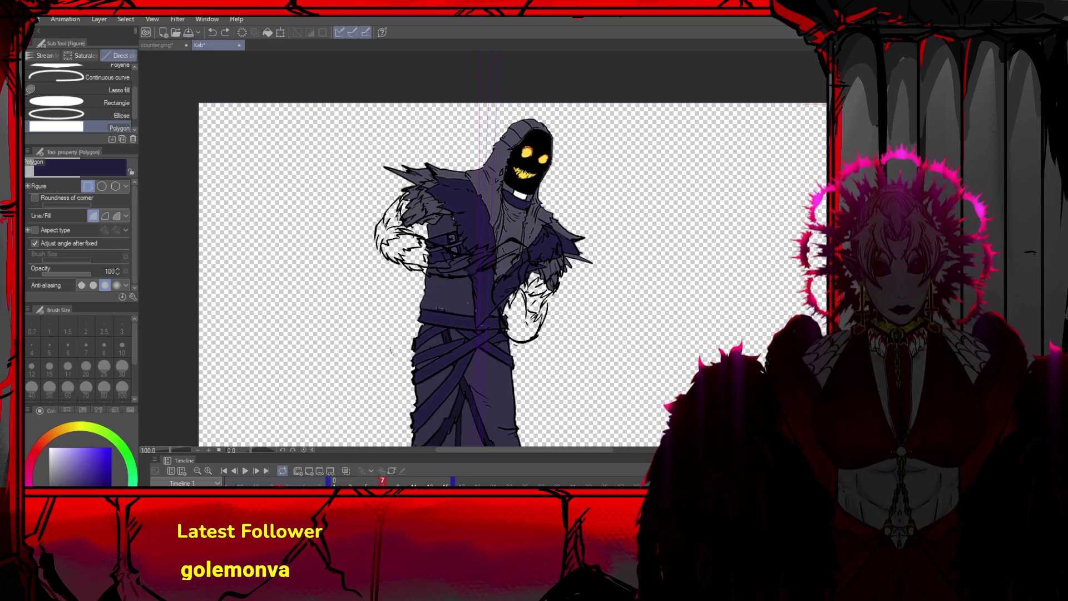
Fill the inked arms with the robe's dark purple and check against frame 6
drag(633, 164, 349, 354)
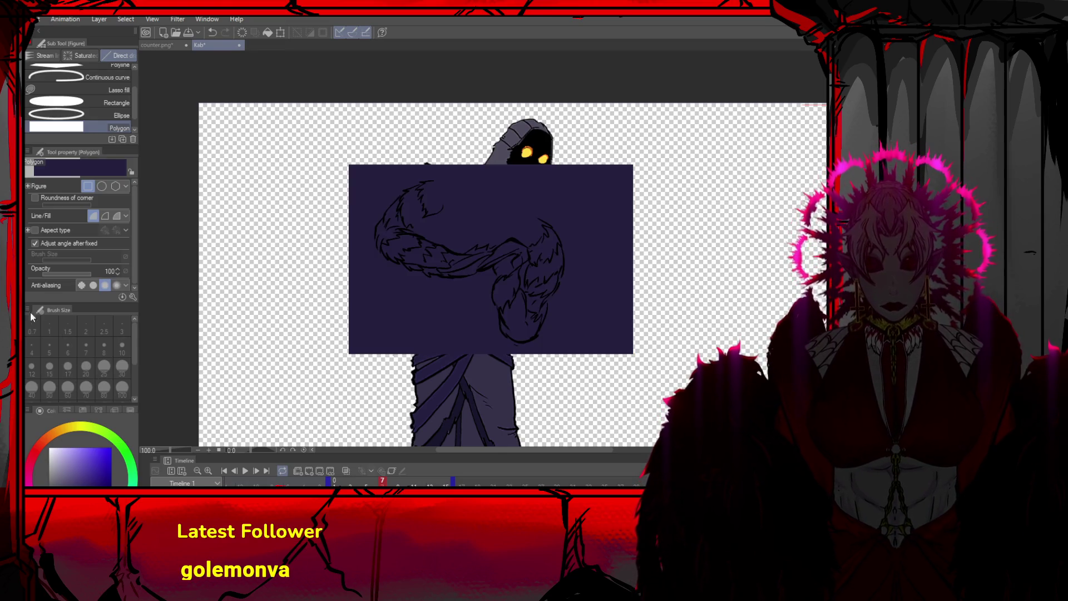
key(g)
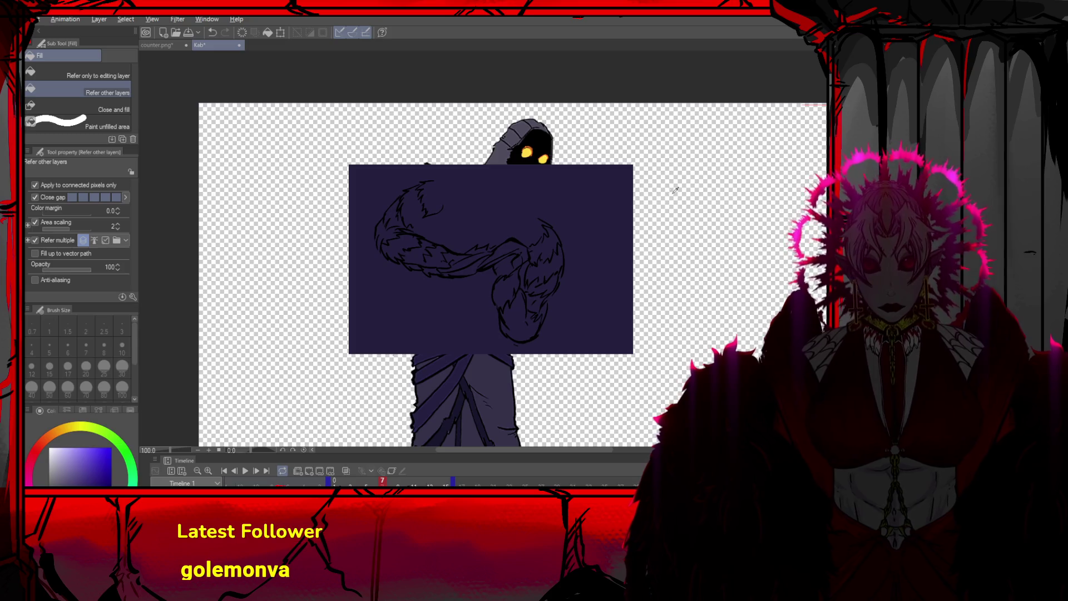
key(ctrl+z)
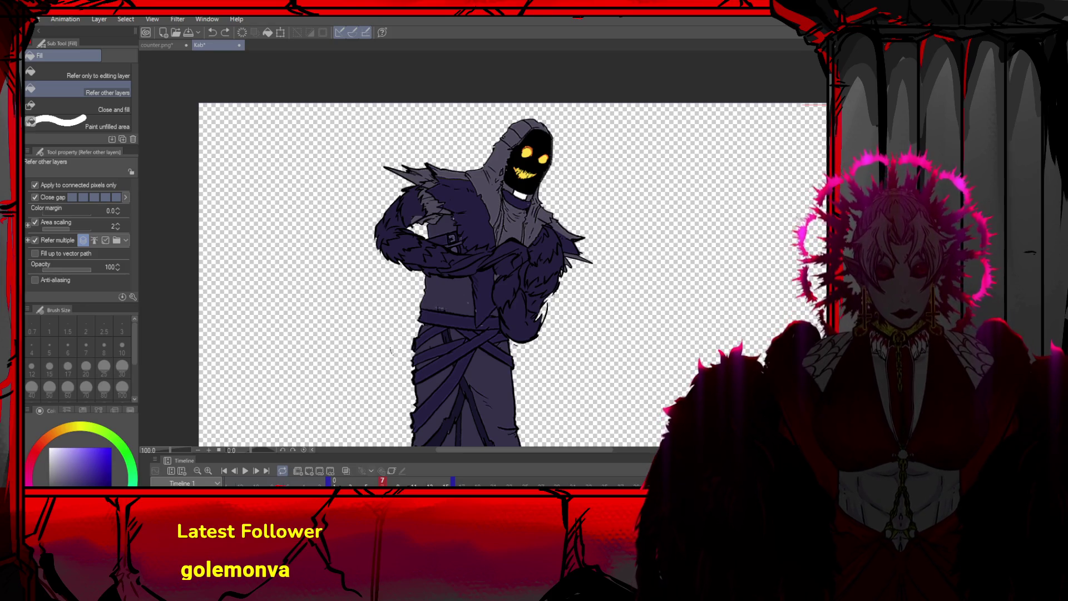
key(Left)
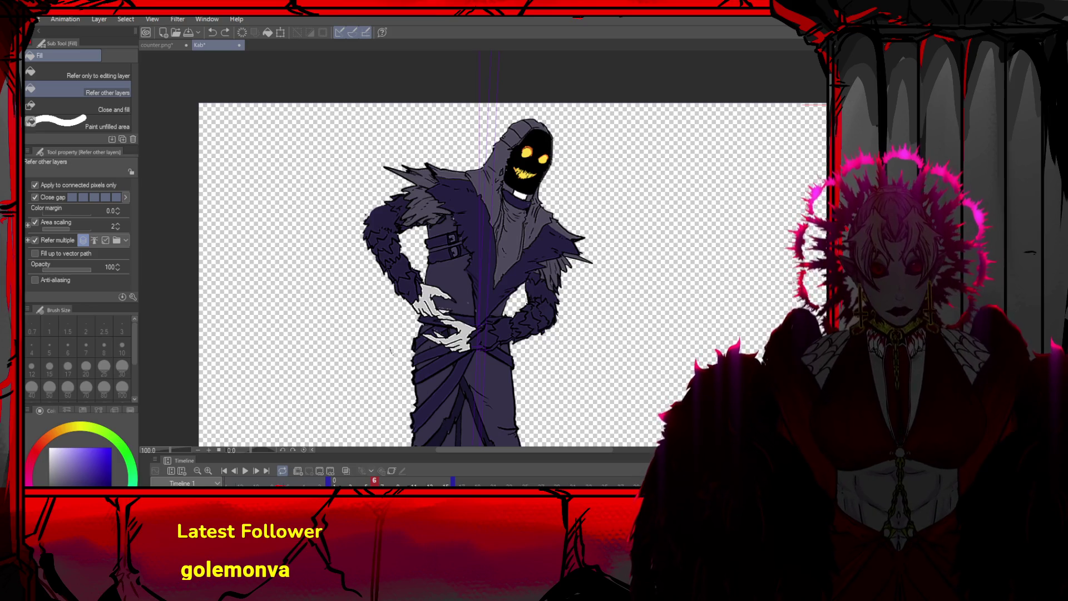
key(Right)
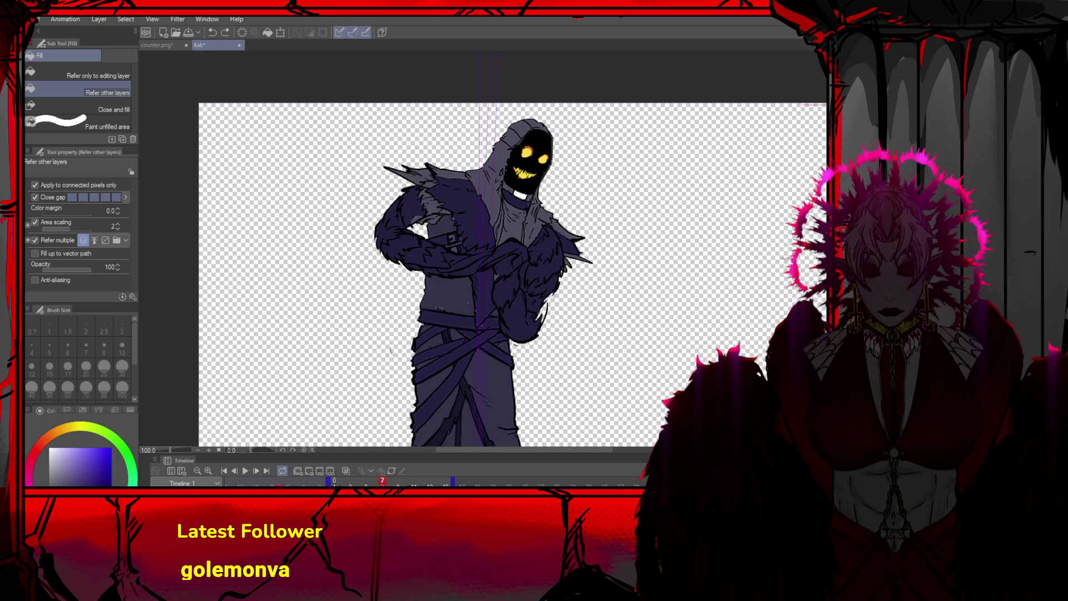
key(p)
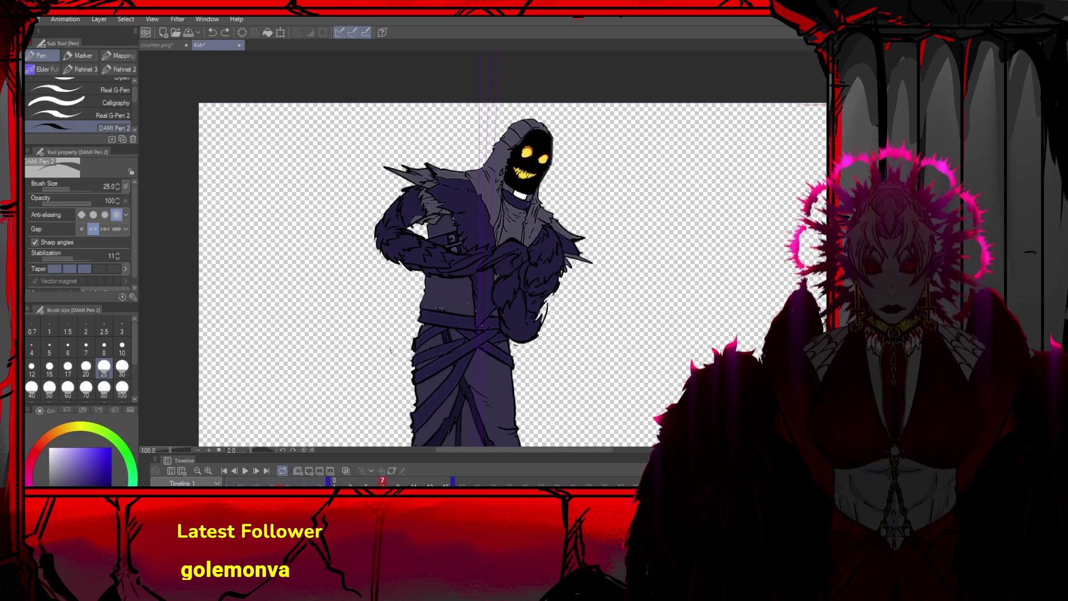
Fill the gap between the arm and chest, then switch the fill colour
key(o)
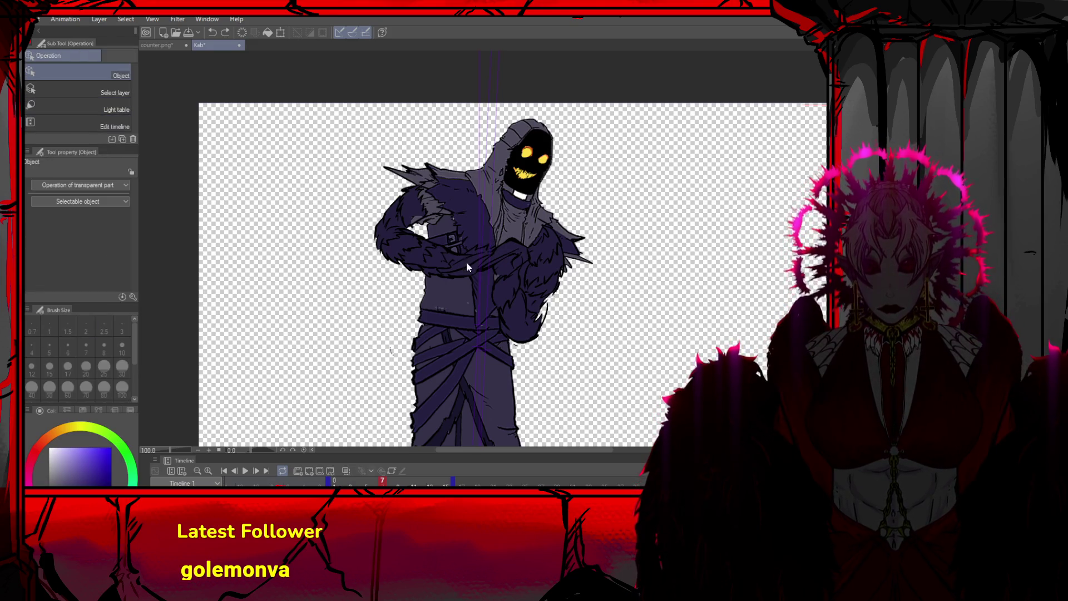
key(g)
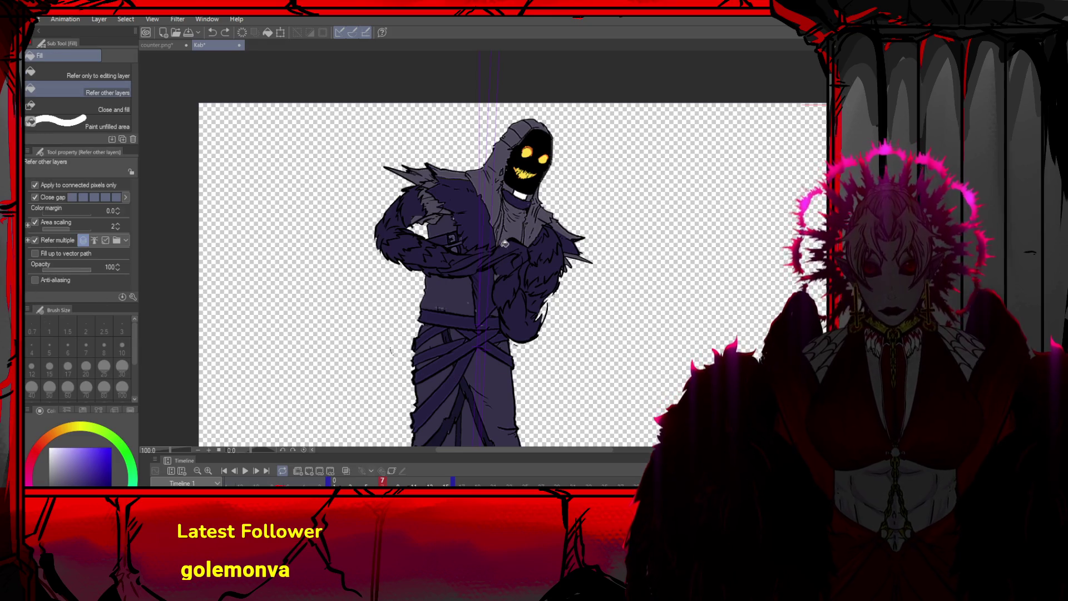
click(512, 246)
click(511, 245)
key(Left)
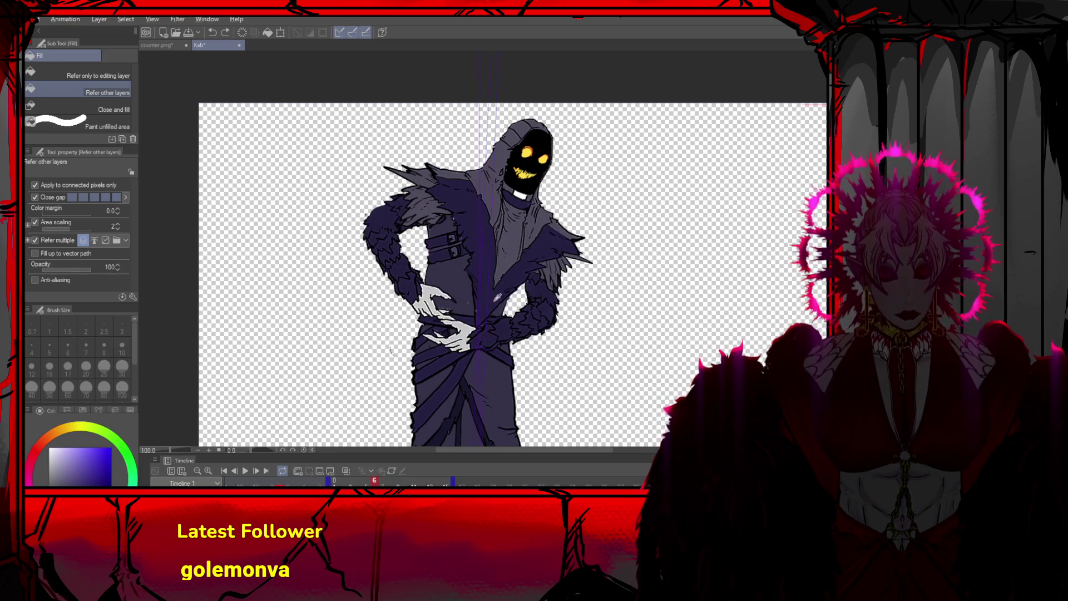
key(x)
key(Right)
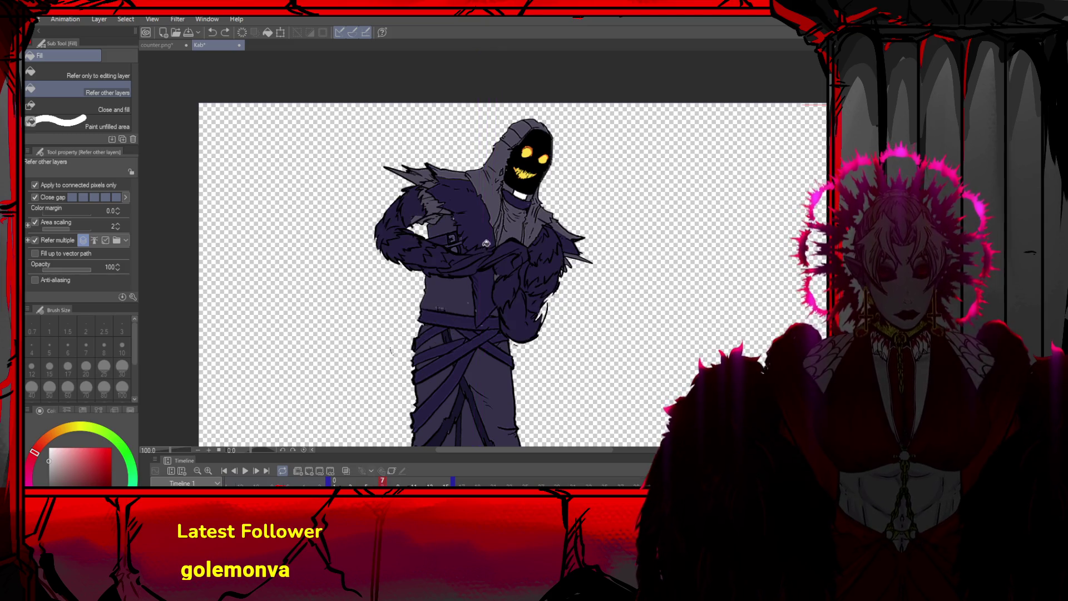
Fill the clutching hand in a pale colour, retrying the fills around it
click(507, 265)
click(497, 287)
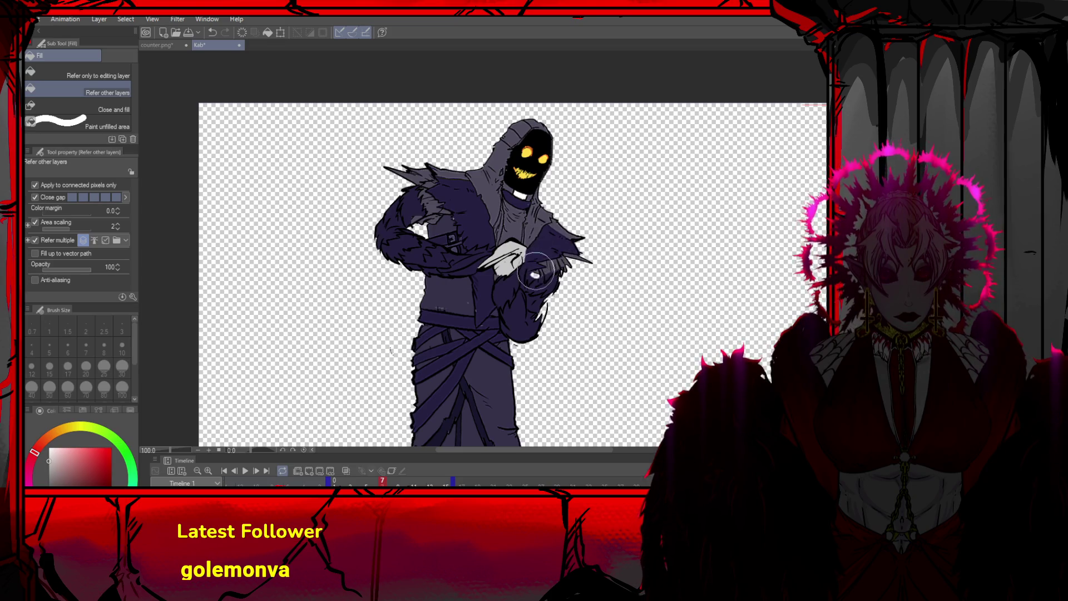
key(ctrl+z)
click(544, 251)
key(ctrl+z)
click(545, 252)
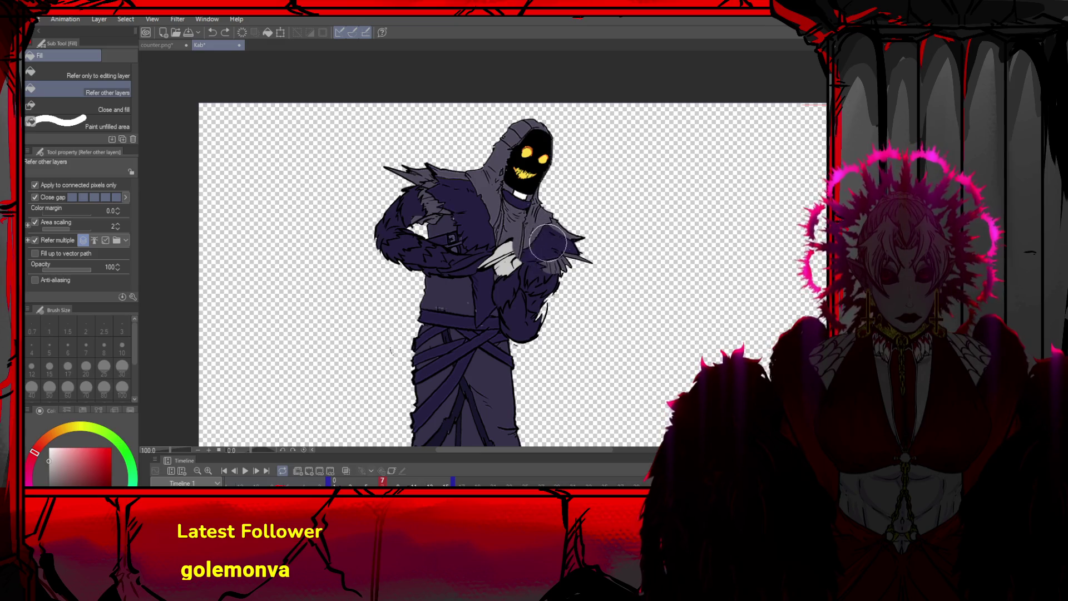
key(ctrl+z)
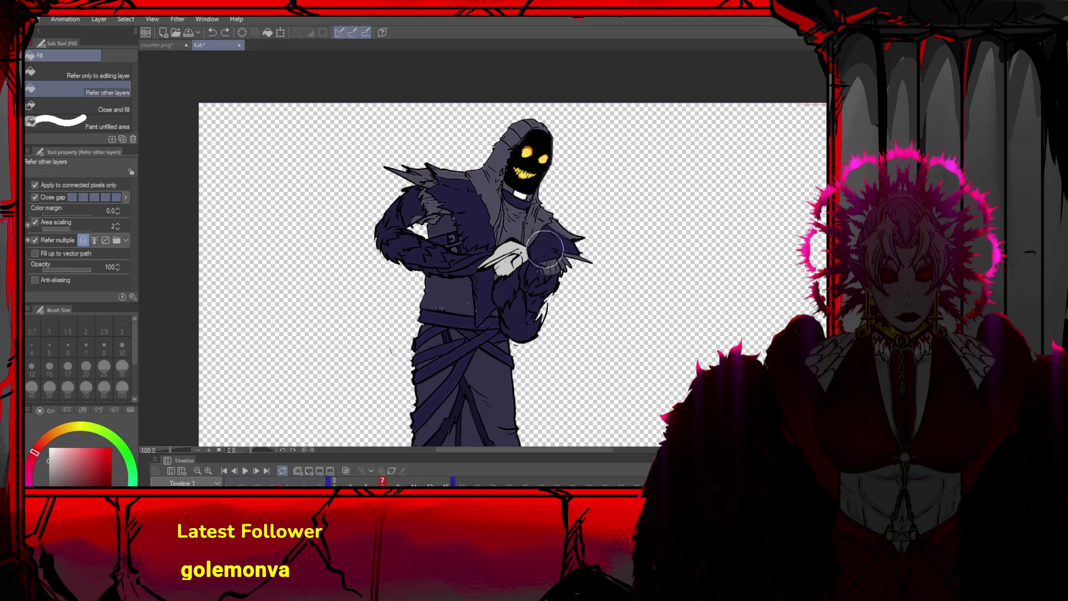
click(534, 277)
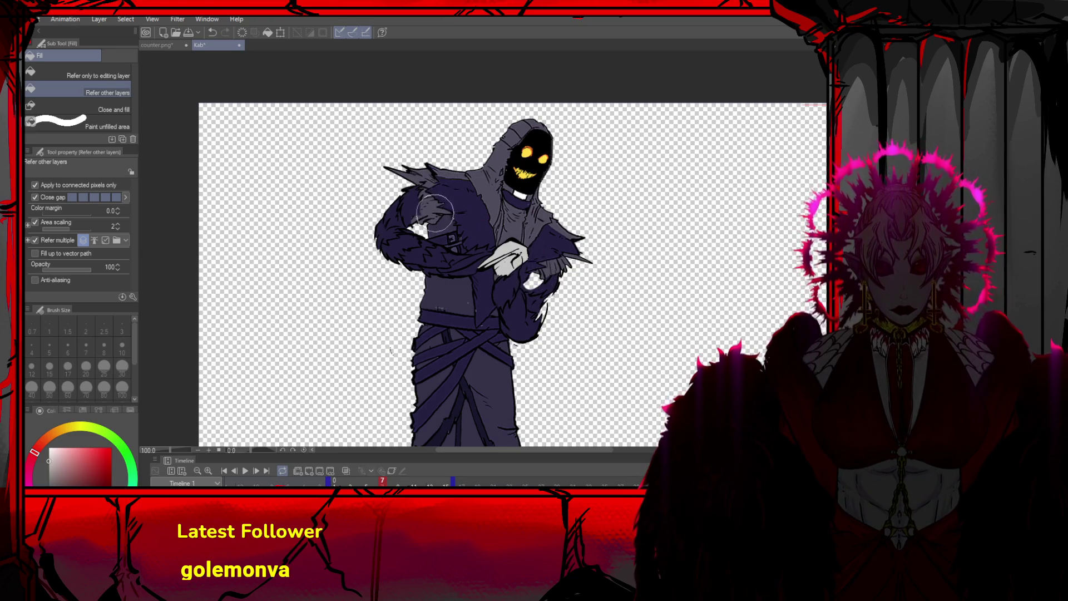
Lighten the left shoulder fur and paint sampled dark purple over the white patch on the arm
click(414, 205)
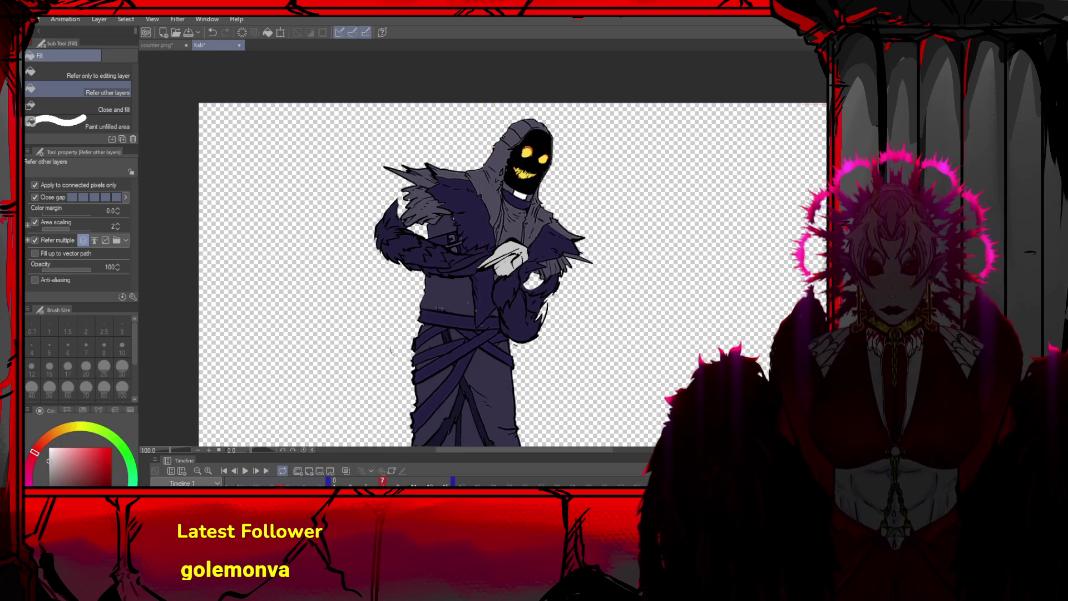
key(p)
alt+click(396, 207)
mouse_move(396, 207)
mouse_down()
mouse_move(408, 195)
mouse_move(398, 210)
mouse_move(431, 217)
mouse_move(447, 204)
mouse_up()
key(ctrl+z)
mouse_move(563, 266)
mouse_down()
mouse_move(533, 288)
mouse_move(539, 323)
mouse_move(548, 290)
mouse_move(542, 267)
mouse_move(534, 272)
mouse_up()
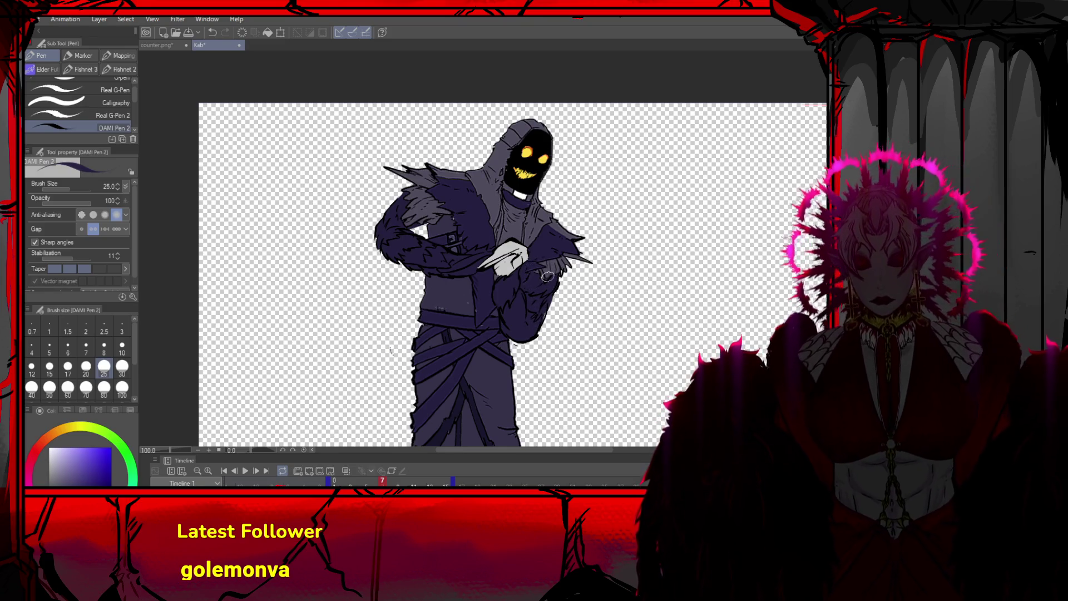
Zoom out, play the animation preview from the start, then step to the empty eighth frame
scroll(565, 246, down, 3)
scroll(554, 233, down, 2)
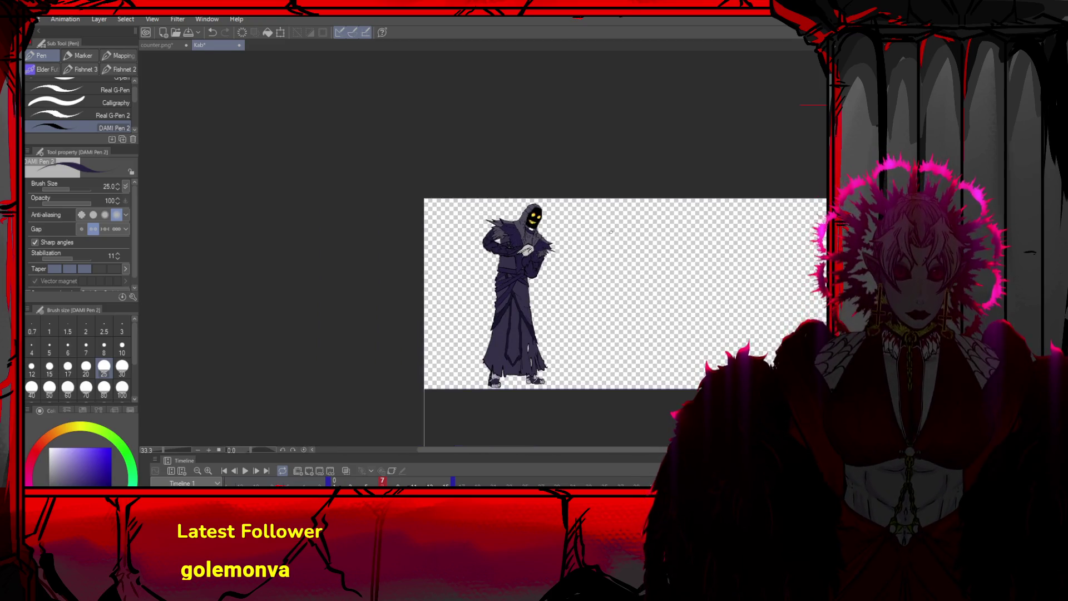
scroll(556, 228, down, 1)
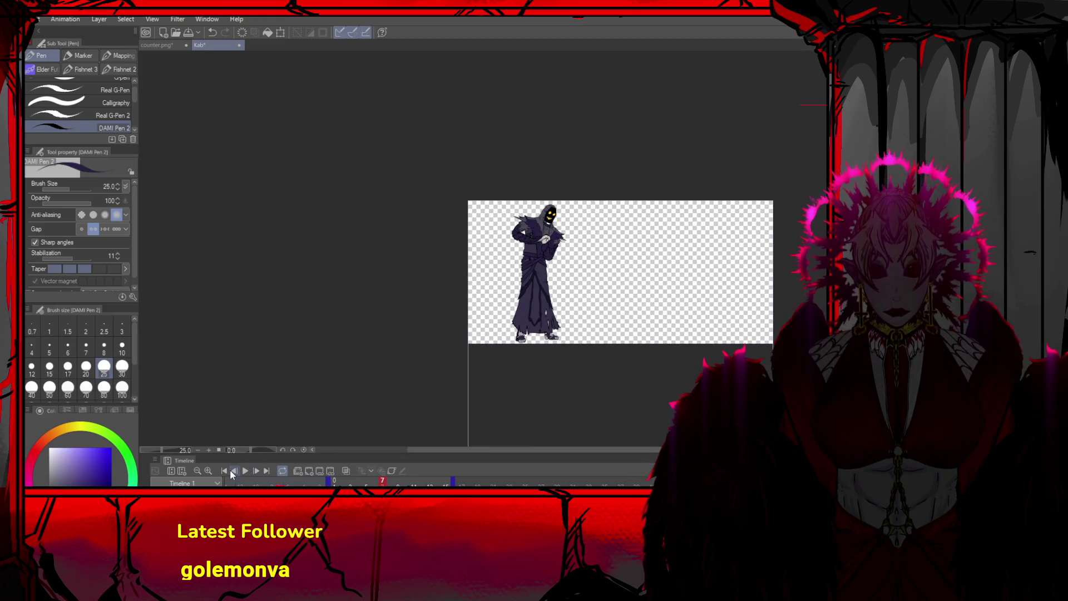
click(245, 471)
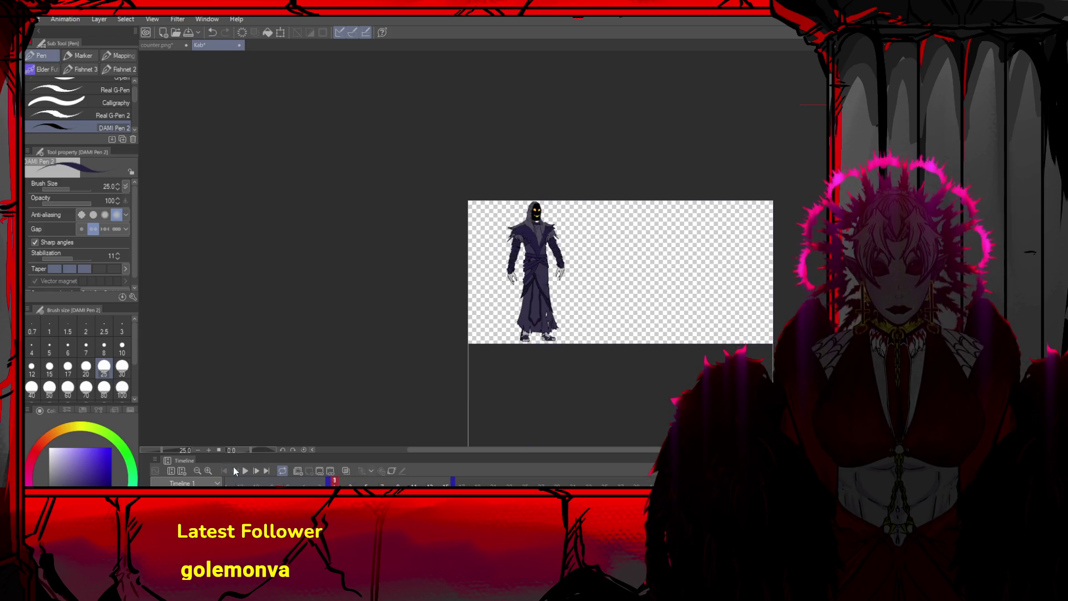
click(256, 470)
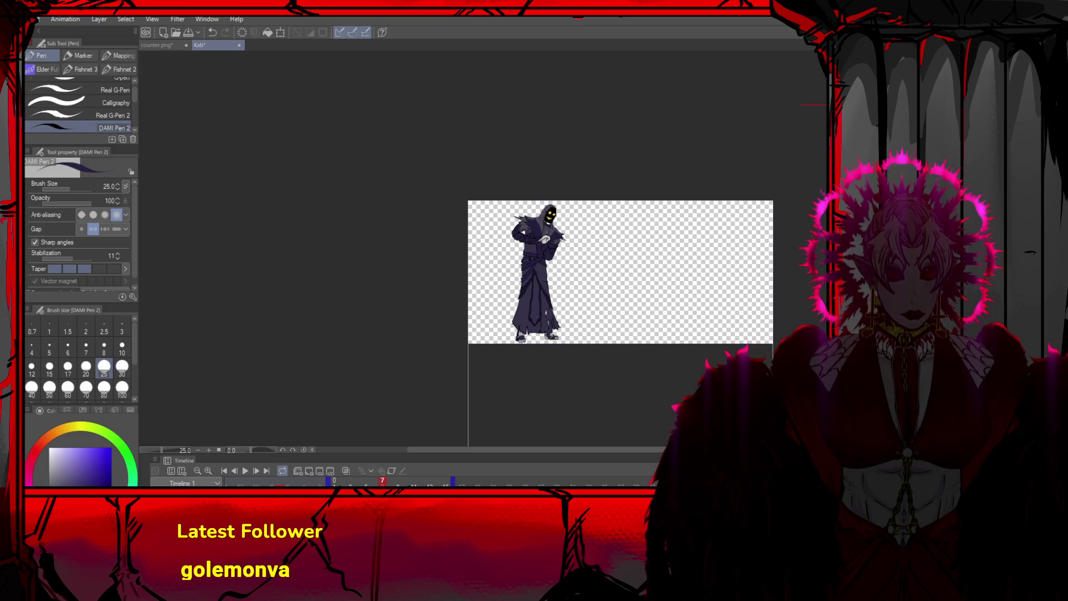
key(Right)
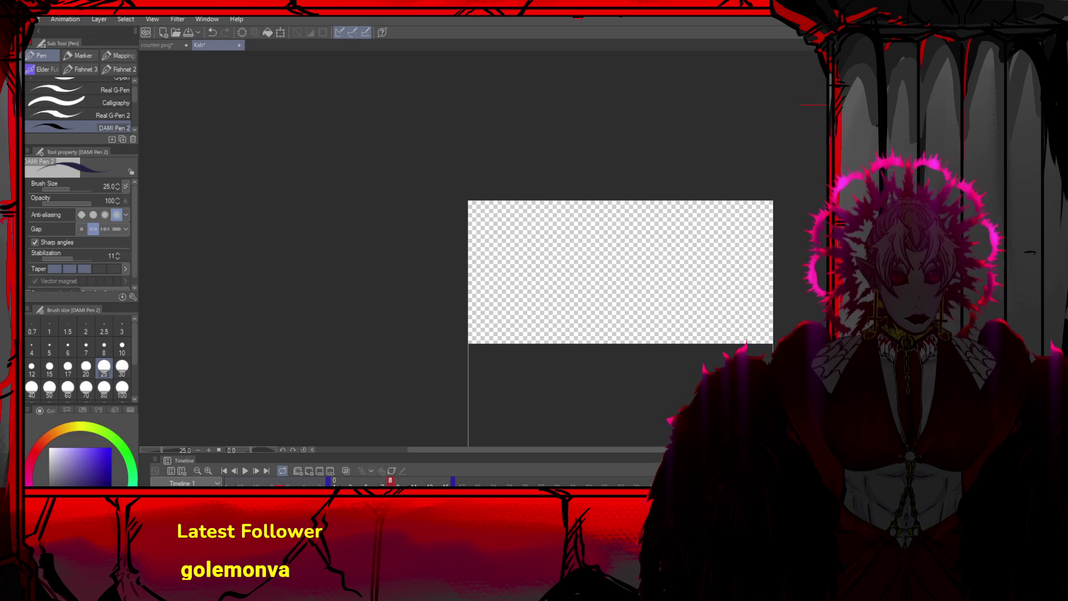
Return to frame 8, zoom to 50% and show onion-skin ghosts of neighbouring frames
key(Home)
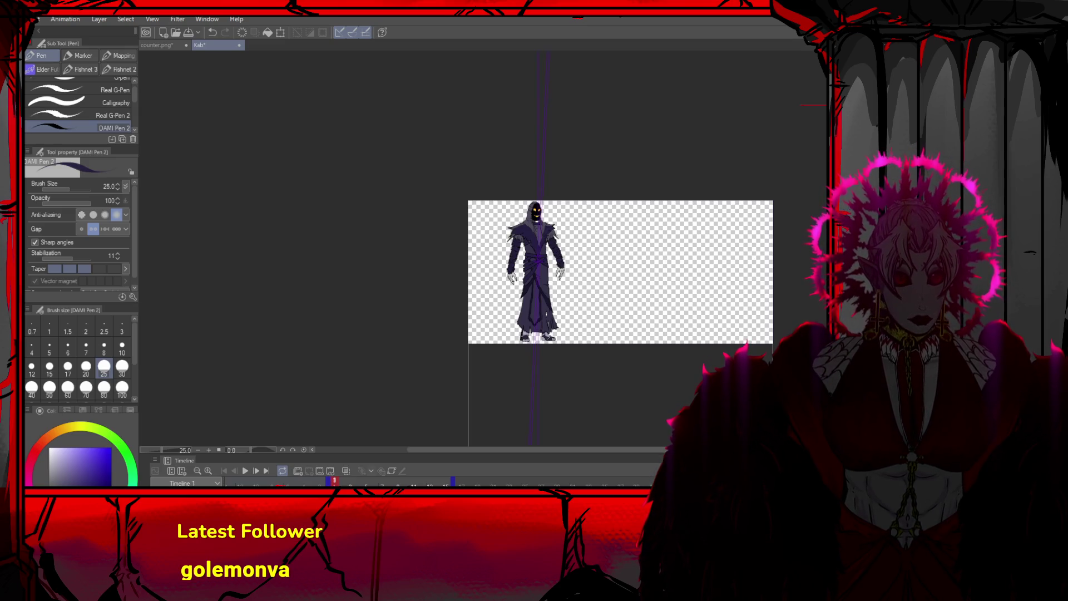
key(End)
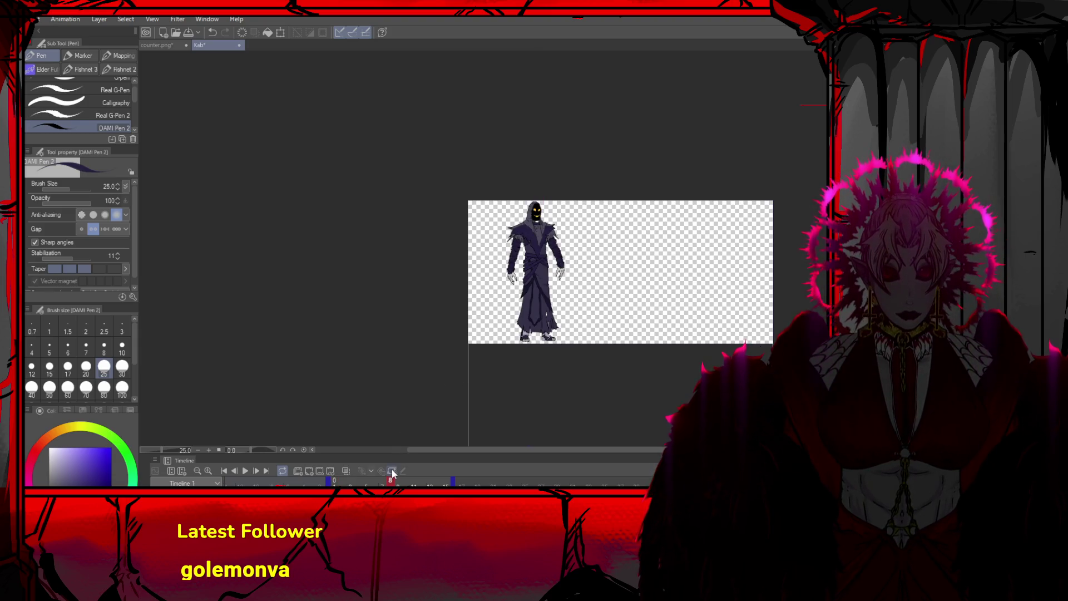
key(ctrl+plus)
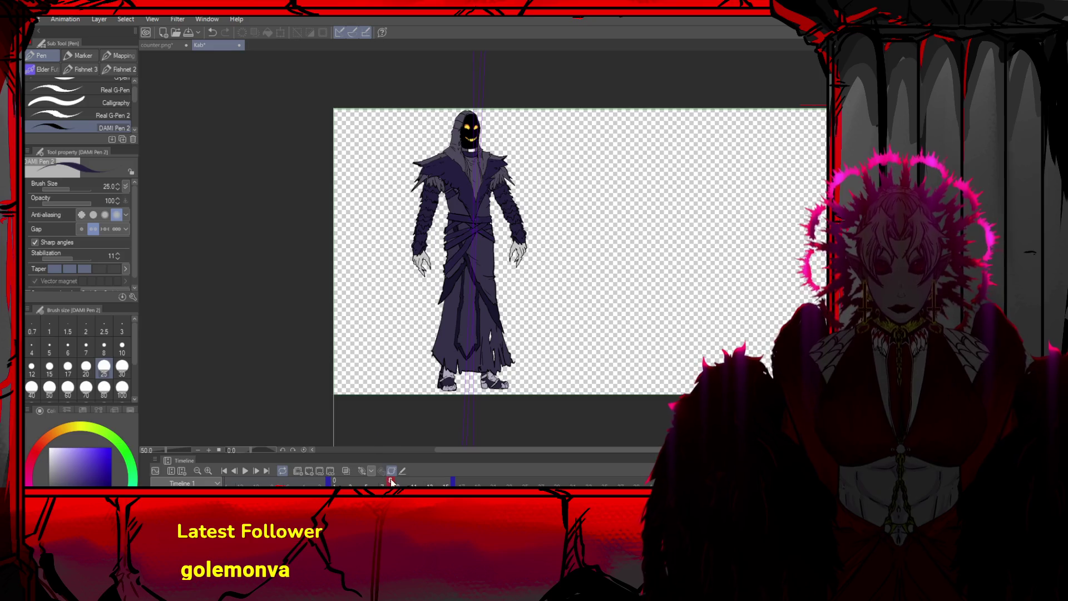
click(345, 470)
key(ctrl+t)
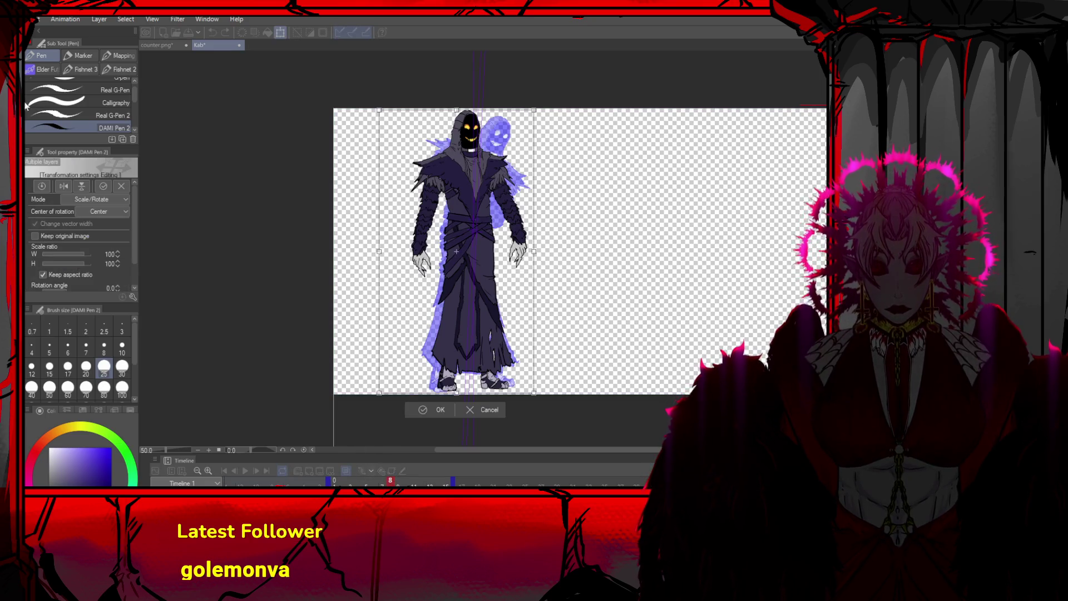
key(Escape)
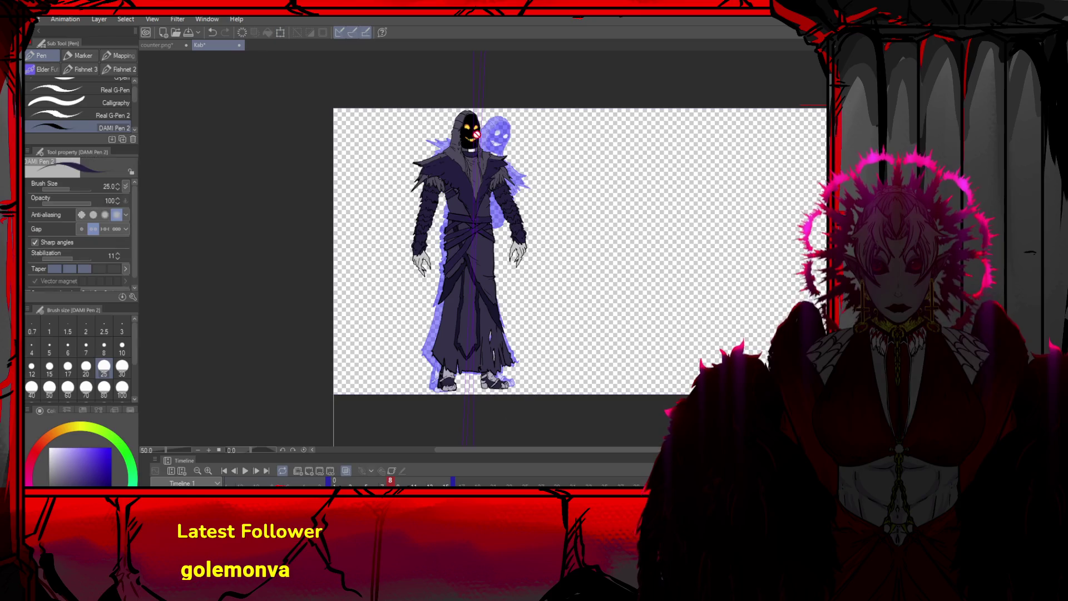
Move the hood off to the right, rotate the shoulder cape counter-clockwise and nudge the body piece
key(o)
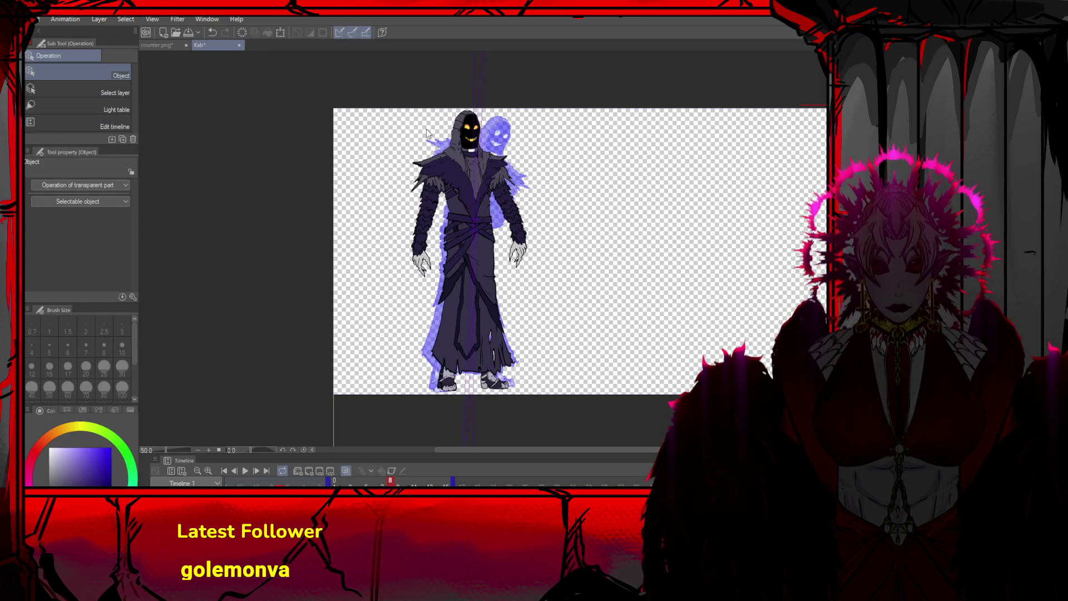
drag(466, 132, 674, 168)
key(ctrl+t)
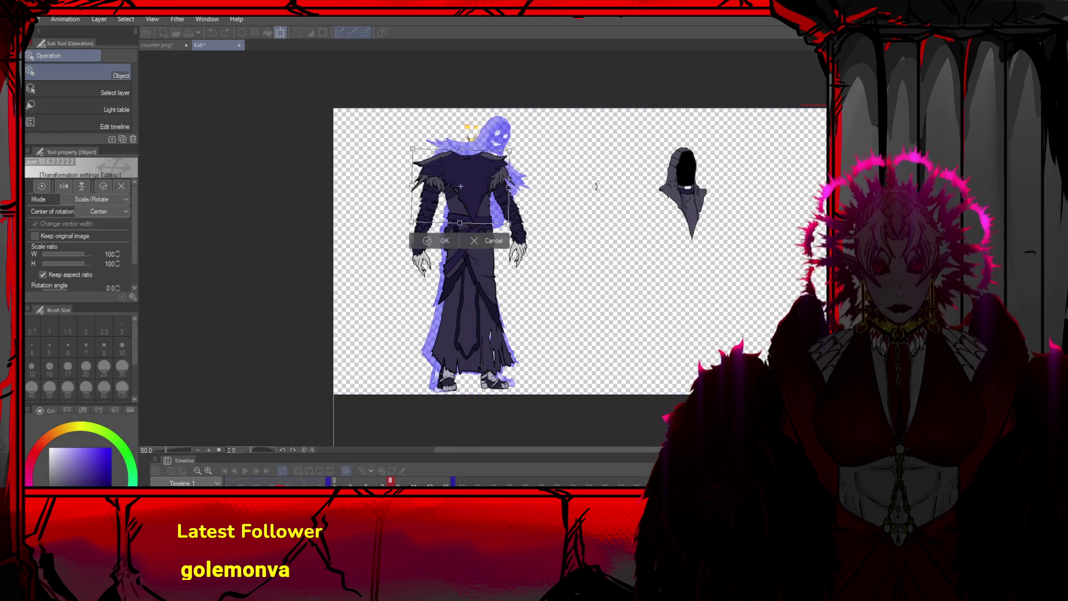
mouse_move(568, 273)
mouse_down()
mouse_move(594, 226)
mouse_move(583, 187)
mouse_up()
drag(512, 190, 510, 196)
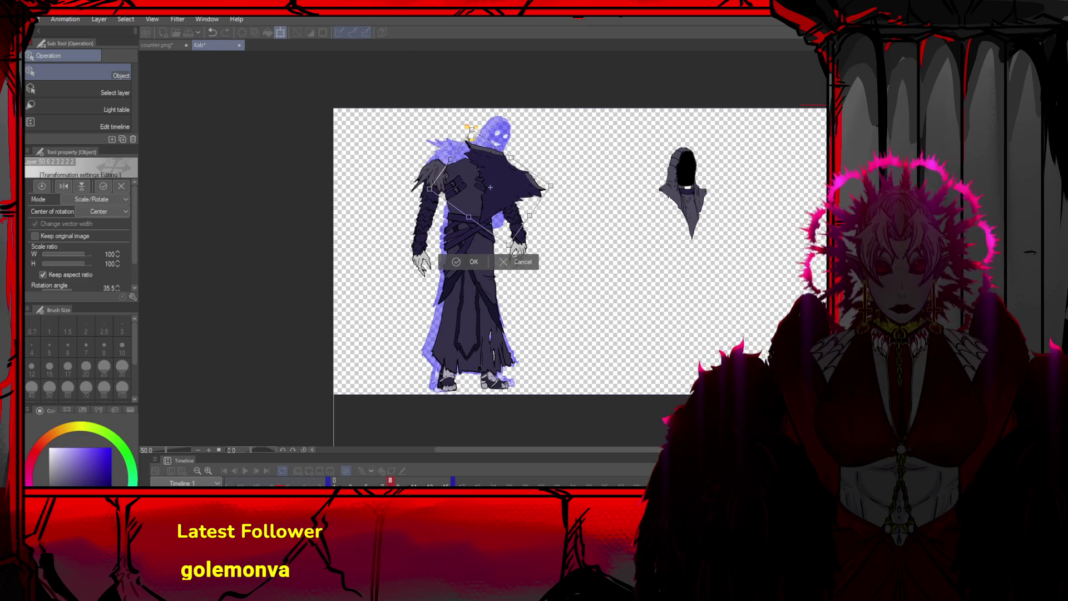
click(460, 258)
click(472, 204)
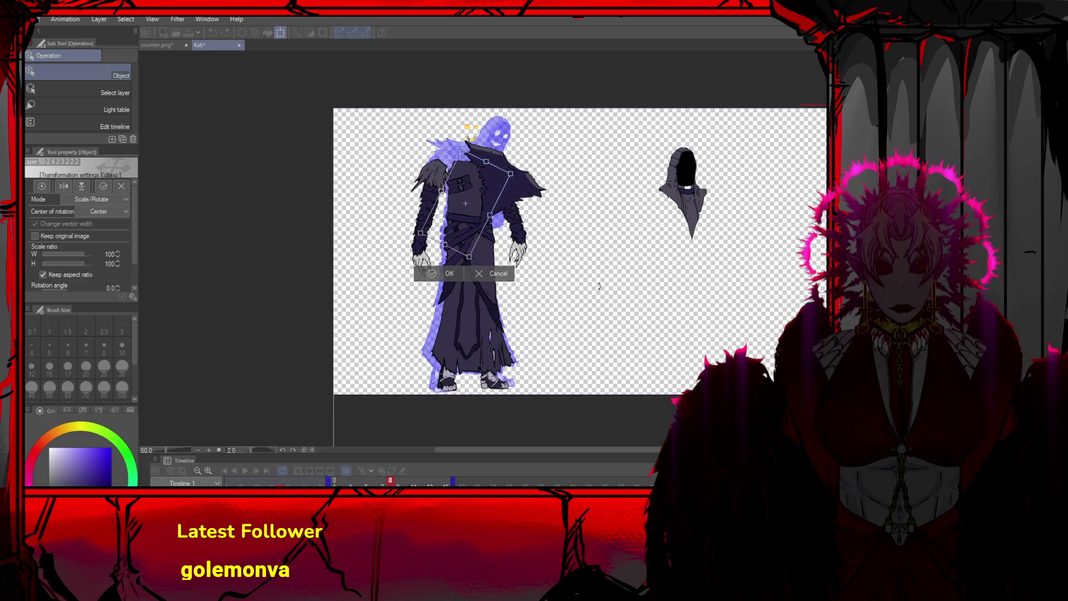
drag(459, 207, 463, 204)
click(454, 270)
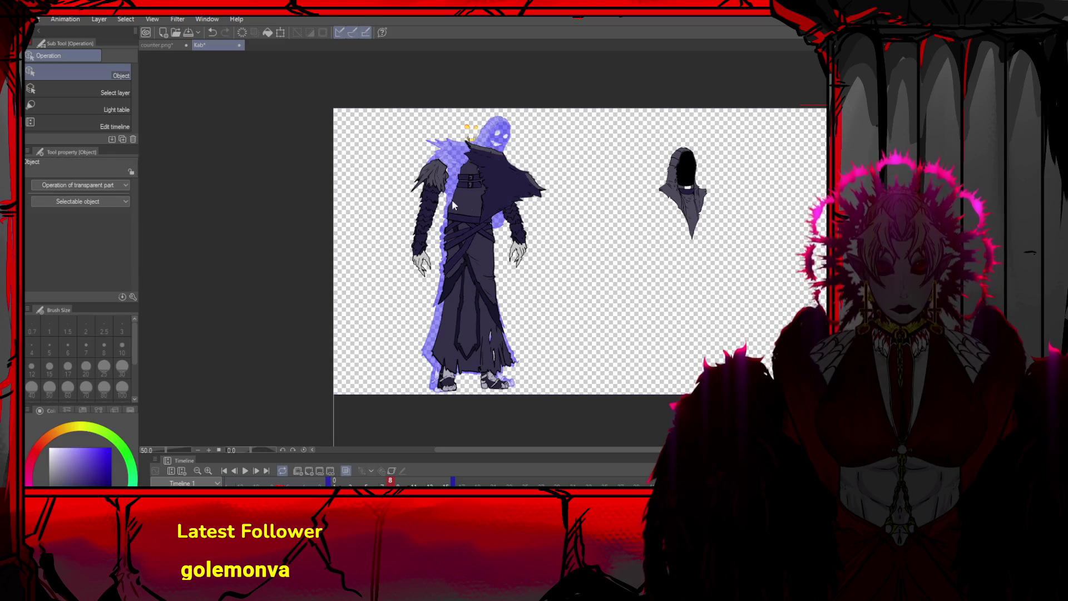
Rotate and reposition the left and right shoulder pieces to new angles
click(437, 181)
drag(445, 234, 463, 261)
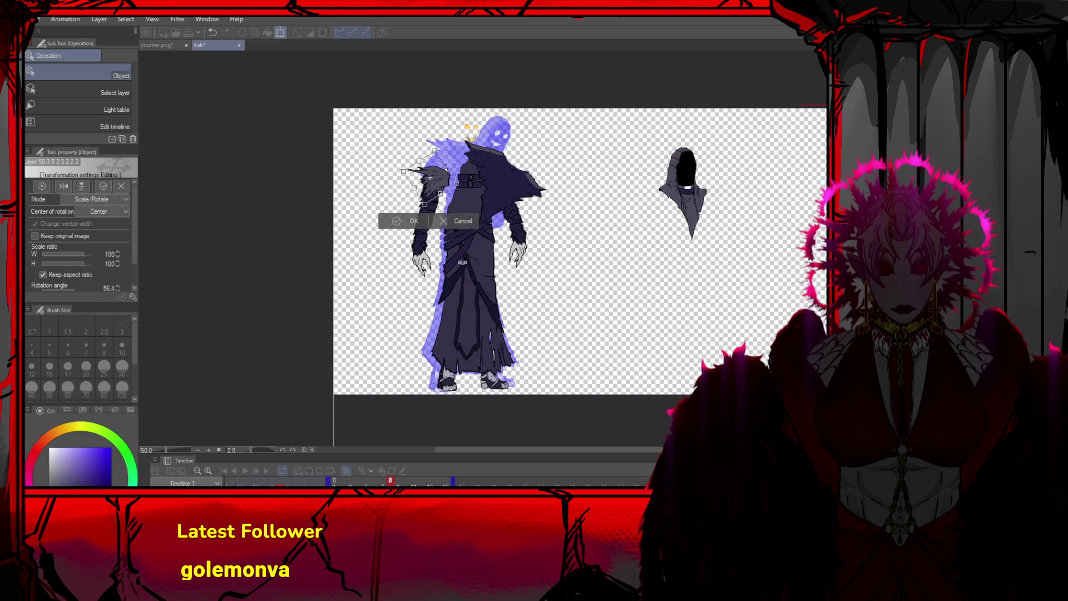
drag(441, 178, 465, 153)
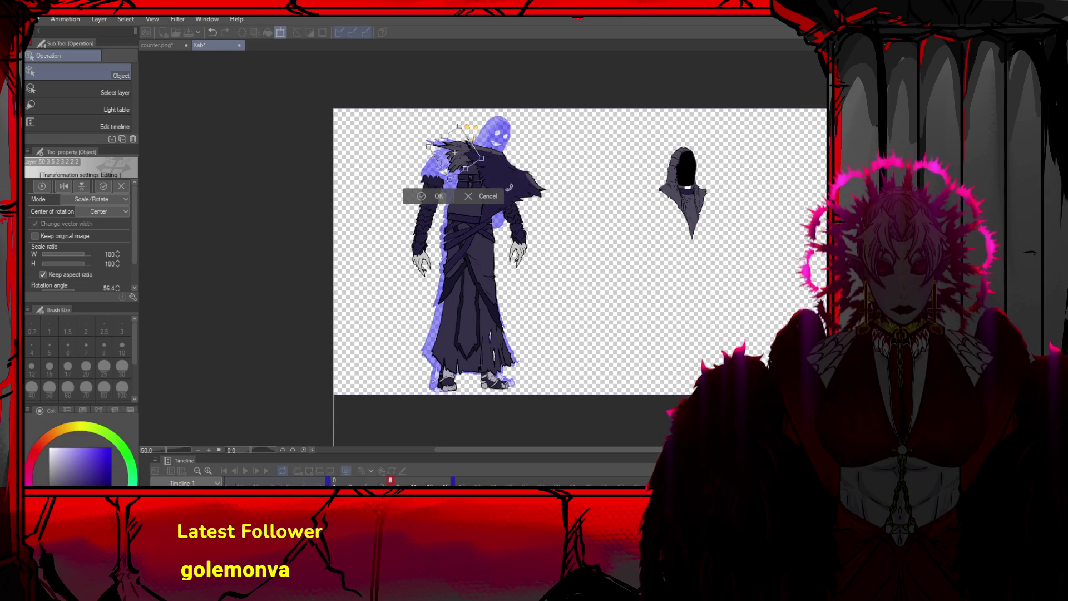
click(434, 196)
drag(503, 192, 493, 185)
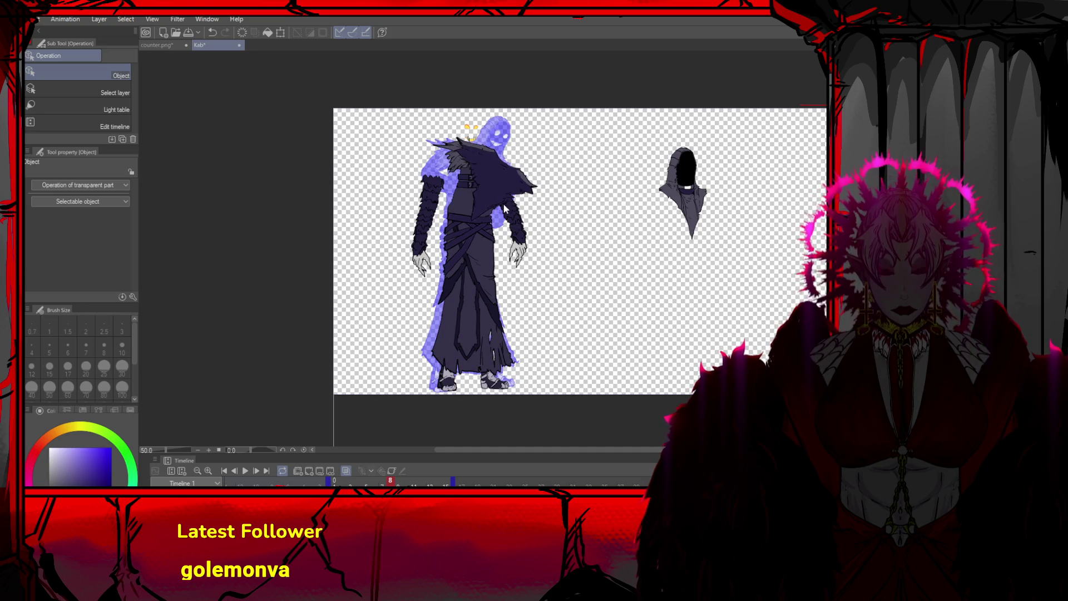
key(ctrl+t)
drag(539, 183, 530, 167)
click(465, 240)
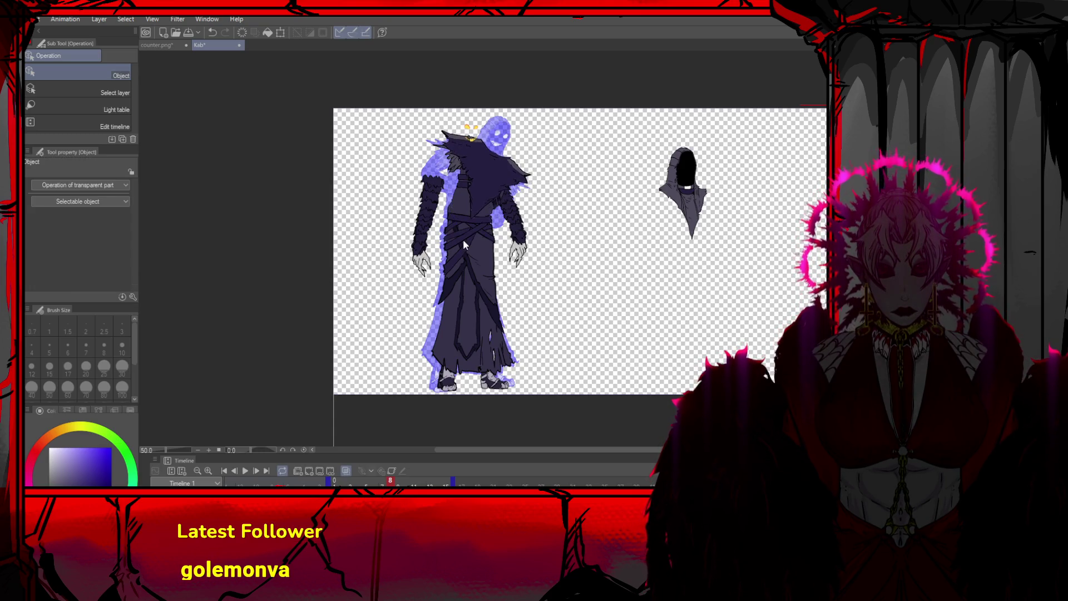
Rotate the sash, shift it left, and stretch it wider and lower
click(451, 288)
drag(490, 310, 489, 334)
mouse_move(487, 257)
mouse_down()
mouse_move(469, 254)
mouse_move(439, 289)
mouse_up()
key(Return)
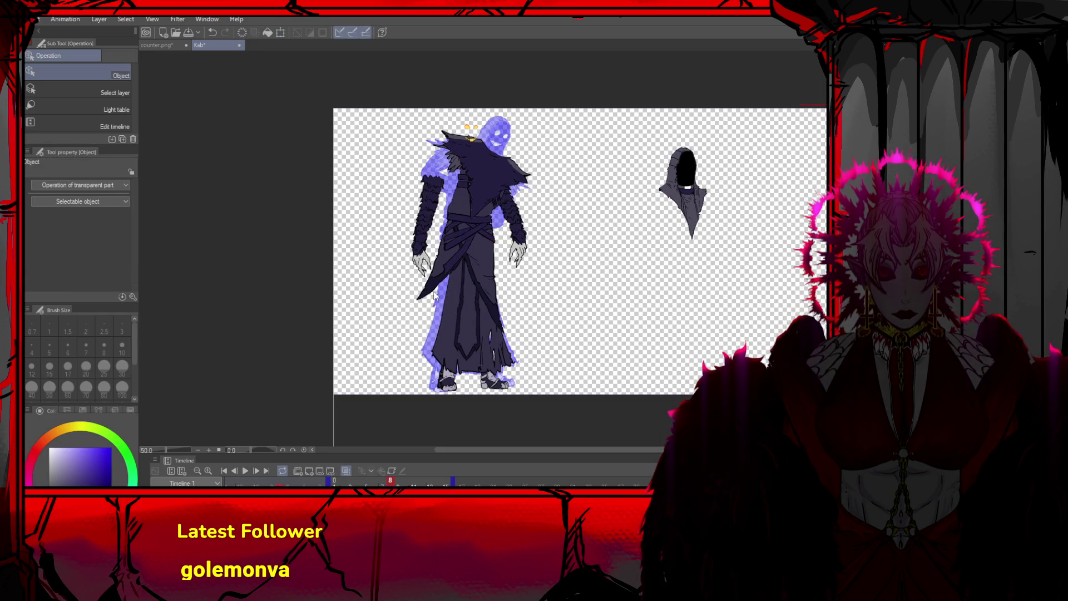
click(452, 263)
drag(431, 278, 434, 279)
drag(464, 236, 464, 234)
drag(425, 271, 427, 276)
drag(464, 241, 464, 242)
click(477, 296)
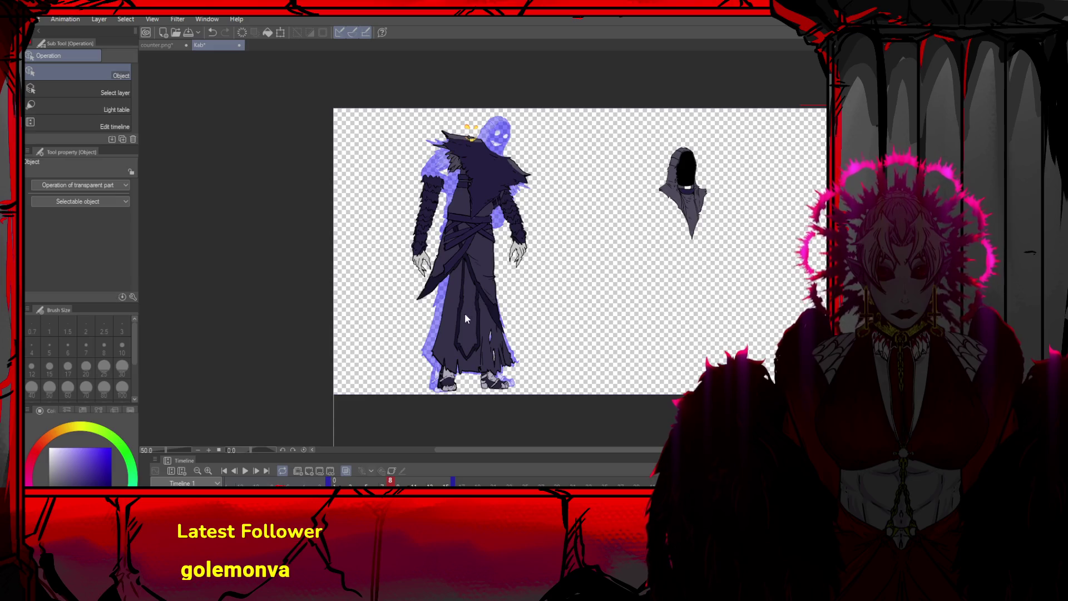
click(462, 313)
click(461, 327)
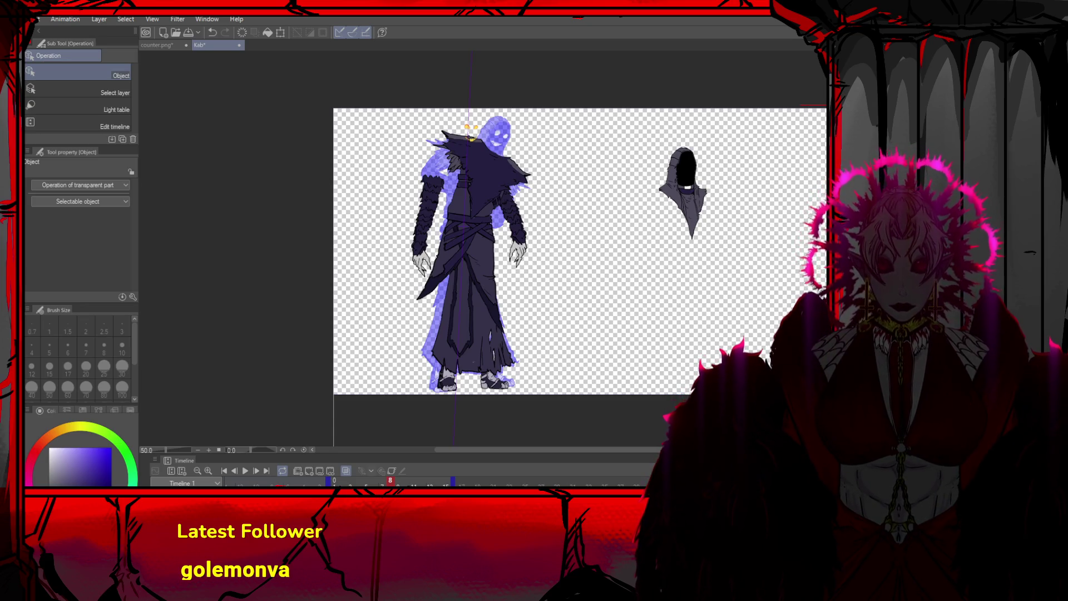
Skew the robe's hem outward to the left
scroll(452, 288, up, 1)
key(ctrl+t)
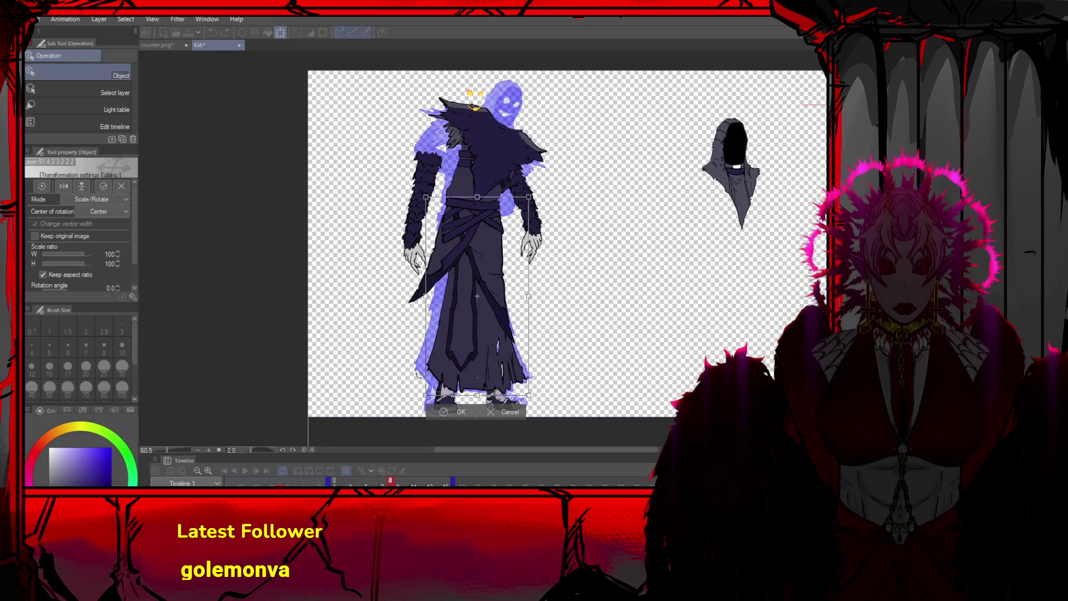
drag(424, 396, 384, 382)
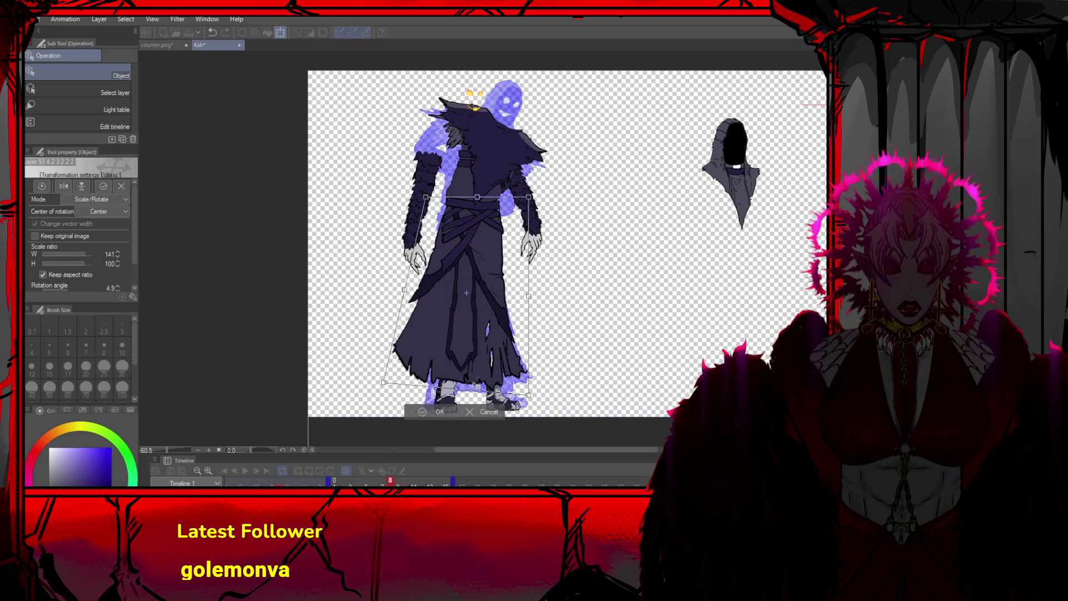
click(426, 411)
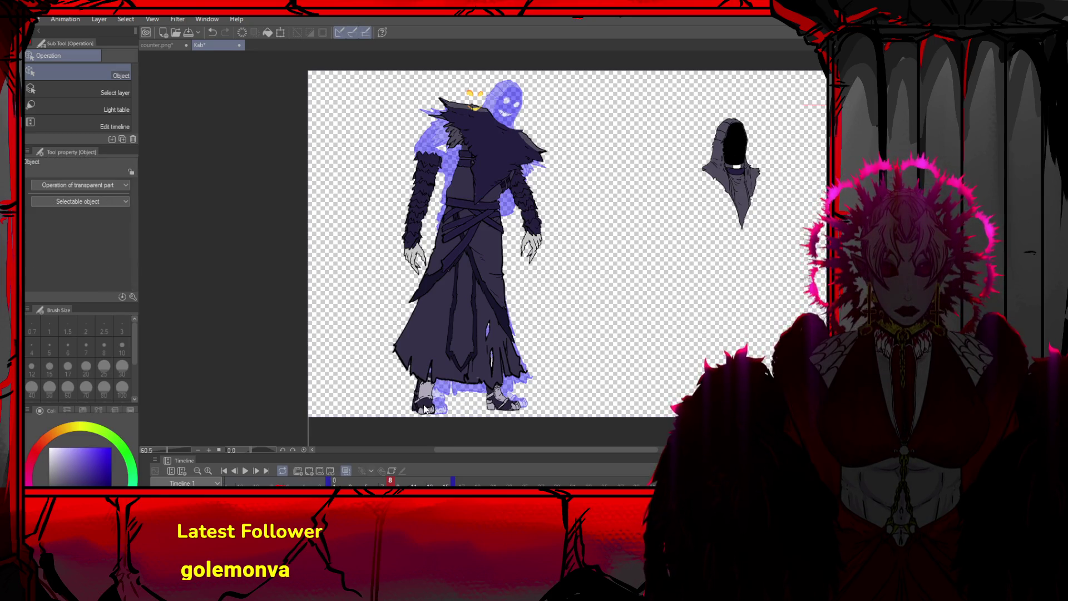
Stretch and reposition the left foot, then move the glowing eyes off the head to the right
click(431, 384)
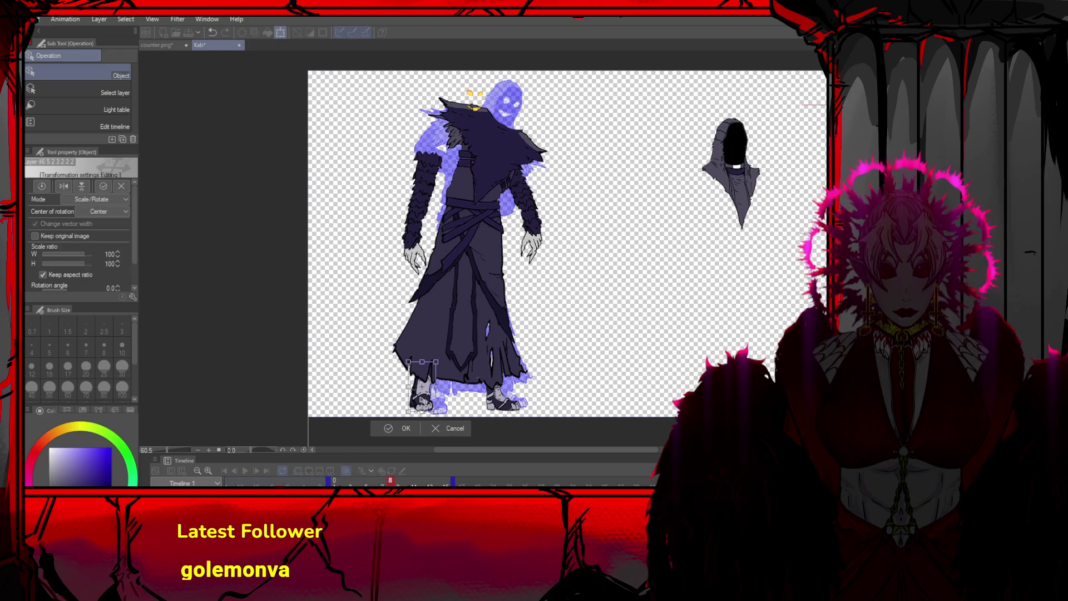
drag(407, 411, 403, 420)
drag(428, 379, 418, 361)
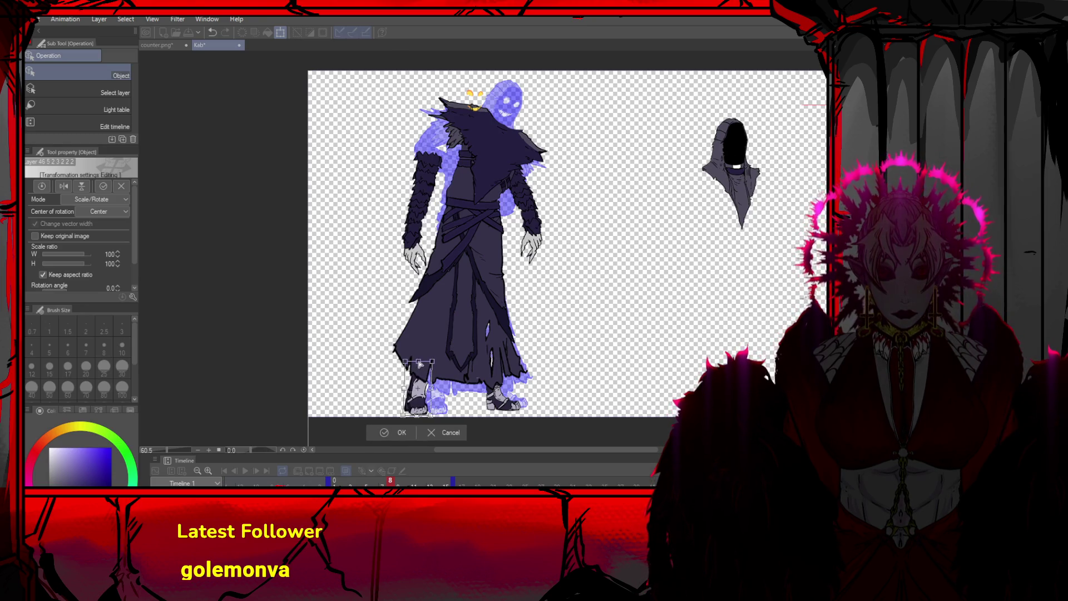
click(391, 433)
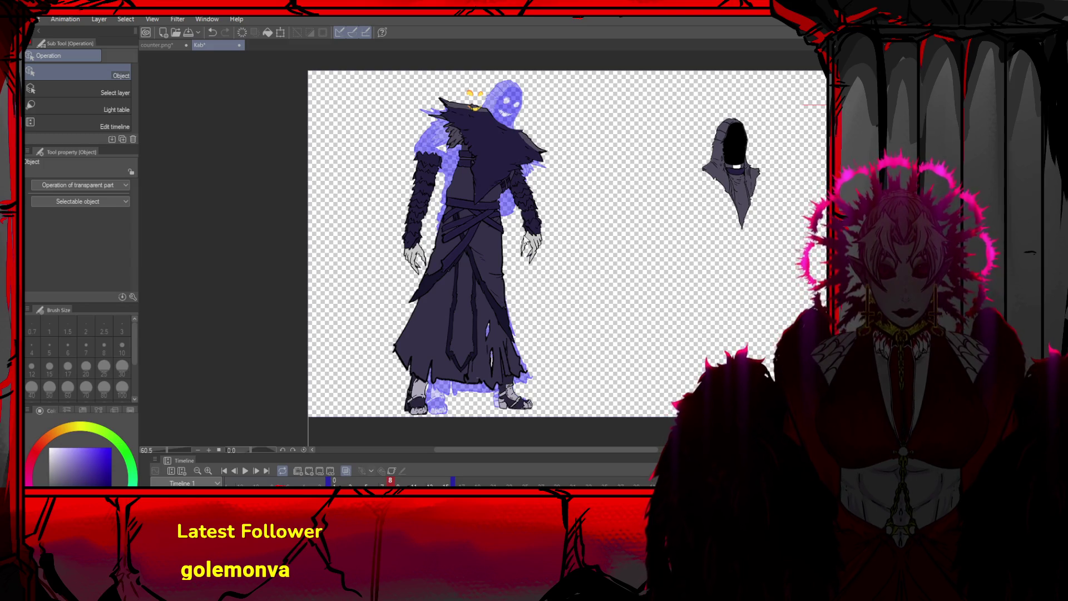
scroll(520, 195, up, 1)
drag(479, 85, 608, 150)
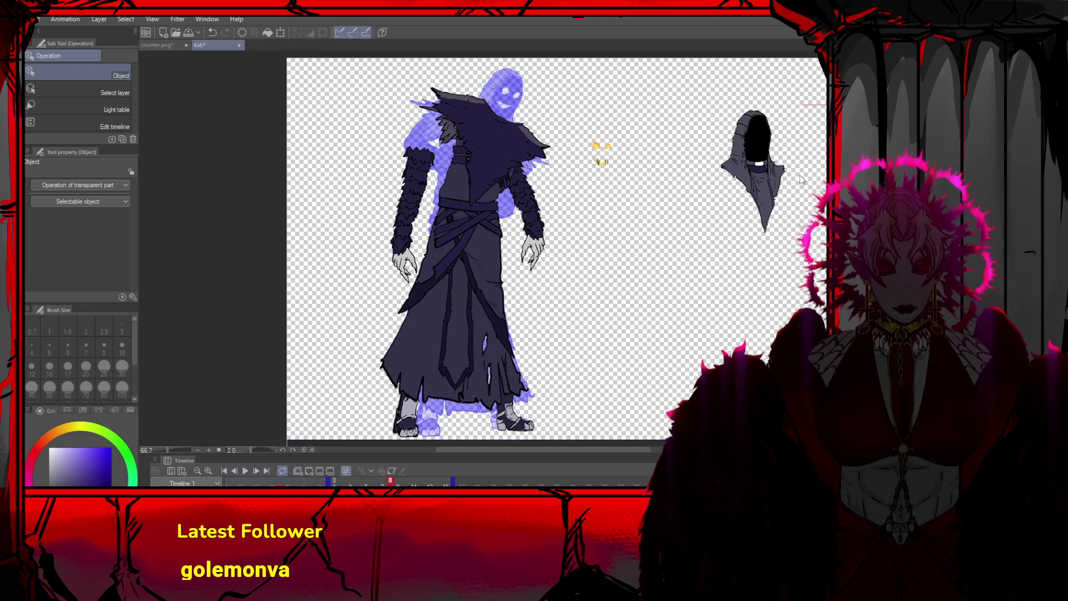
Rotate the hood onto the head, delete the left-side arm, then move the hood to the upper right
key(ctrl+t)
click(764, 193)
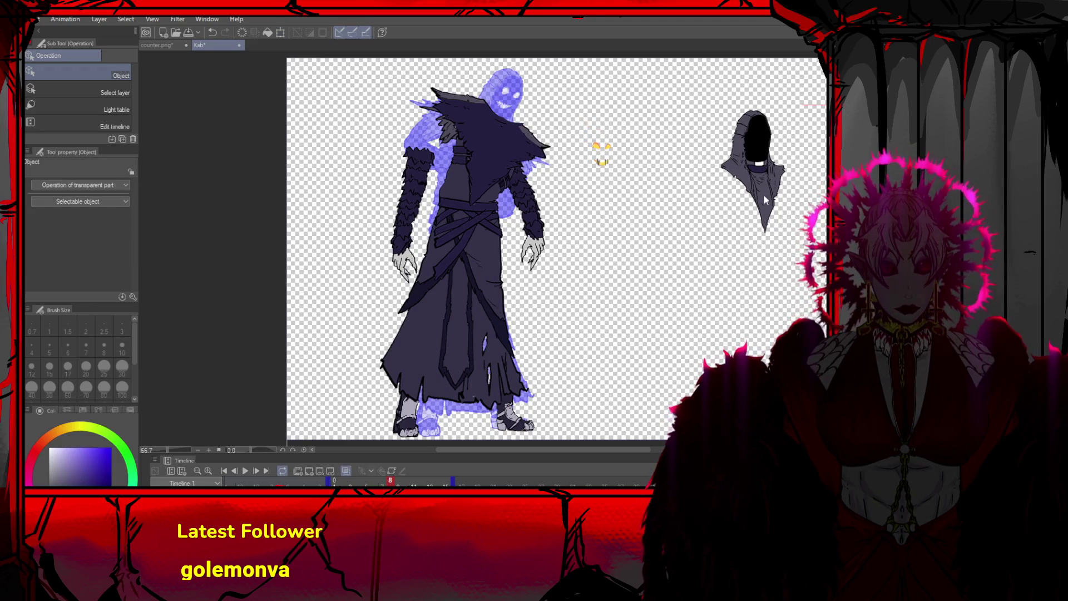
key(ctrl+t)
mouse_move(823, 186)
mouse_down()
mouse_move(784, 265)
mouse_move(812, 222)
mouse_up()
drag(776, 148, 522, 101)
click(473, 205)
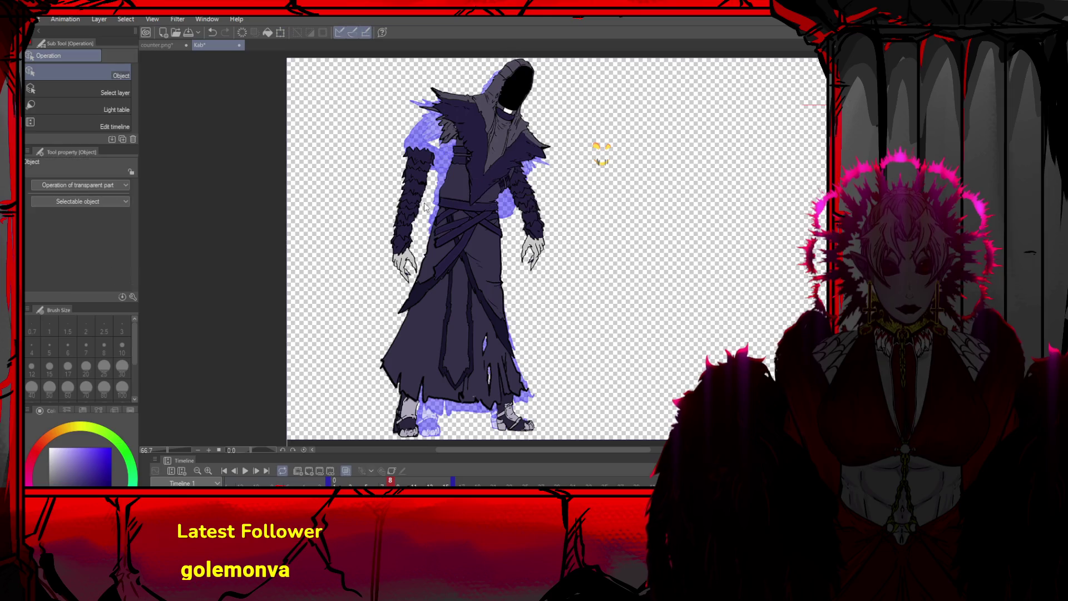
key(Delete)
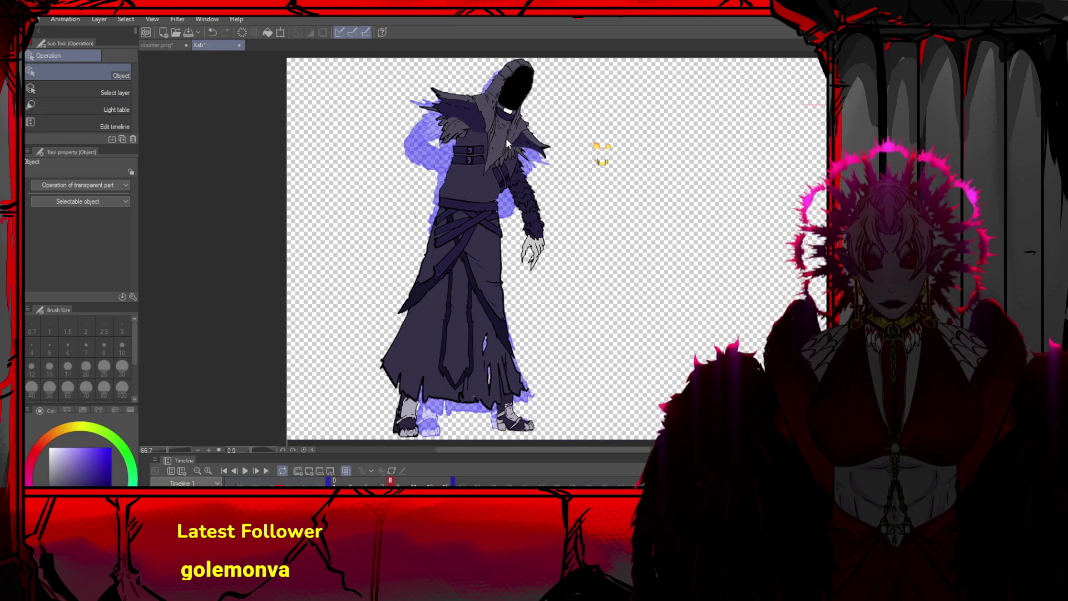
drag(512, 89, 740, 131)
With the pen, ink an outline extending the shoulder cape out to the right
key(p)
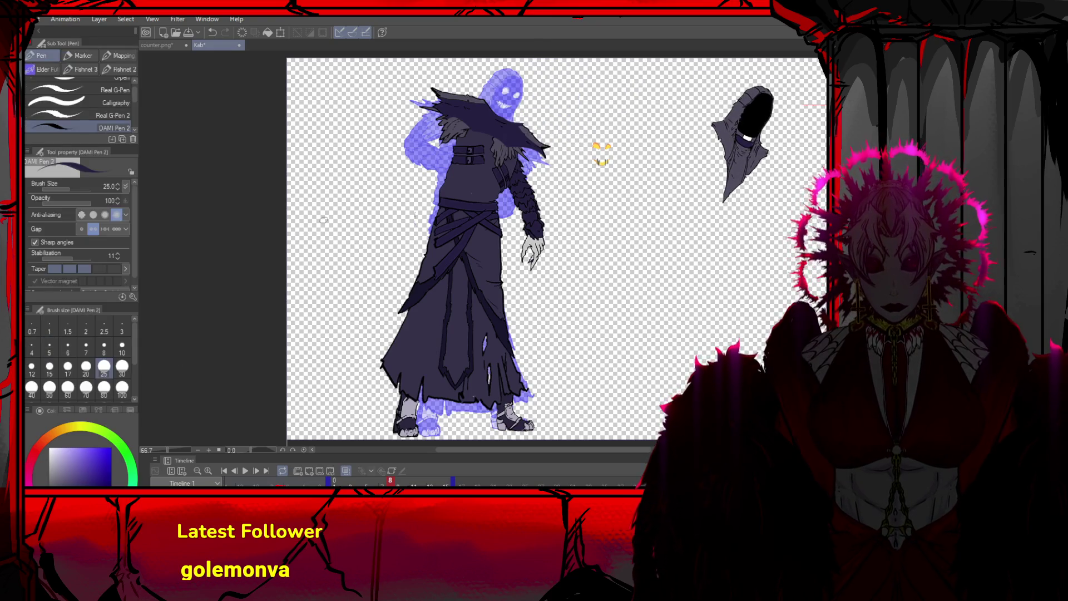
scroll(496, 103, up, 3)
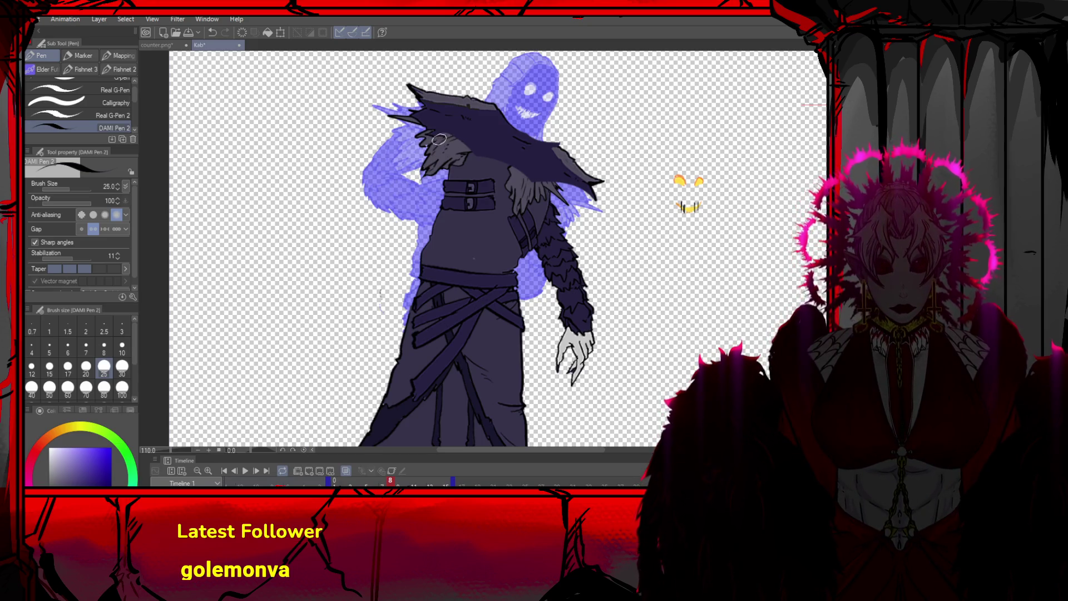
drag(445, 154, 630, 248)
key(ctrl+z)
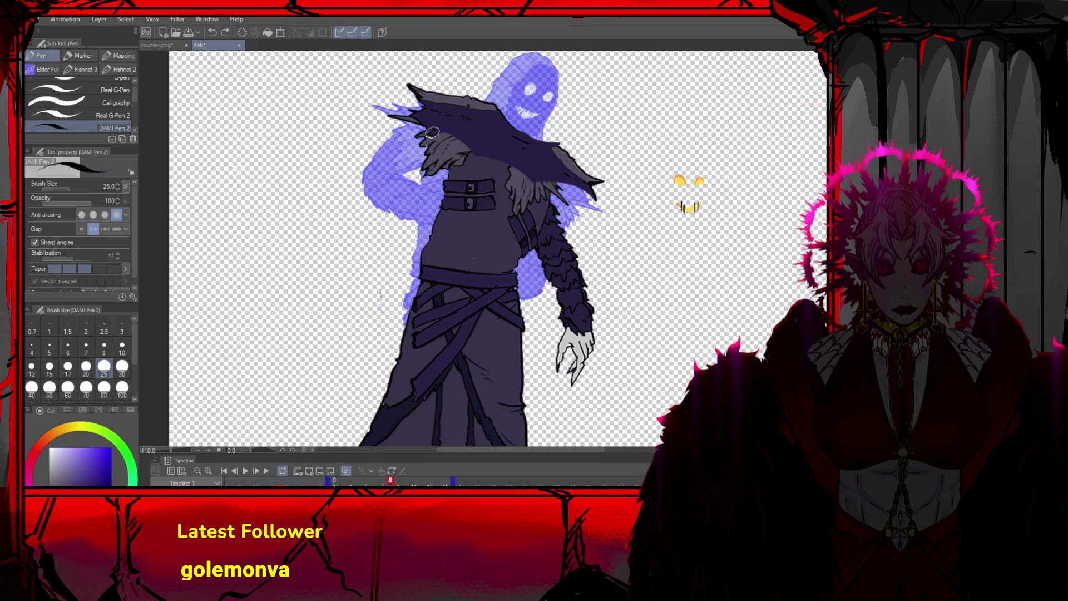
drag(480, 189, 618, 204)
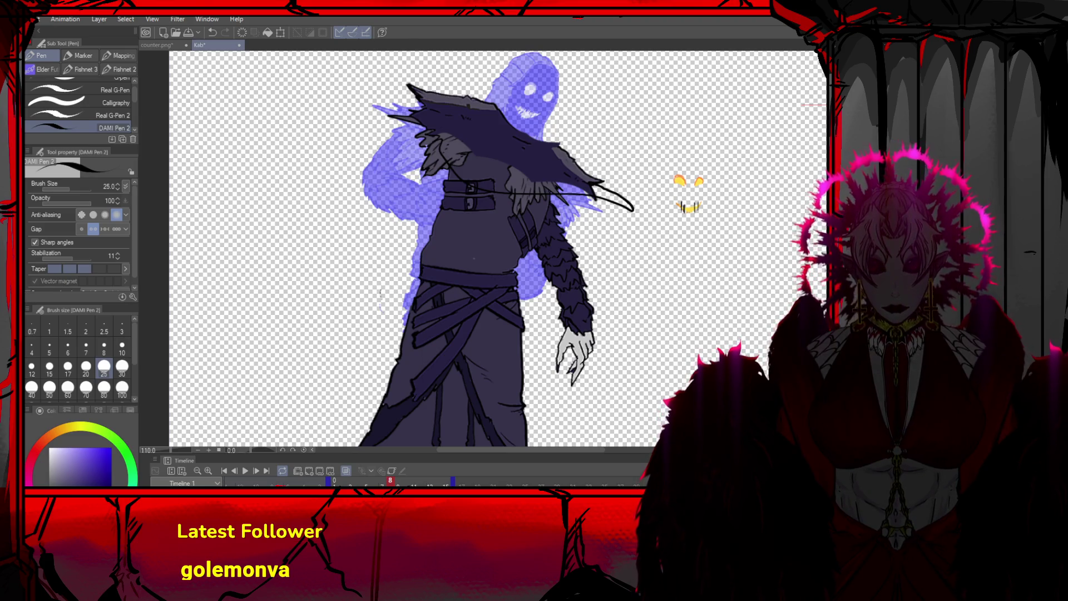
Fill a dark polygon over the shoulder to form the extended cape flap
key(u)
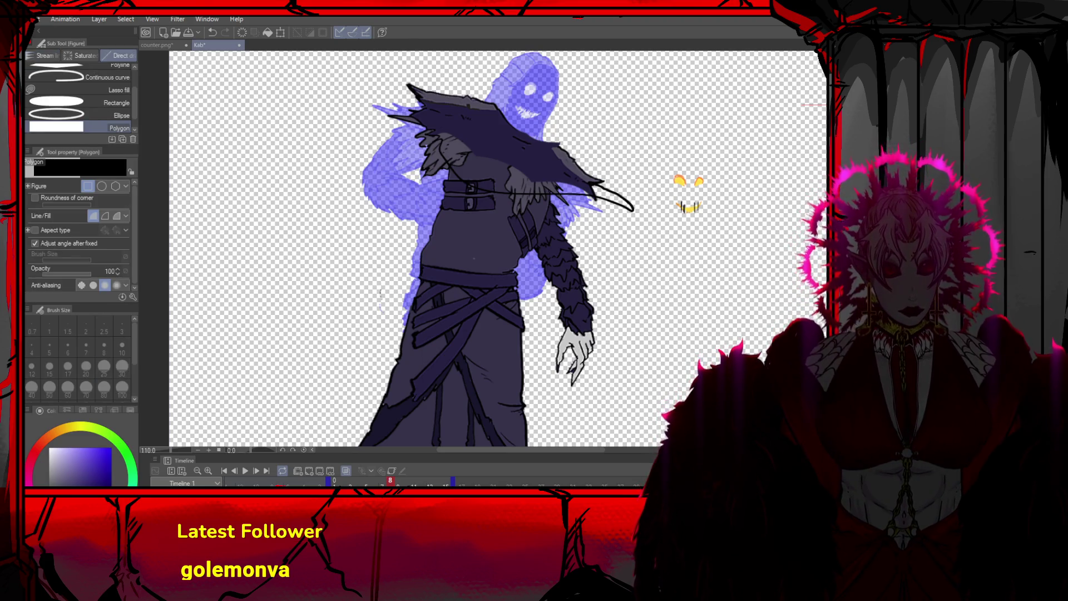
drag(667, 157, 398, 228)
click(499, 136)
click(415, 195)
double_click(445, 134)
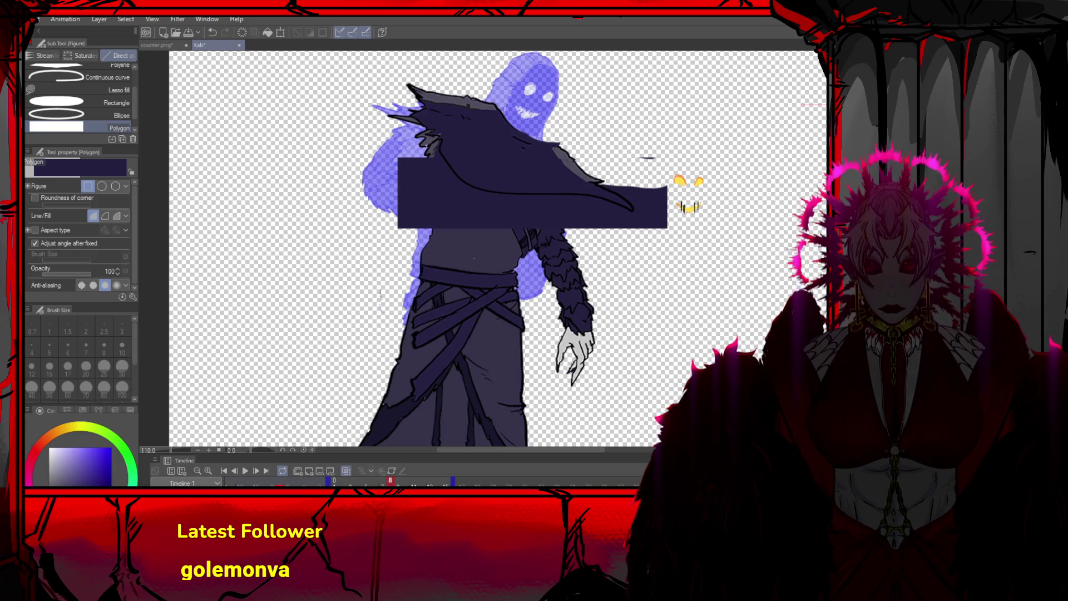
Delete the dark block over the chest and step back to frame 7 to compare
key(e)
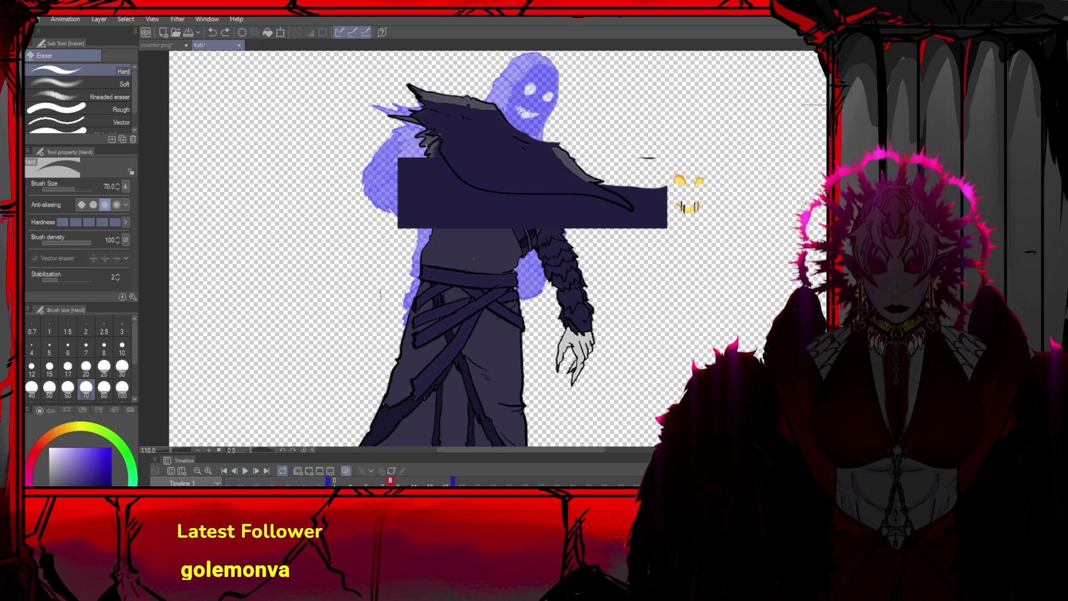
key(g)
key(Delete)
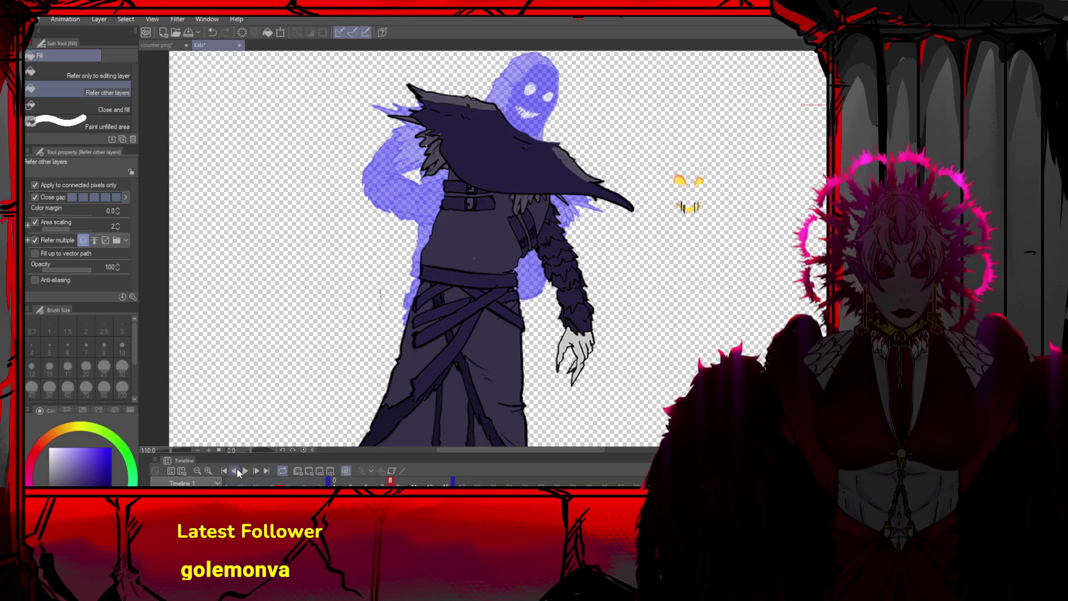
click(236, 470)
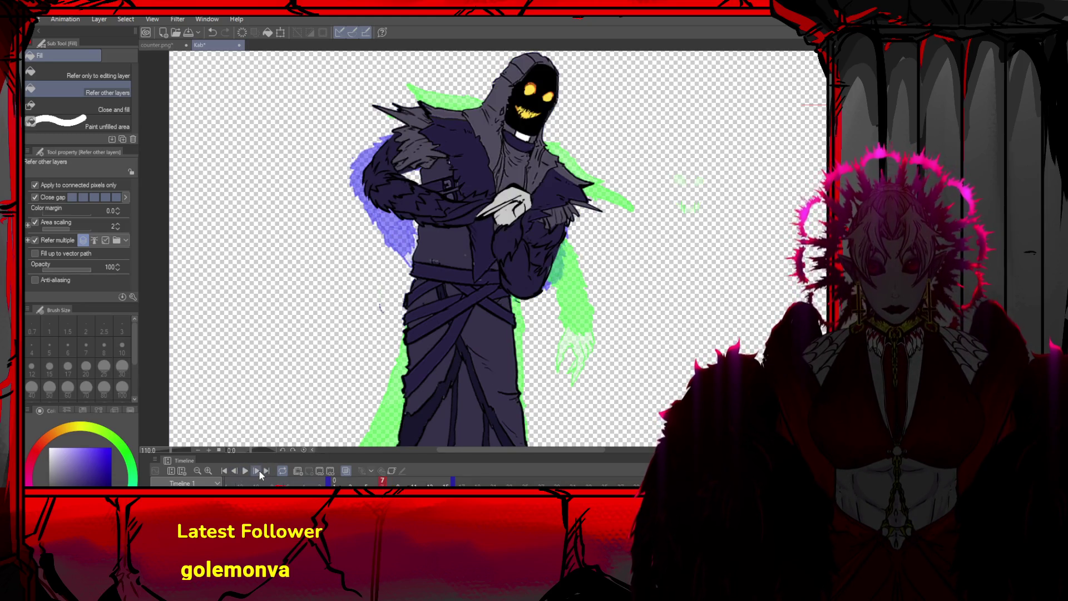
Return to frame 8 after comparing it against frame 7's pose
click(257, 471)
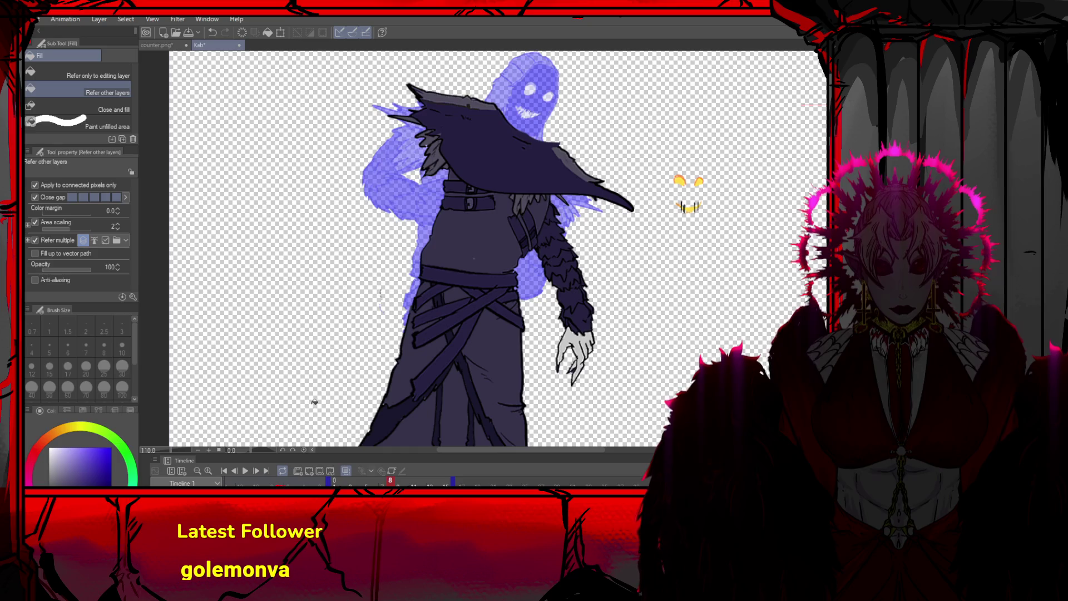
scroll(536, 222, up, 3)
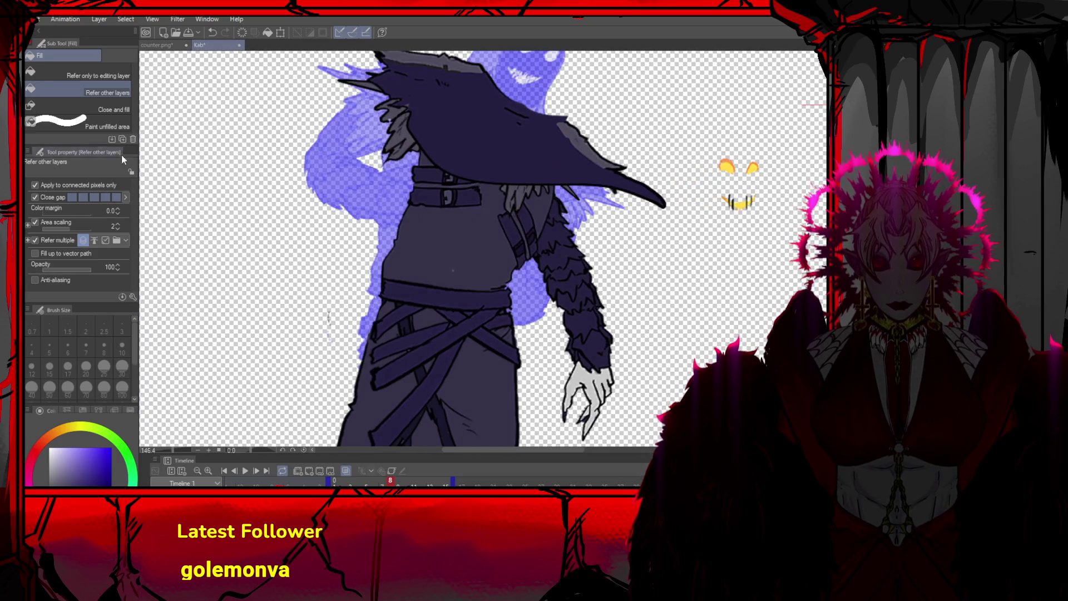
key(o)
scroll(569, 251, down, 2)
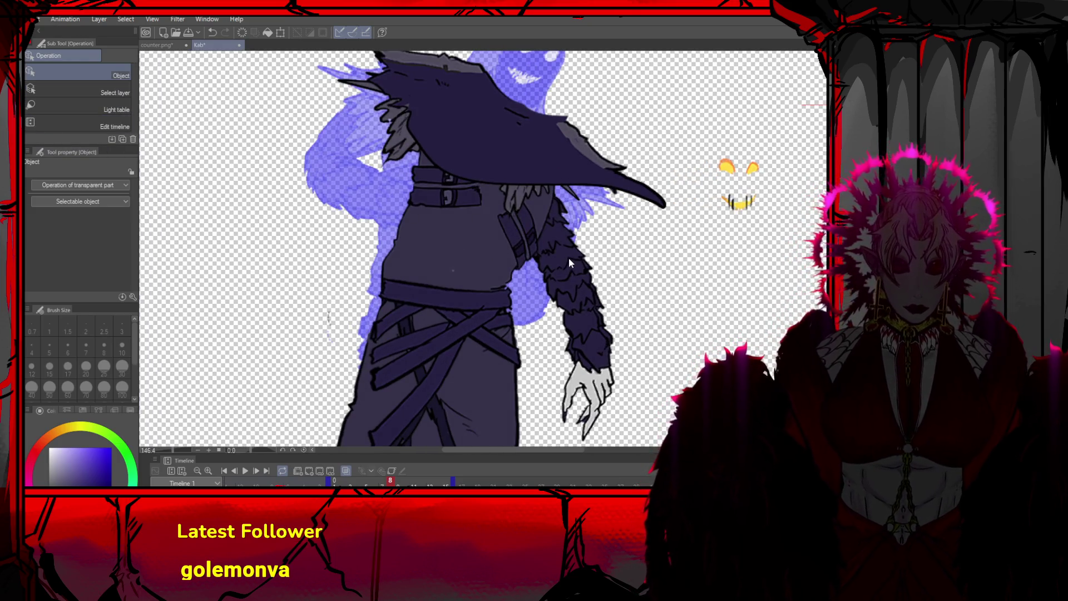
scroll(556, 234, down, 2)
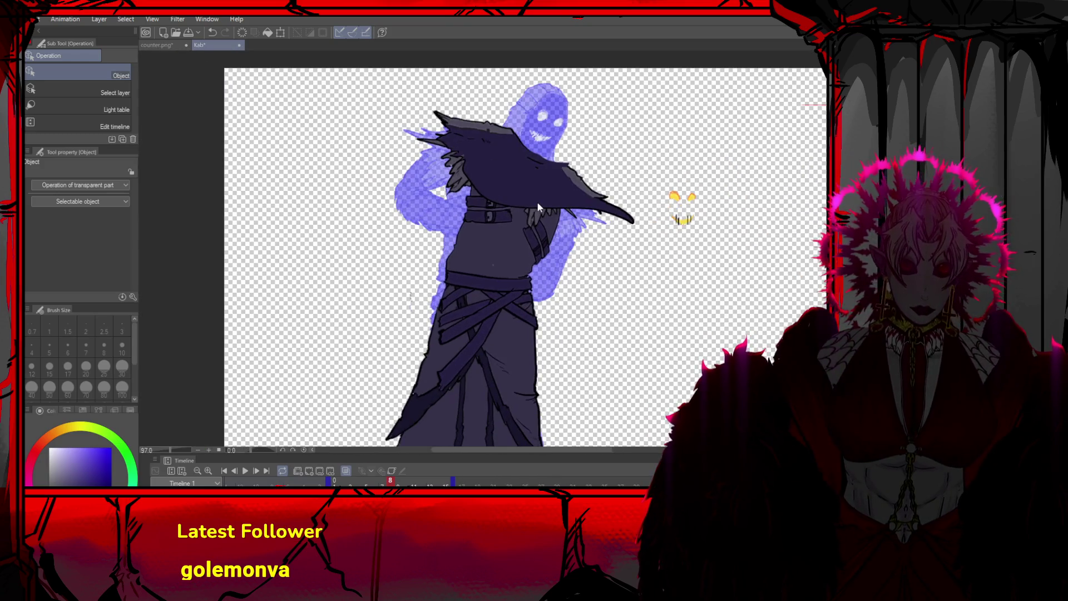
key(p)
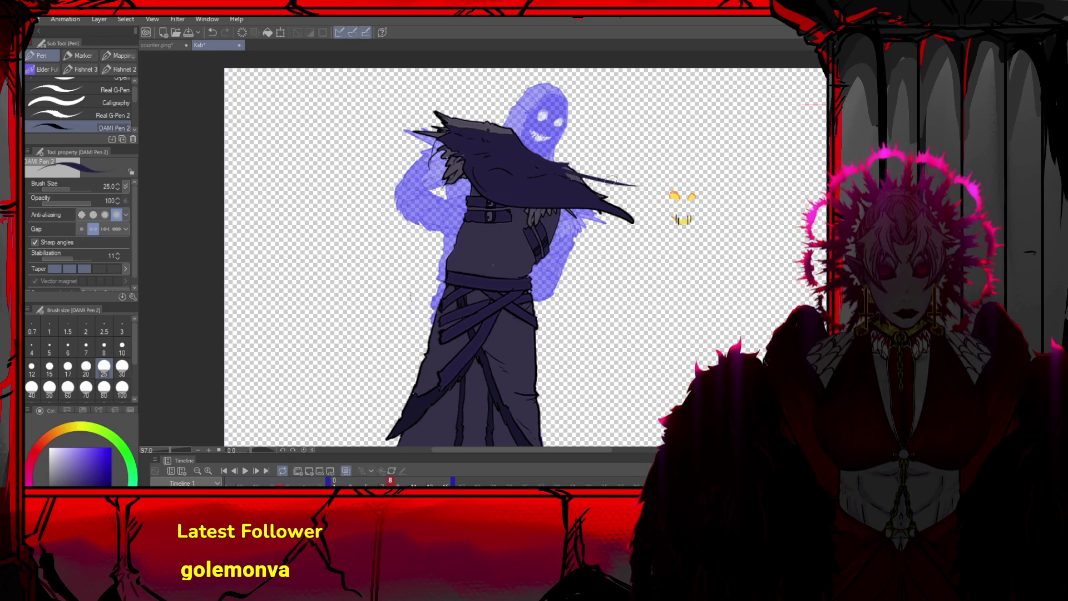
Draw long wavy motion streaks from the shoulder sweeping right past the canvas edge
key(ctrl+z)
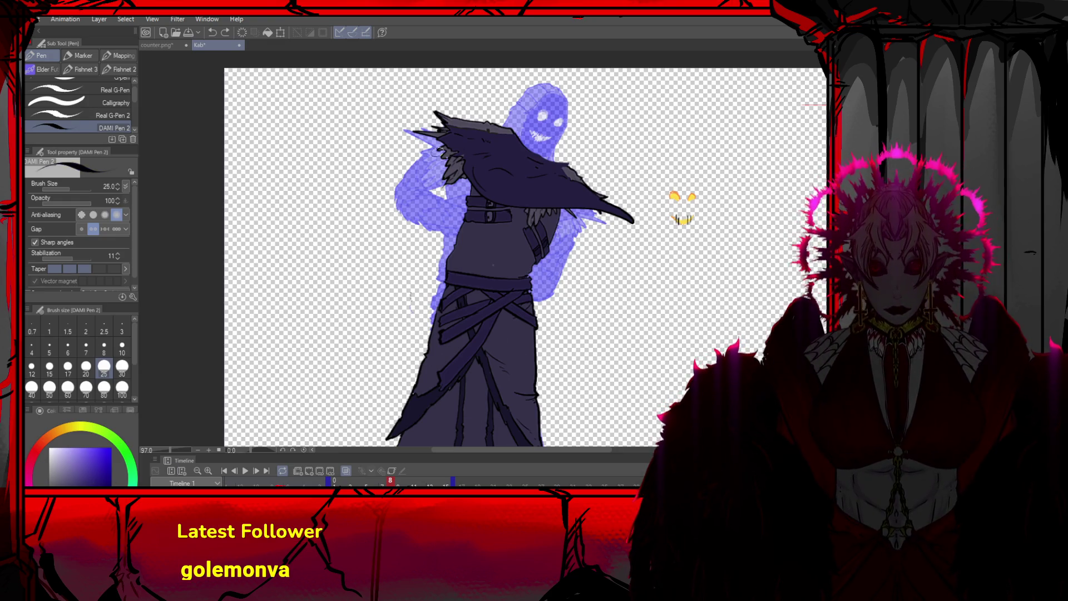
drag(512, 141, 591, 156)
key(ctrl+z)
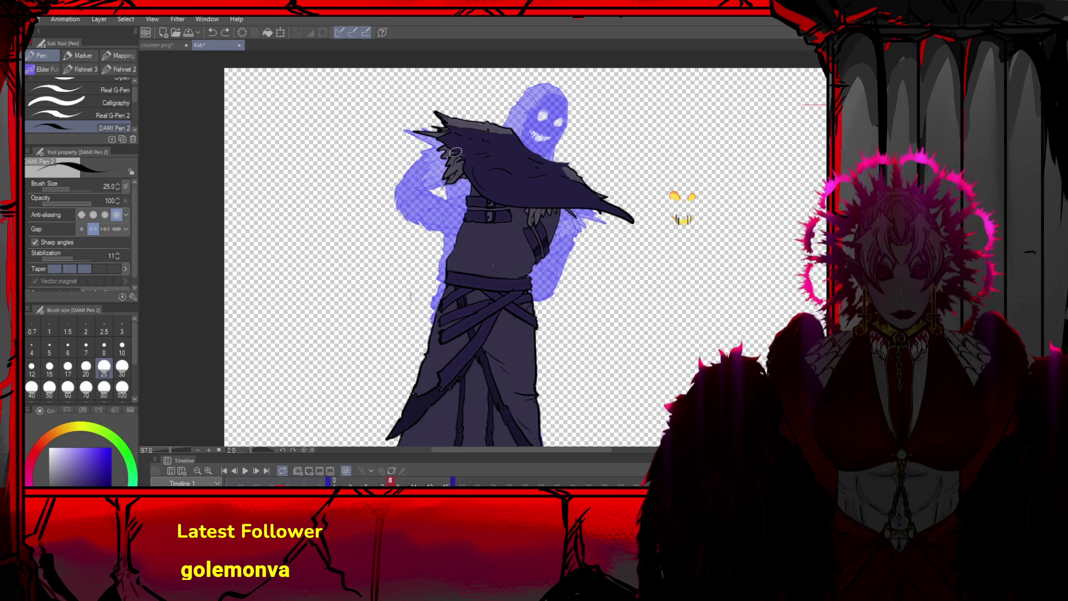
drag(456, 150, 630, 151)
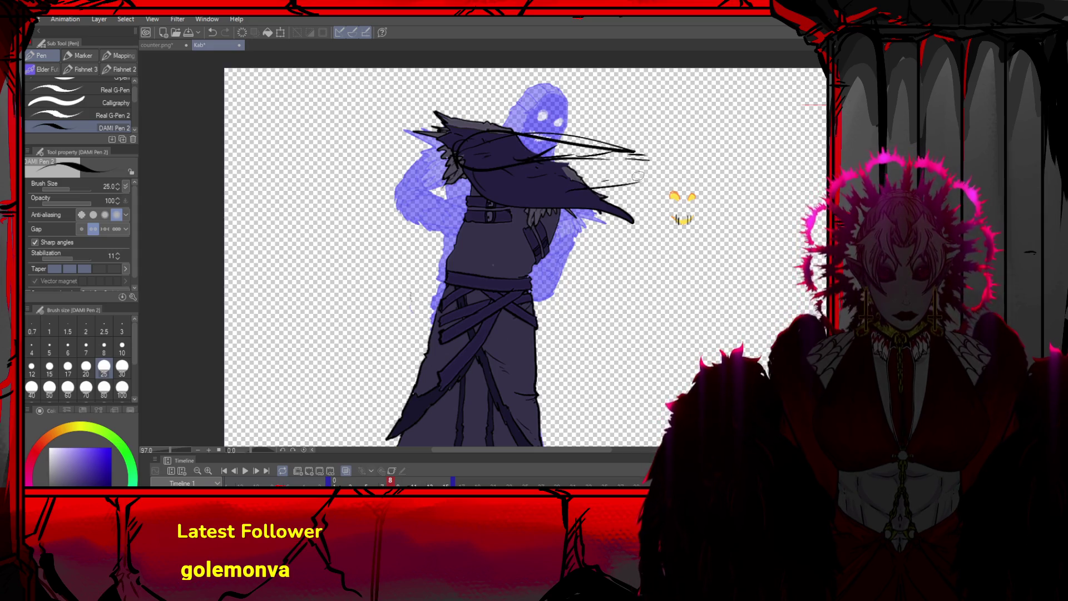
key(ctrl+z)
drag(564, 162, 656, 170)
mouse_move(562, 210)
mouse_down()
mouse_move(704, 188)
mouse_move(729, 166)
mouse_up()
drag(626, 150, 787, 168)
drag(723, 154, 825, 166)
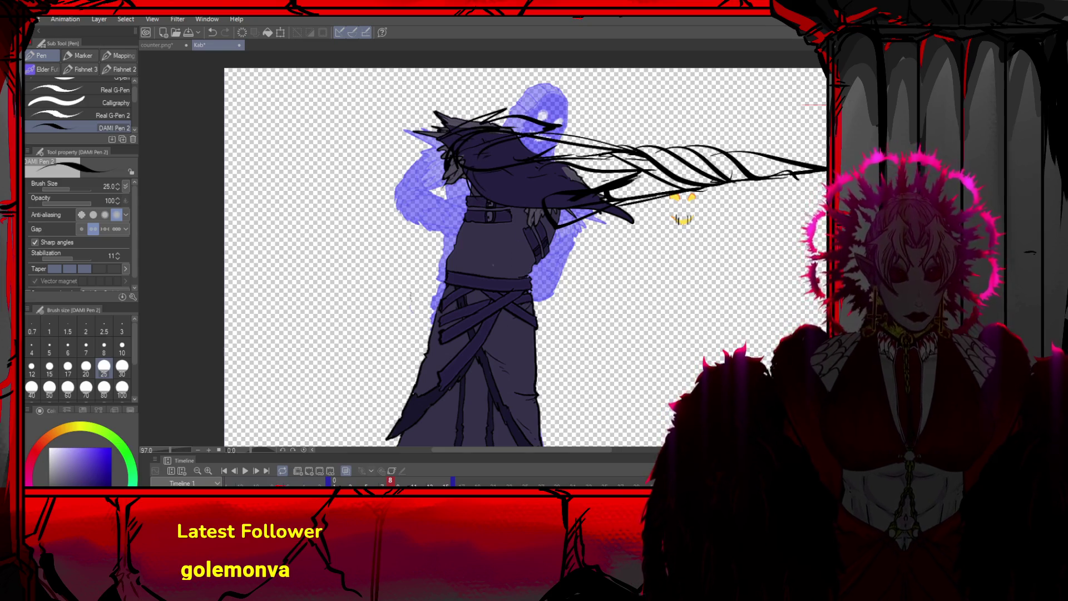
Undo the dark cape shape covering the chest
scroll(791, 318, down, 2)
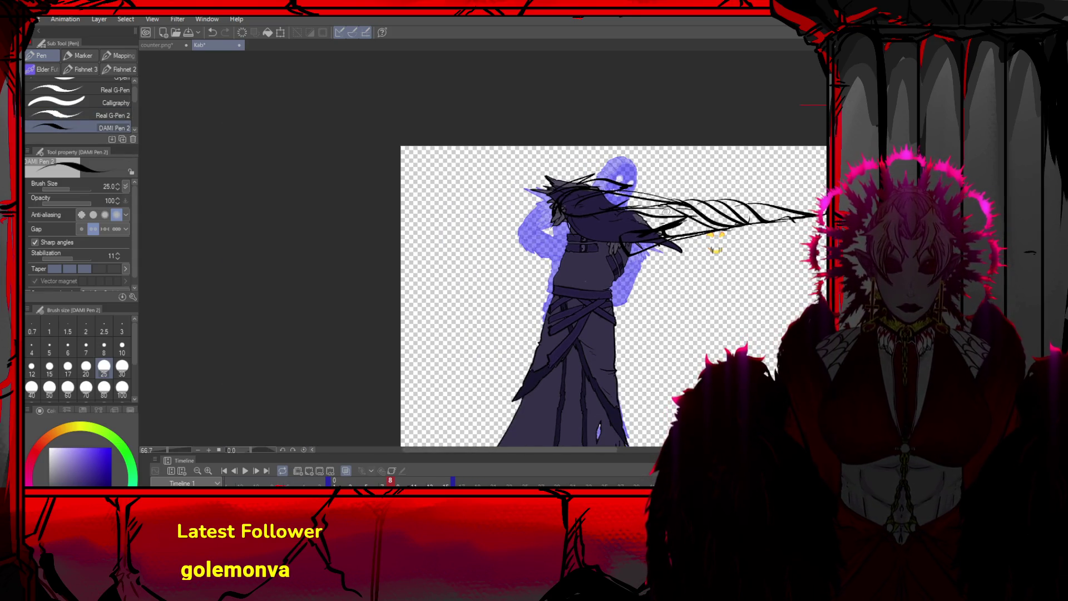
key(o)
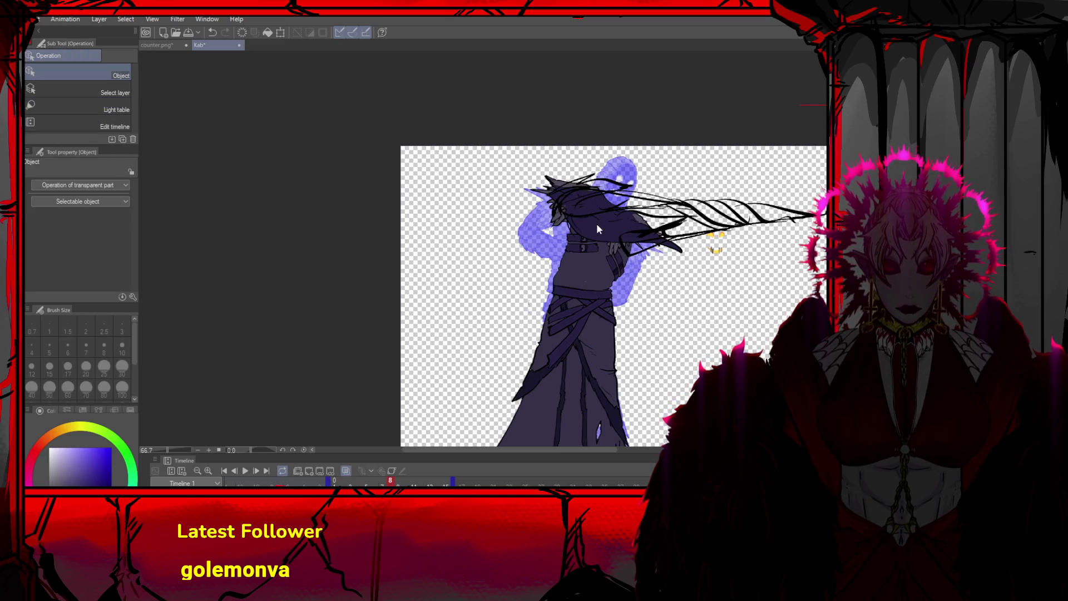
key(ctrl+z)
key(ctrl+z)
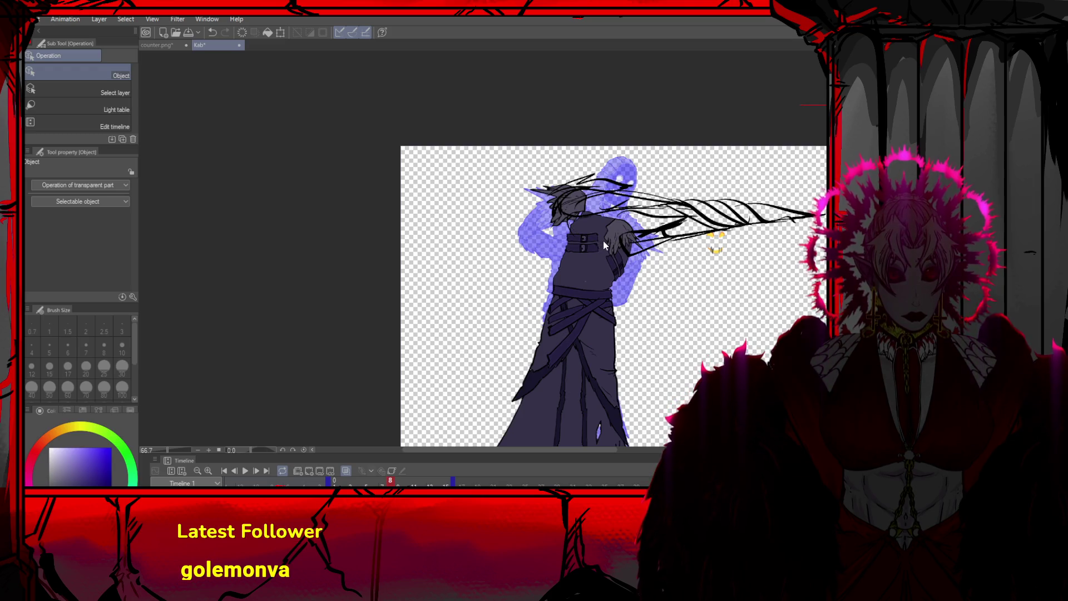
scroll(591, 246, down, 2)
Redo to bring the hood back, try cropping to the upper body, then undo and deselect
key(ctrl+y)
scroll(625, 266, up, 1)
key(m)
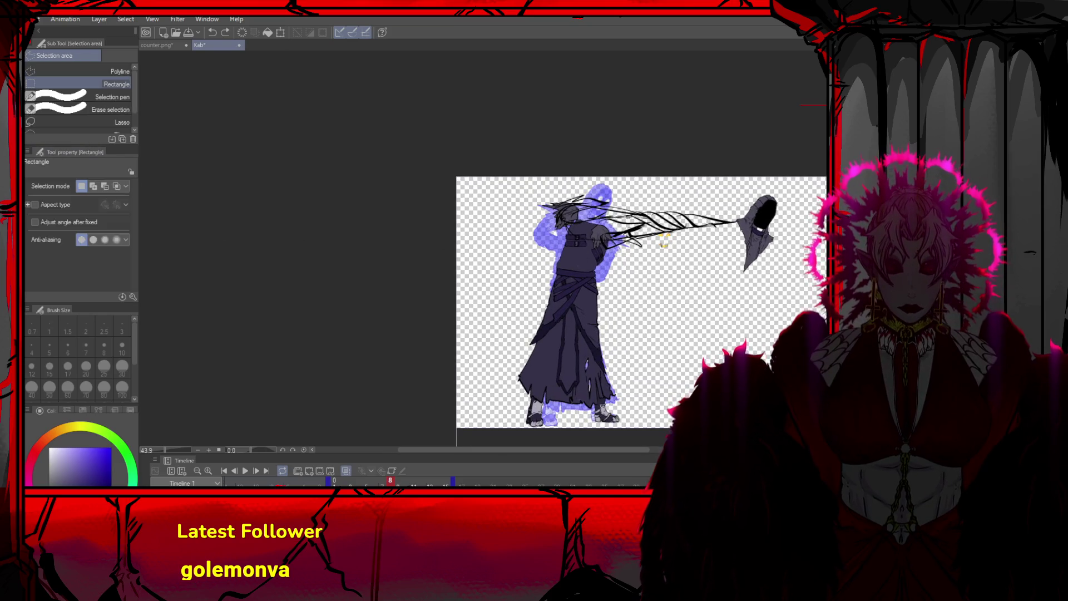
drag(530, 170, 679, 273)
scroll(742, 282, up, 2)
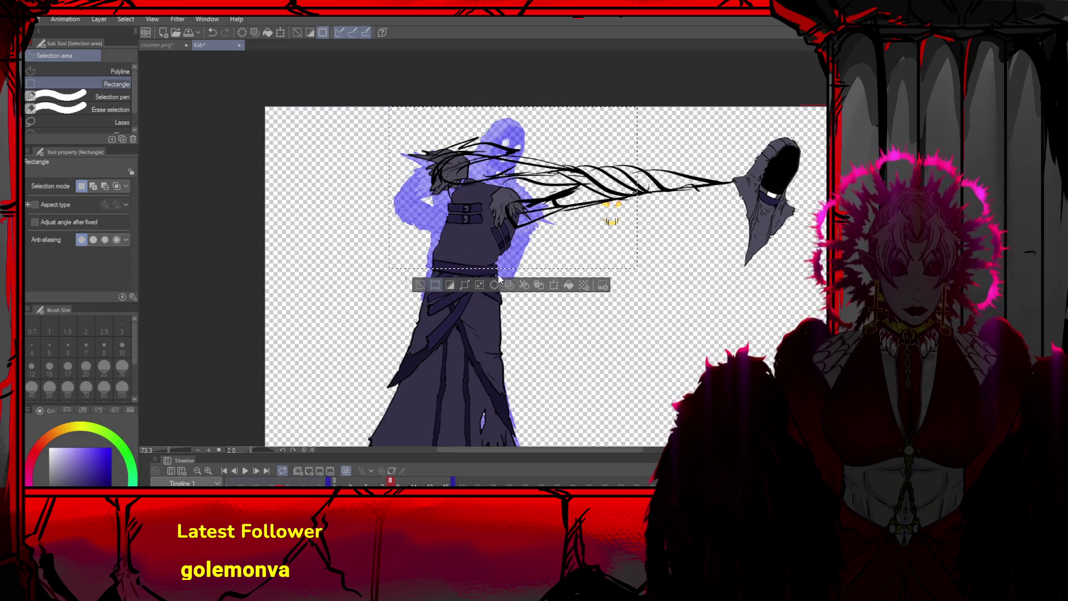
click(425, 285)
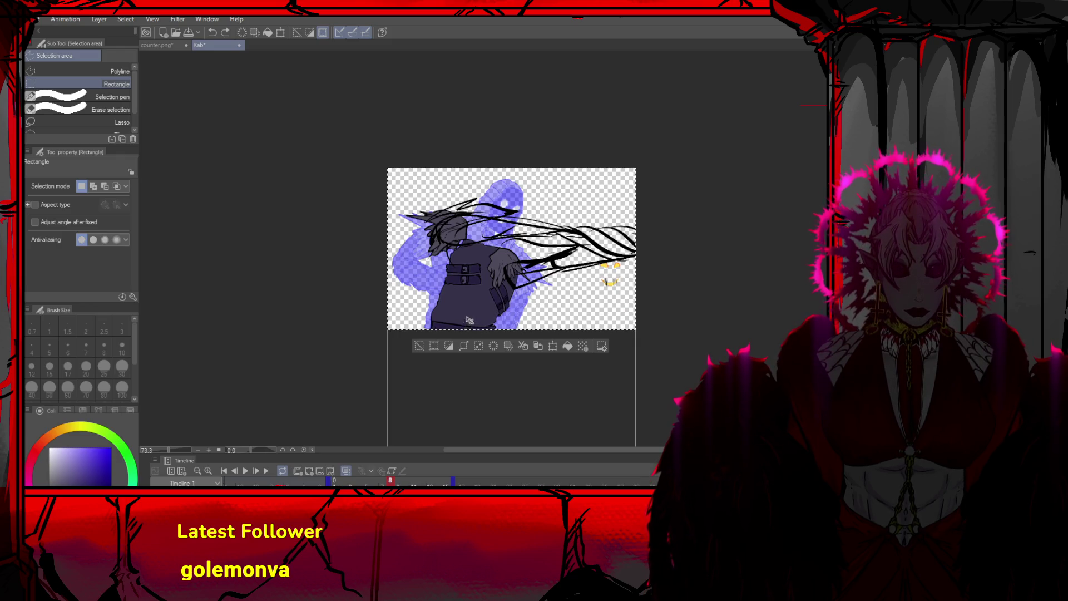
scroll(495, 282, up, 1)
scroll(497, 282, down, 2)
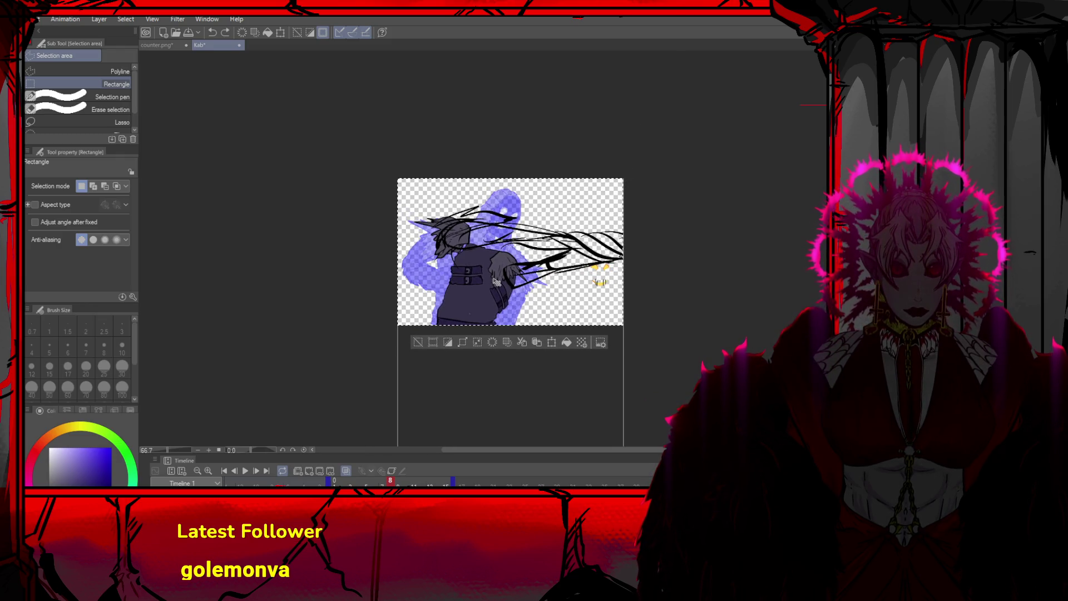
key(ctrl+z)
scroll(353, 345, down, 1)
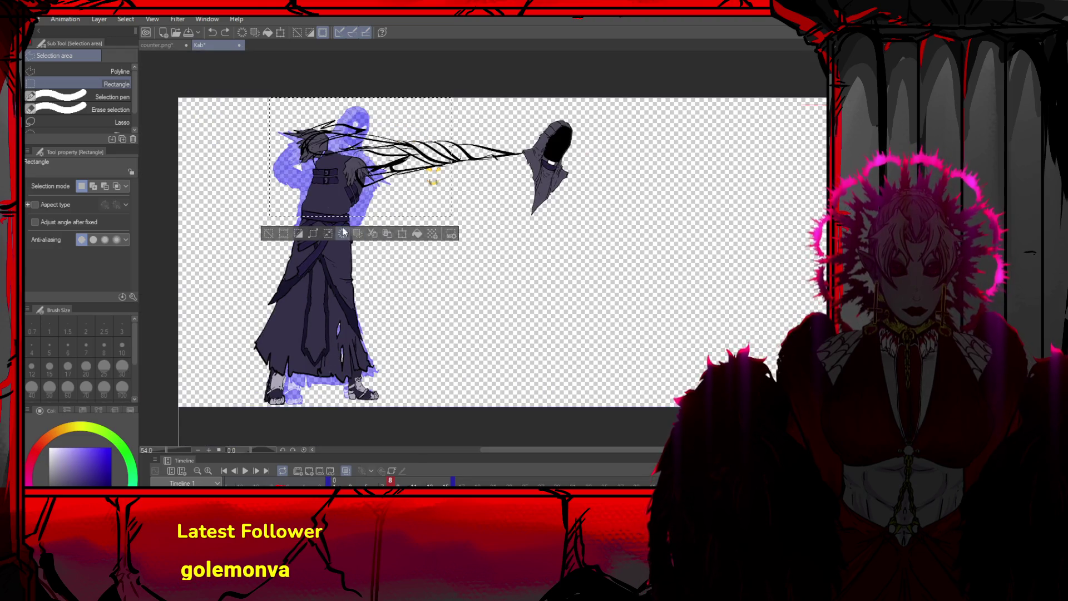
click(268, 233)
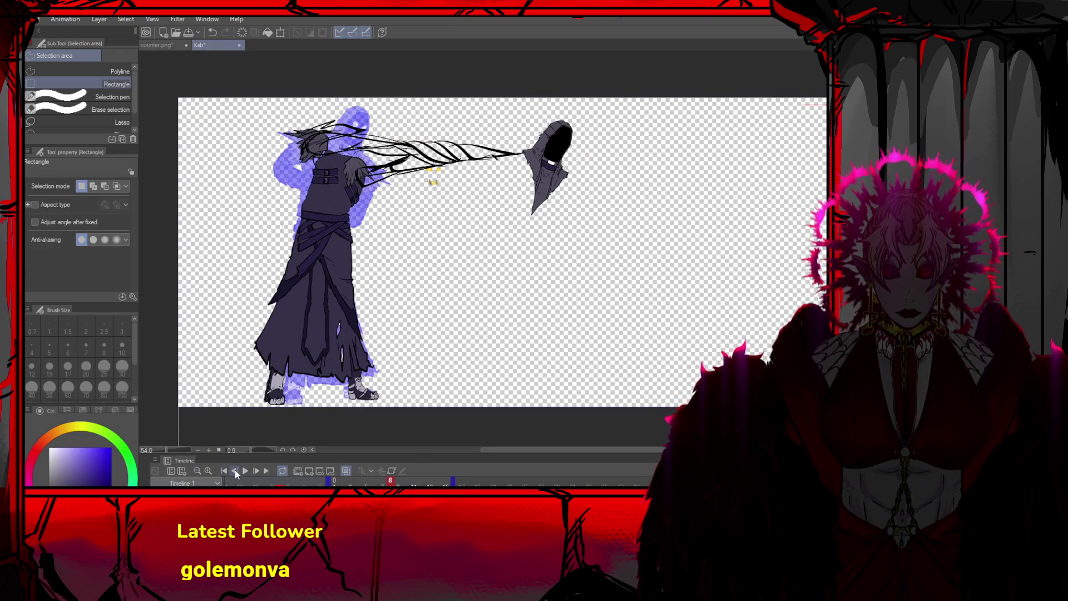
Compare with frame 5 on the Timeline, then step forward again to frame 8
click(234, 469)
click(235, 469)
click(235, 469)
click(255, 470)
click(255, 470)
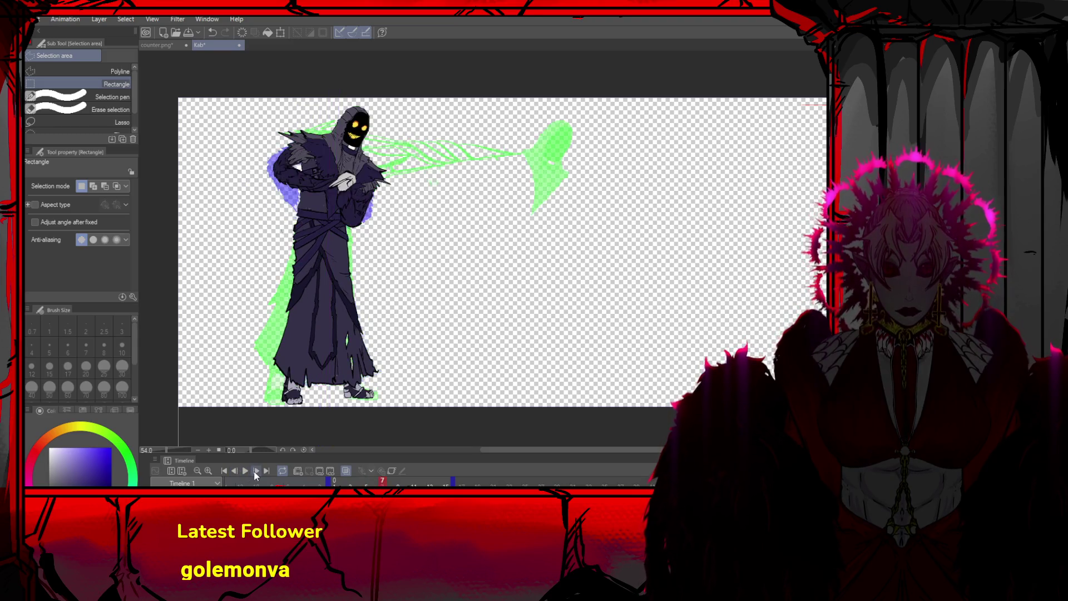
click(255, 471)
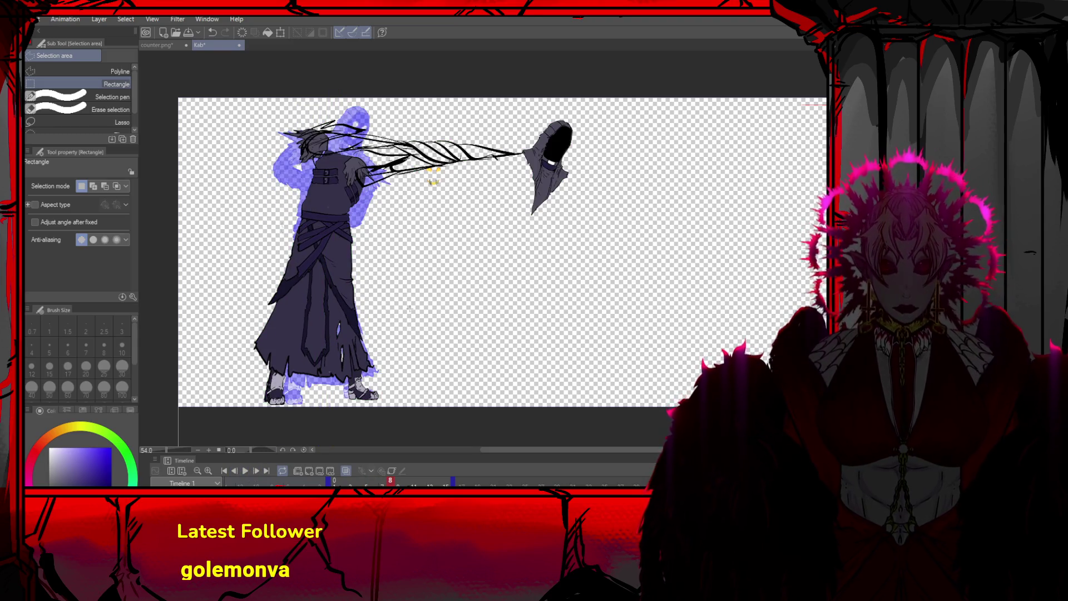
scroll(411, 267, up, 1)
Shift the arm and torso right and down, rotate the torso, and nudge it up-right
key(o)
drag(424, 131, 478, 146)
mouse_move(360, 171)
mouse_down()
mouse_move(351, 161)
mouse_move(434, 220)
mouse_move(424, 232)
mouse_up()
click(320, 255)
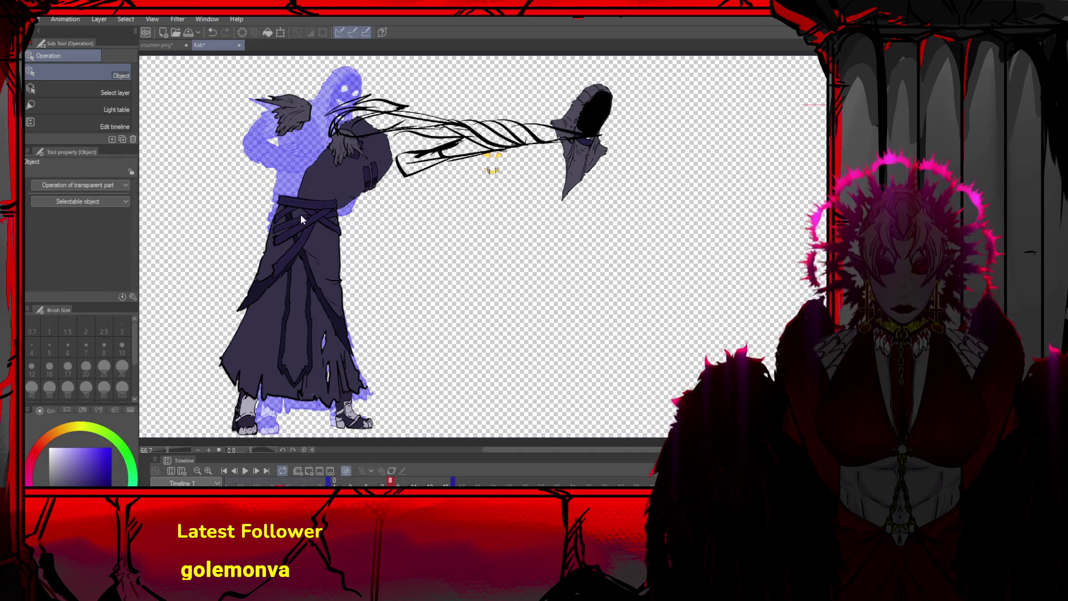
key(ctrl+t)
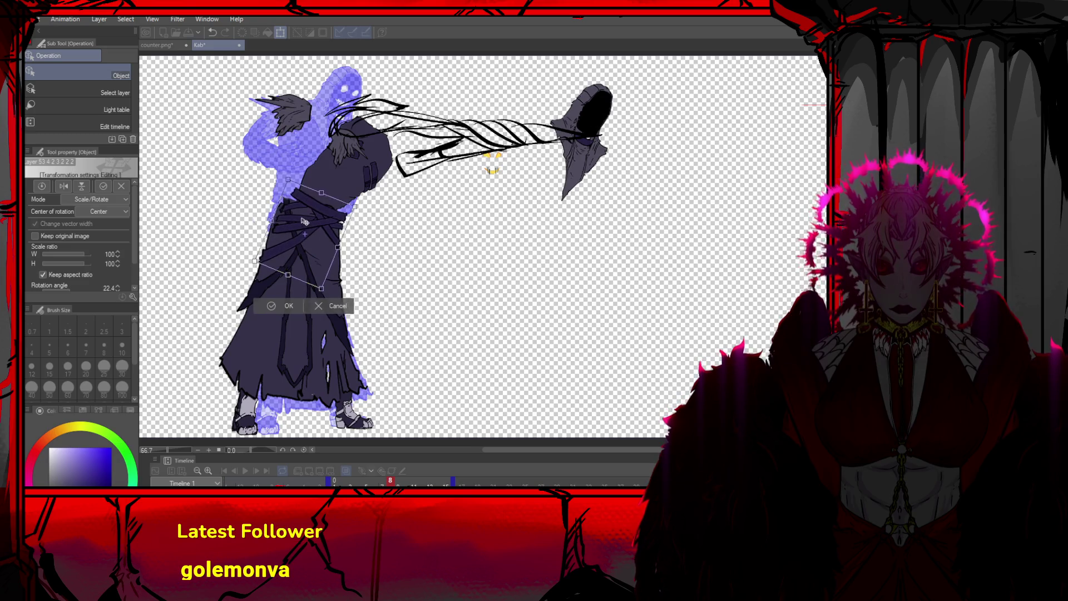
mouse_move(302, 218)
mouse_down()
mouse_move(301, 206)
mouse_move(321, 220)
mouse_up()
key(Return)
Skew the torso inward, then stretch and tilt it wider
key(ctrl+t)
drag(342, 261, 336, 263)
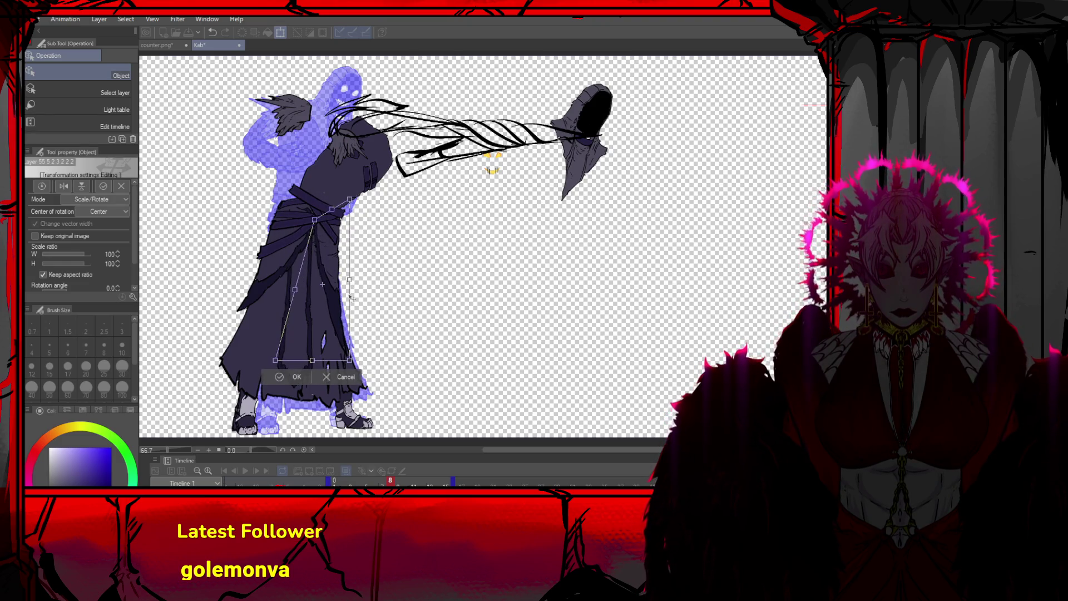
drag(352, 362, 368, 371)
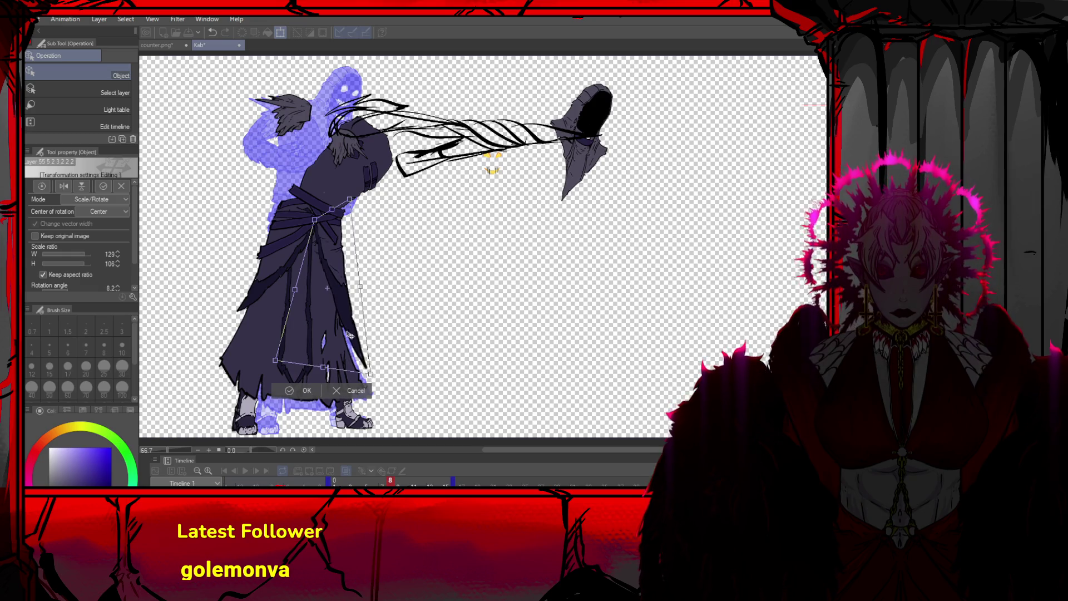
drag(337, 316, 338, 313)
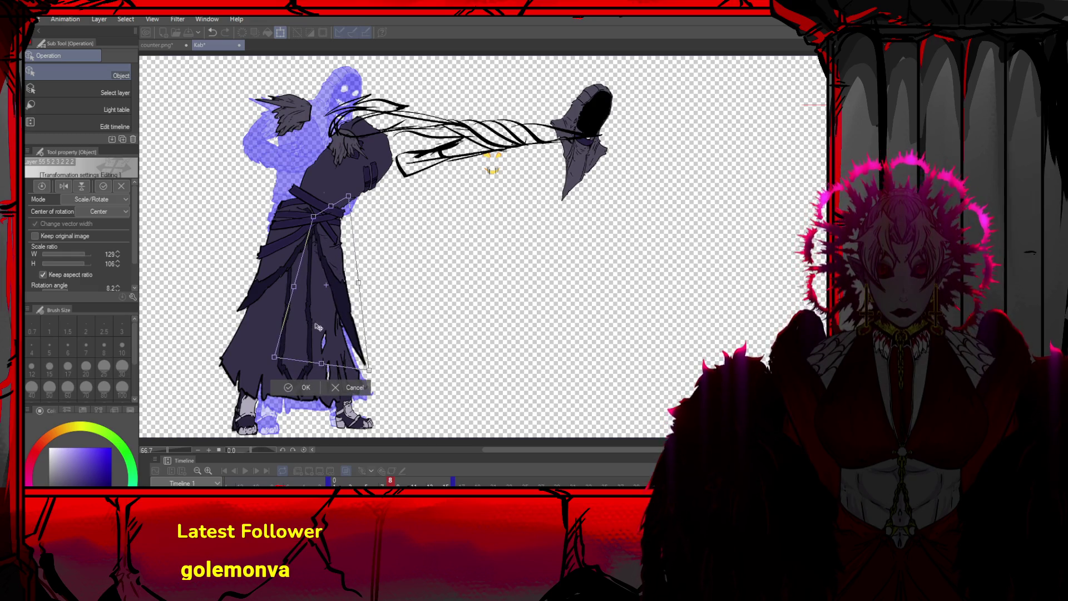
click(304, 384)
click(328, 236)
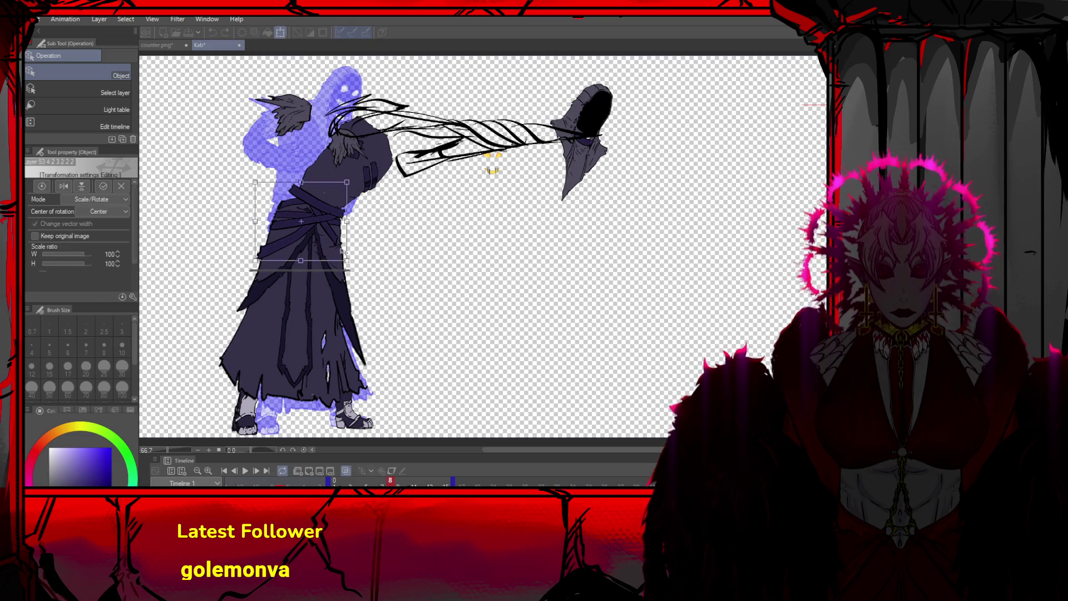
Enlarge the torso to 122% by 105%, rotate it about 9°, and flatten it slightly
drag(350, 261, 357, 250)
drag(349, 182, 336, 187)
drag(322, 231, 324, 226)
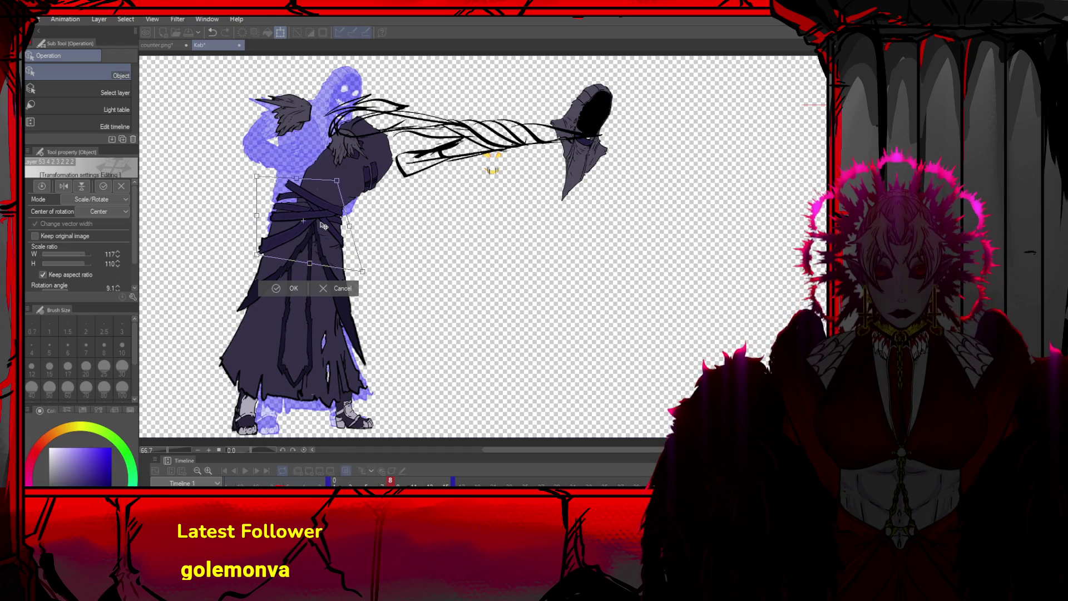
click(294, 286)
click(303, 209)
Enlarge, skew left and lengthen the upper torso, then rotate the head-and-arm piece 179.2°
drag(273, 221, 266, 228)
drag(261, 166, 261, 178)
mouse_move(275, 121)
mouse_down()
mouse_move(232, 125)
mouse_move(246, 115)
mouse_up()
drag(330, 228, 319, 230)
click(302, 249)
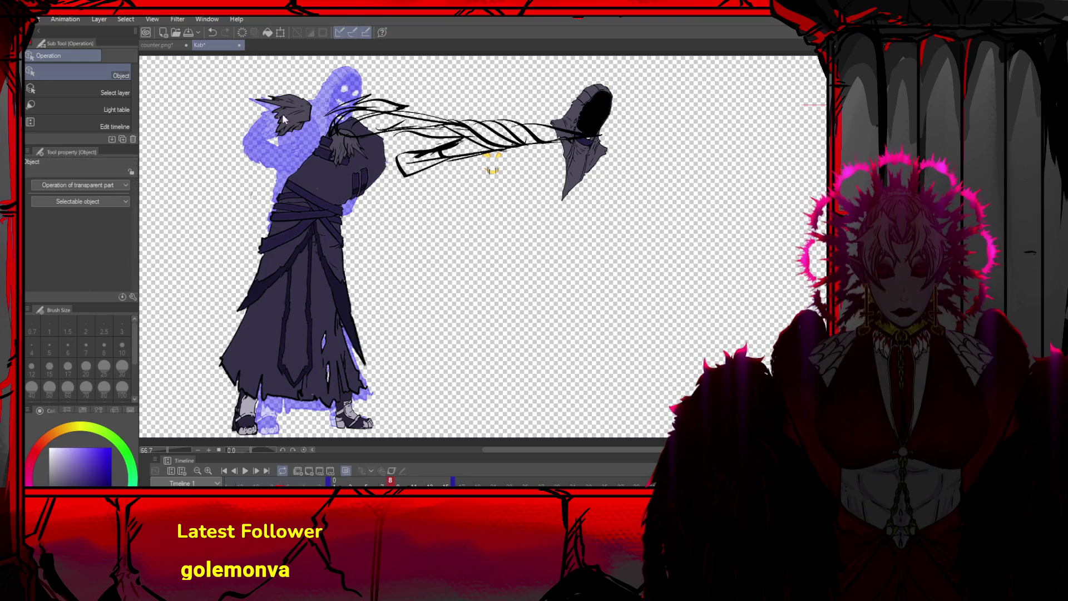
click(329, 109)
mouse_move(336, 188)
mouse_down()
mouse_move(311, 67)
mouse_move(325, 53)
mouse_up()
mouse_move(313, 137)
mouse_down()
mouse_move(338, 120)
mouse_move(377, 208)
mouse_move(404, 184)
mouse_move(399, 167)
mouse_up()
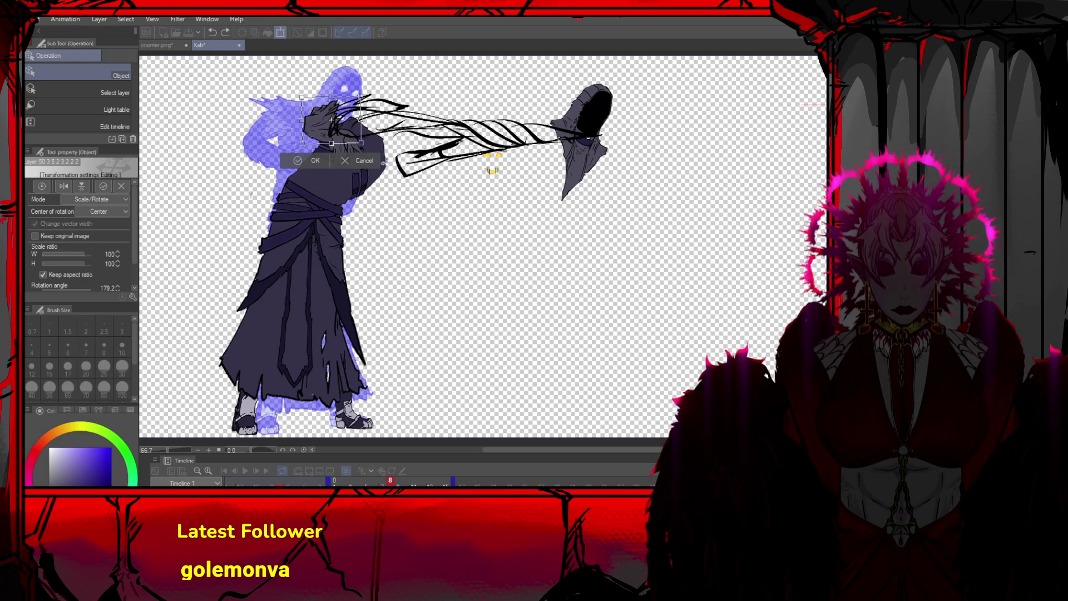
Commit the head-and-arm rotation, move it onto the torso, and tilt it 16° forward
click(361, 161)
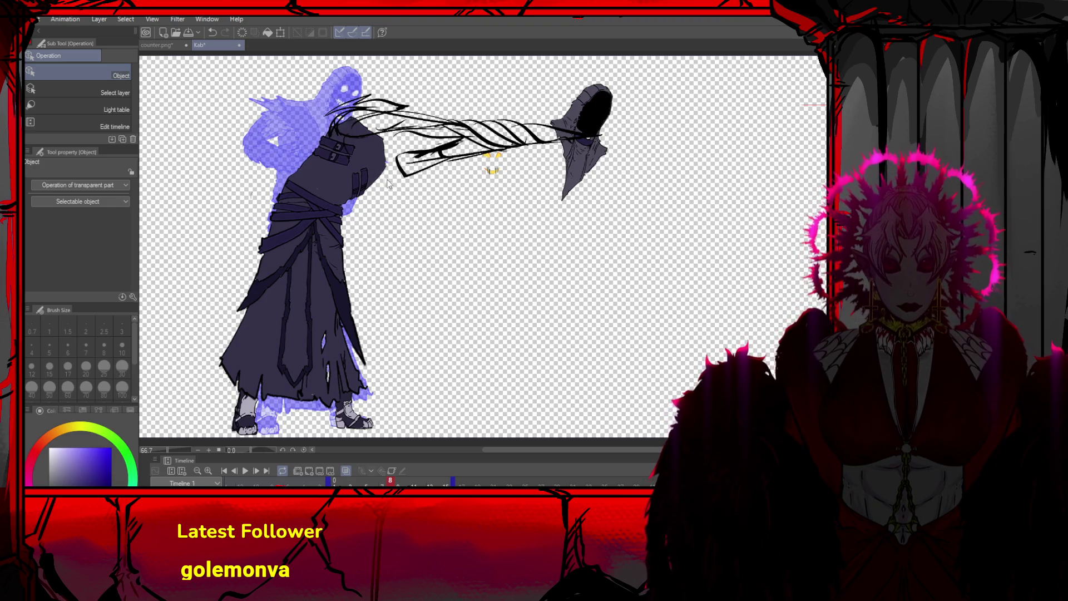
mouse_move(582, 114)
mouse_down()
mouse_move(255, 91)
mouse_move(390, 101)
mouse_move(439, 90)
mouse_move(433, 121)
mouse_up()
key(ctrl+t)
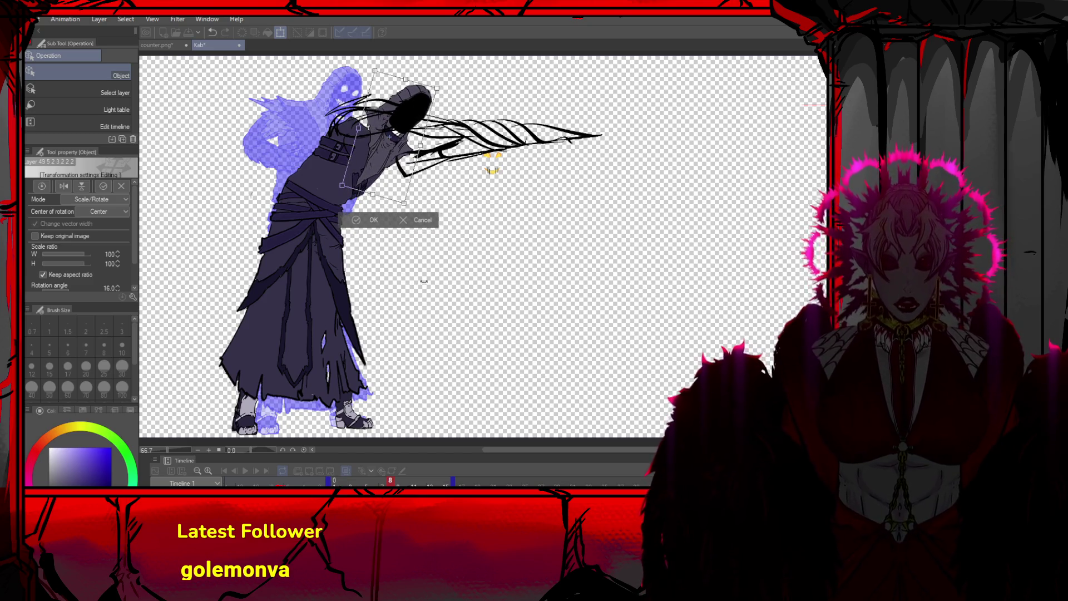
click(367, 221)
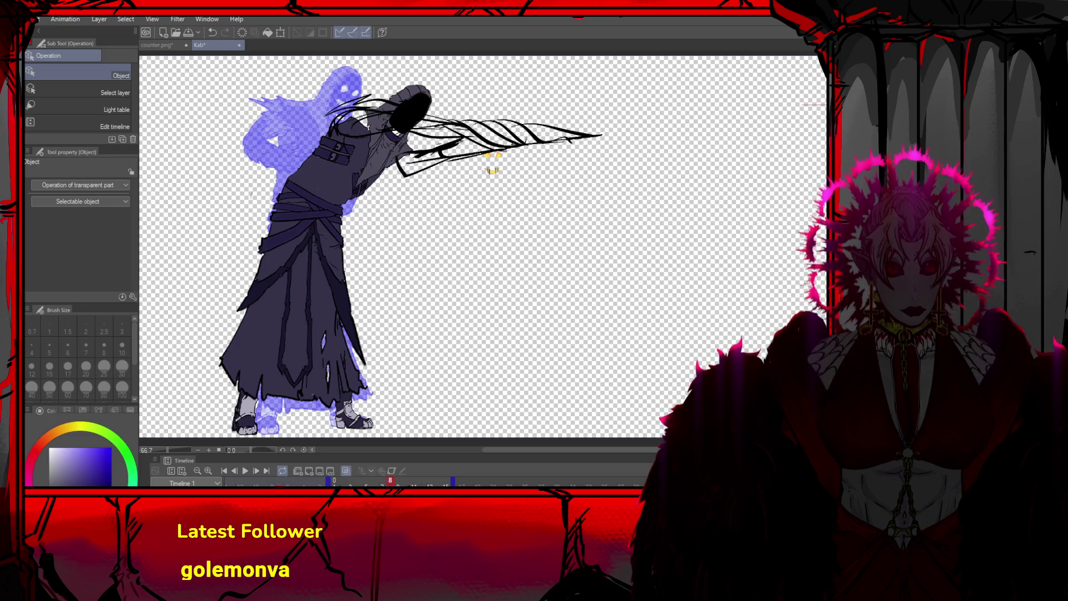
scroll(467, 158, up, 2)
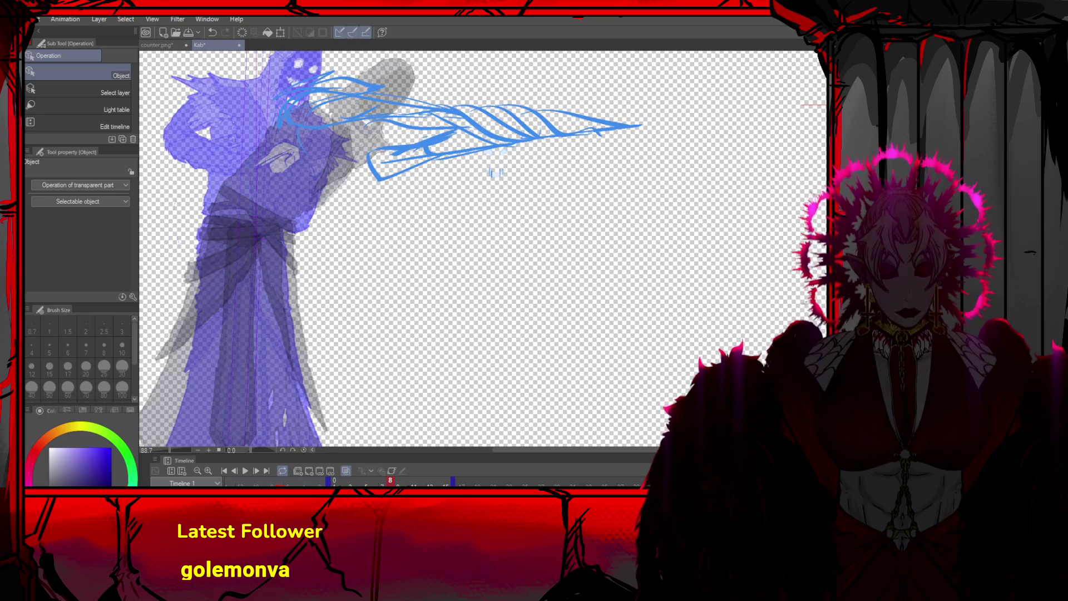
Turn off onion skin in the Timeline so the purple ghost disappears
scroll(638, 238, down, 2)
scroll(638, 238, down, 1)
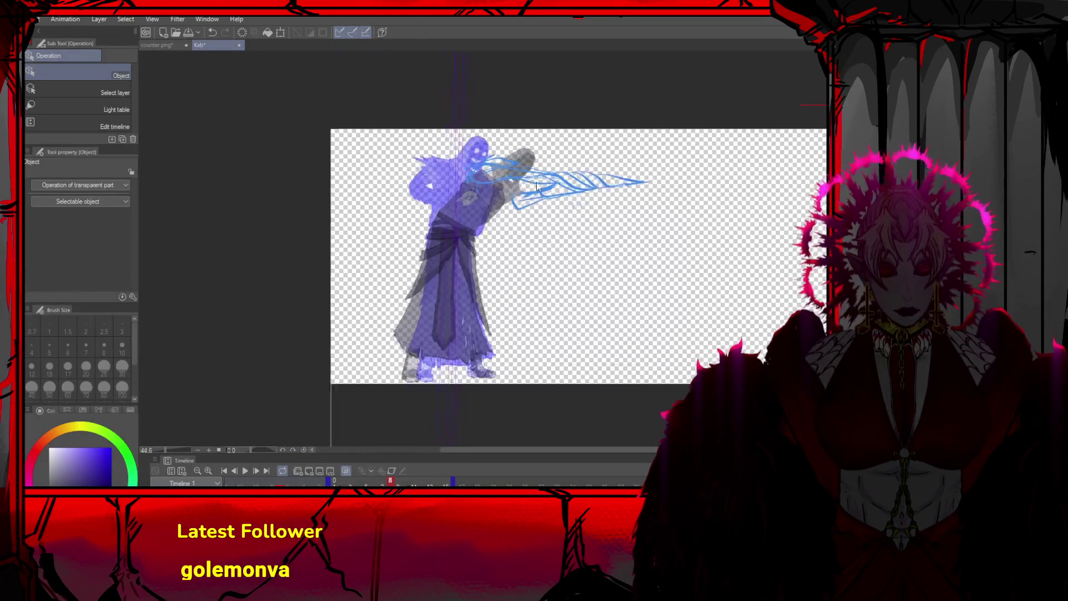
scroll(529, 145, up, 2)
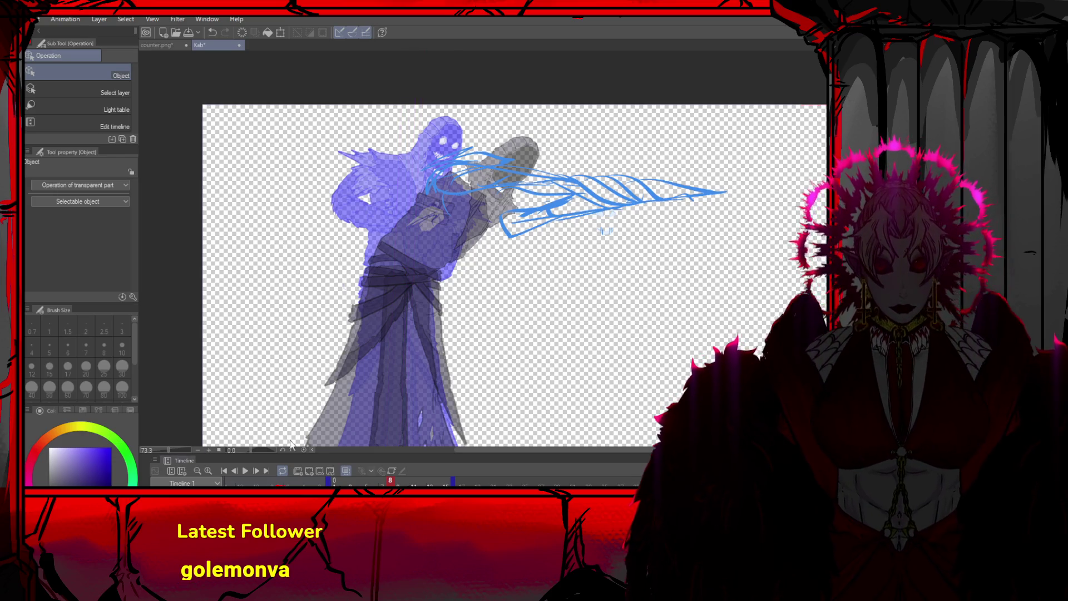
click(345, 470)
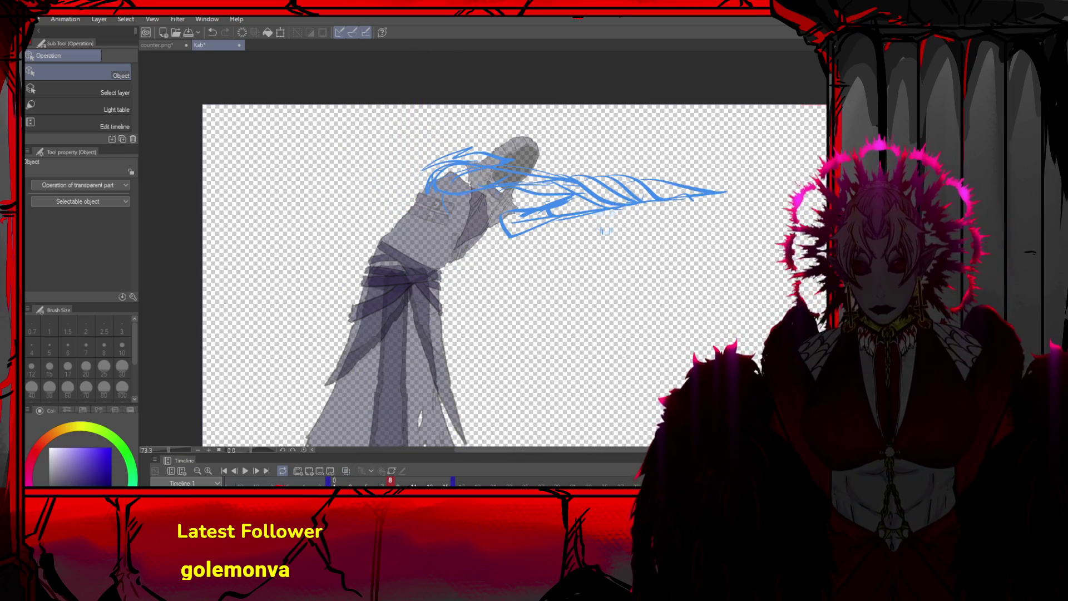
key(p)
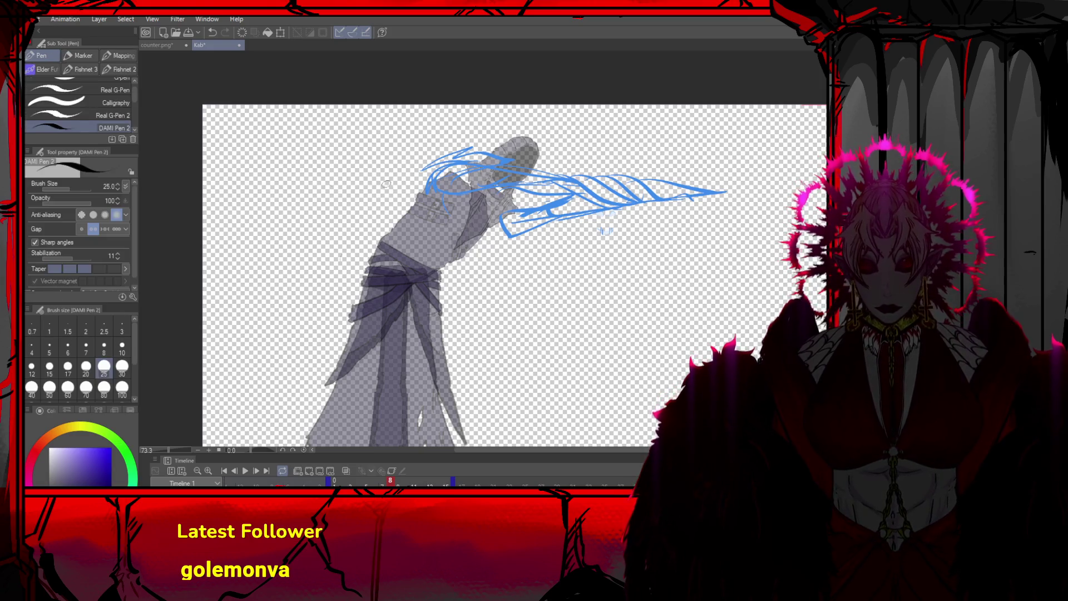
Ink the spiky hood strokes, the zigzag under the arm, and the arm's pointed top and lower edges
mouse_move(433, 170)
mouse_down()
mouse_move(475, 149)
mouse_move(489, 157)
mouse_move(472, 175)
mouse_move(426, 186)
mouse_move(462, 198)
mouse_move(479, 185)
mouse_up()
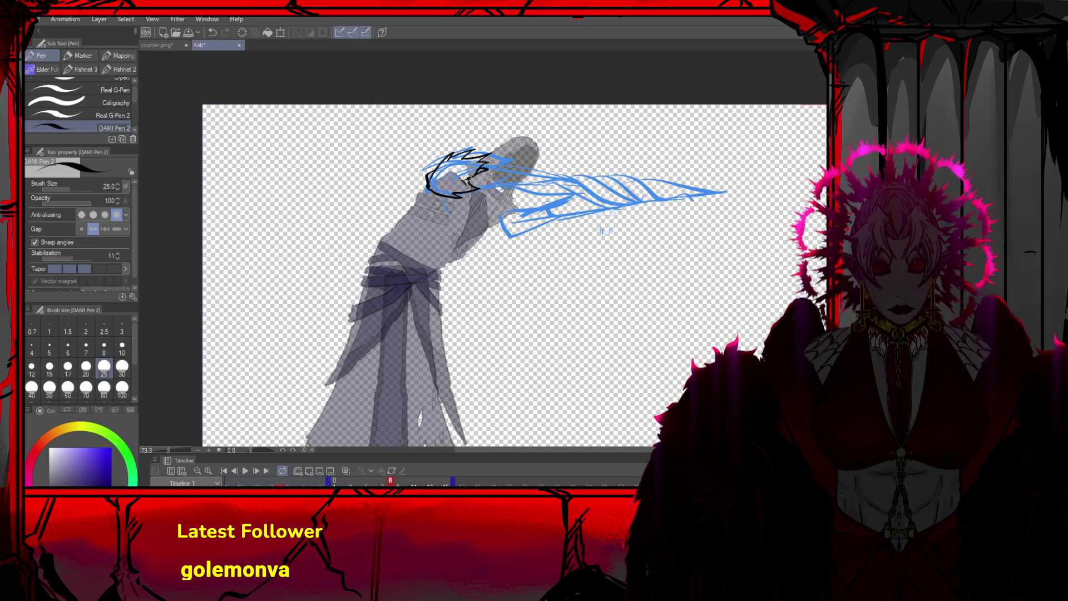
drag(487, 234, 537, 238)
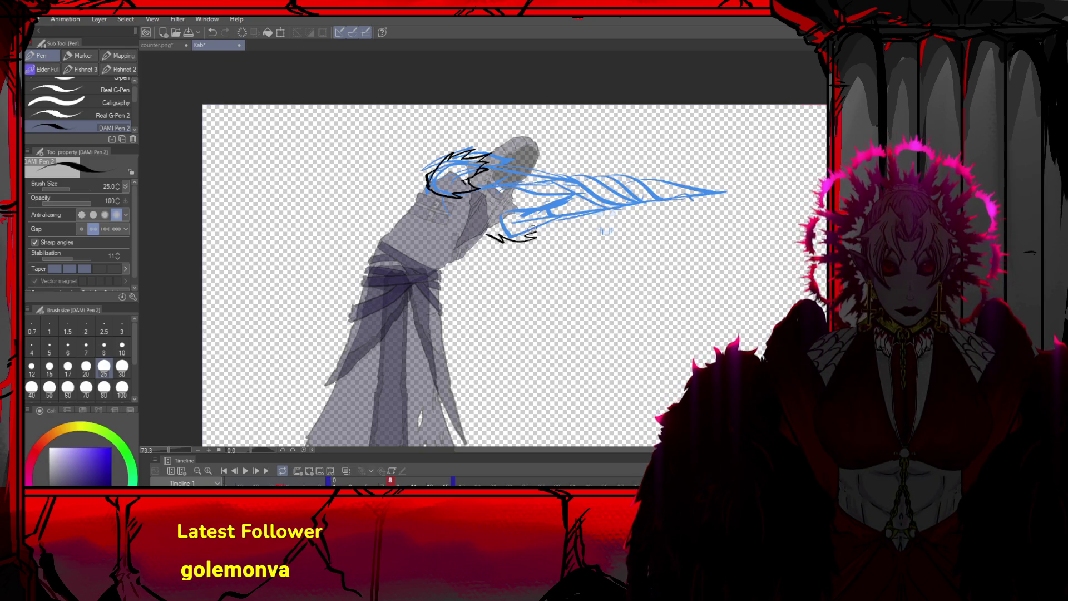
drag(475, 189, 565, 179)
key(ctrl+z)
mouse_move(482, 167)
mouse_down()
mouse_move(579, 166)
mouse_move(489, 188)
mouse_up()
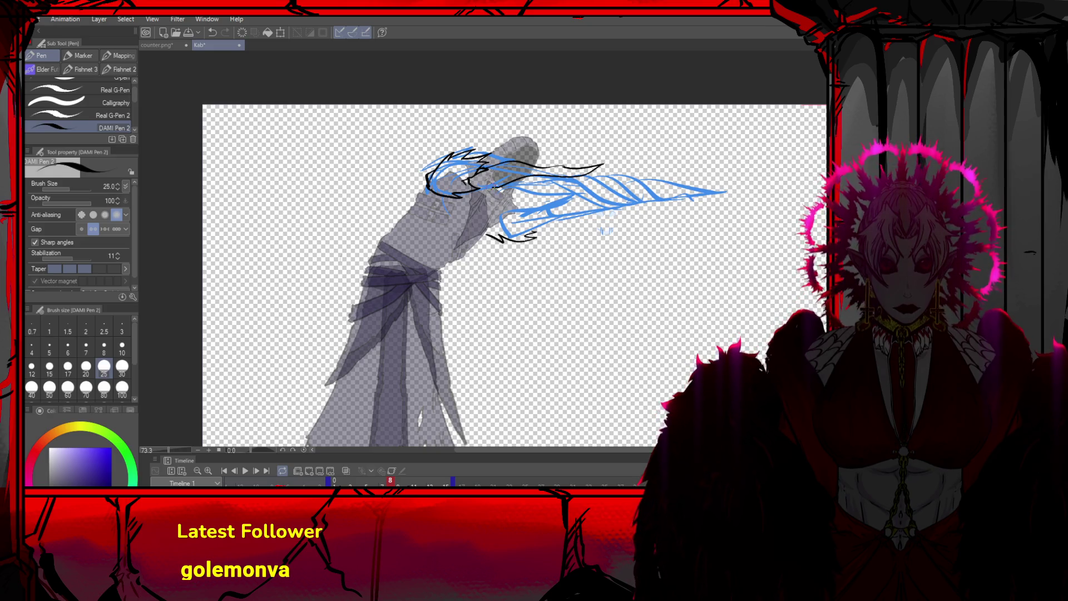
drag(603, 166, 587, 174)
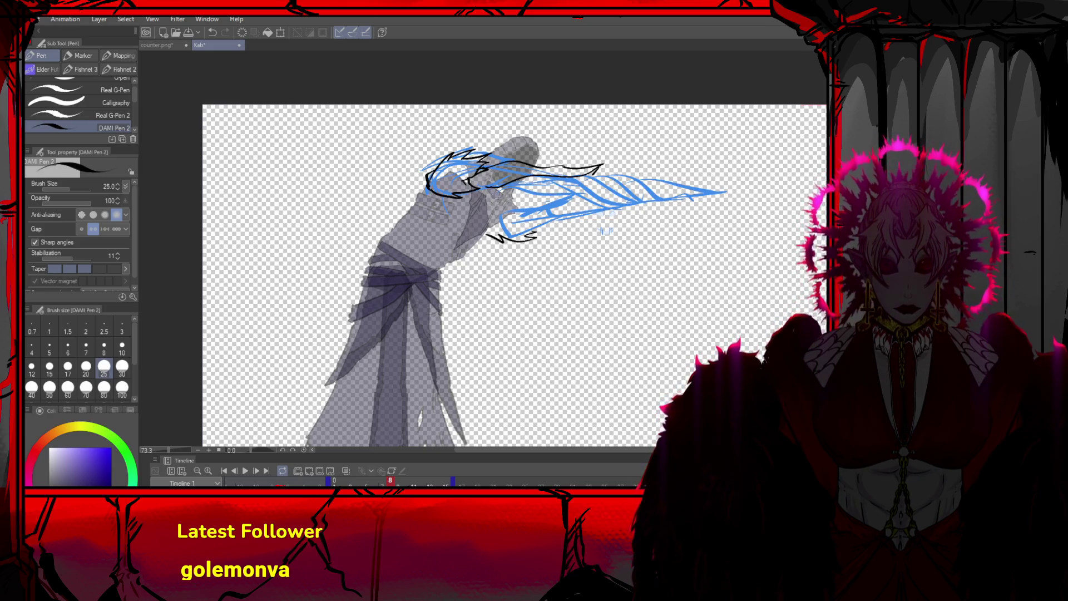
mouse_move(482, 191)
mouse_down()
mouse_move(572, 182)
mouse_move(559, 194)
mouse_move(604, 173)
mouse_move(659, 188)
mouse_up()
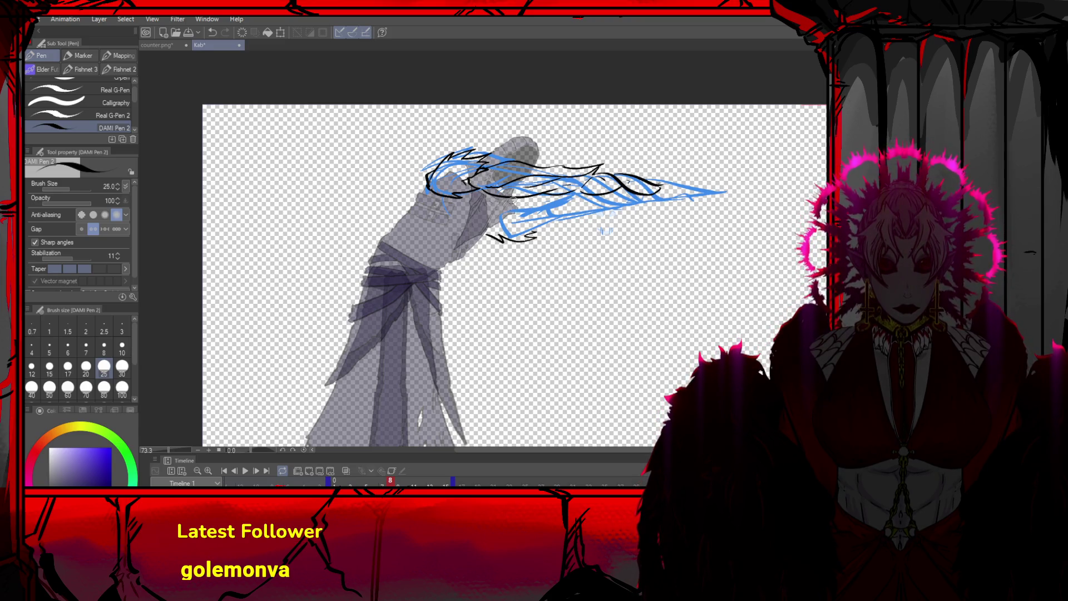
key(ctrl+z)
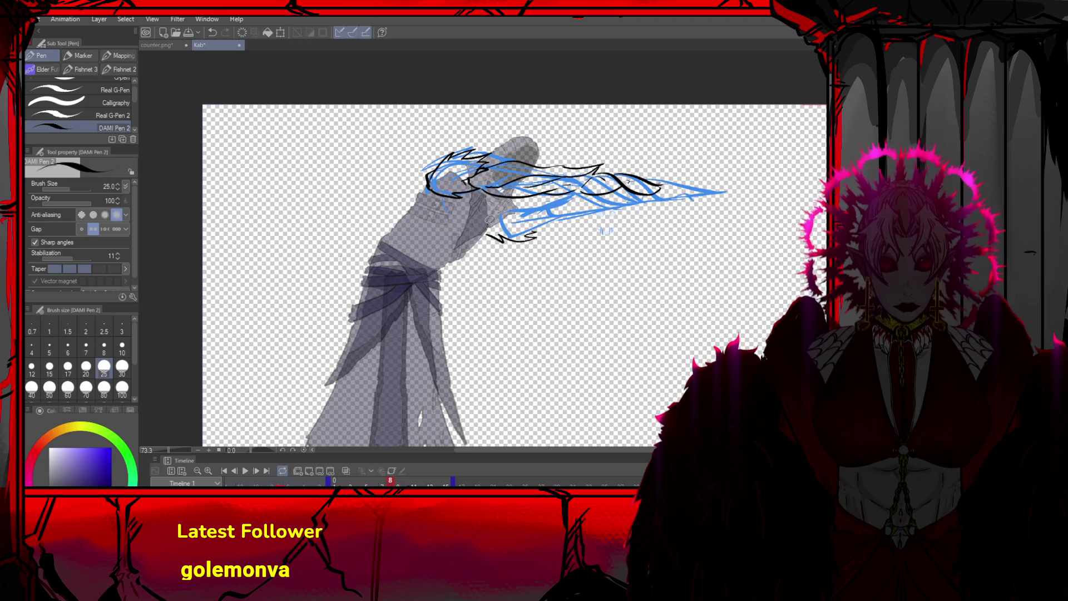
drag(481, 236, 534, 233)
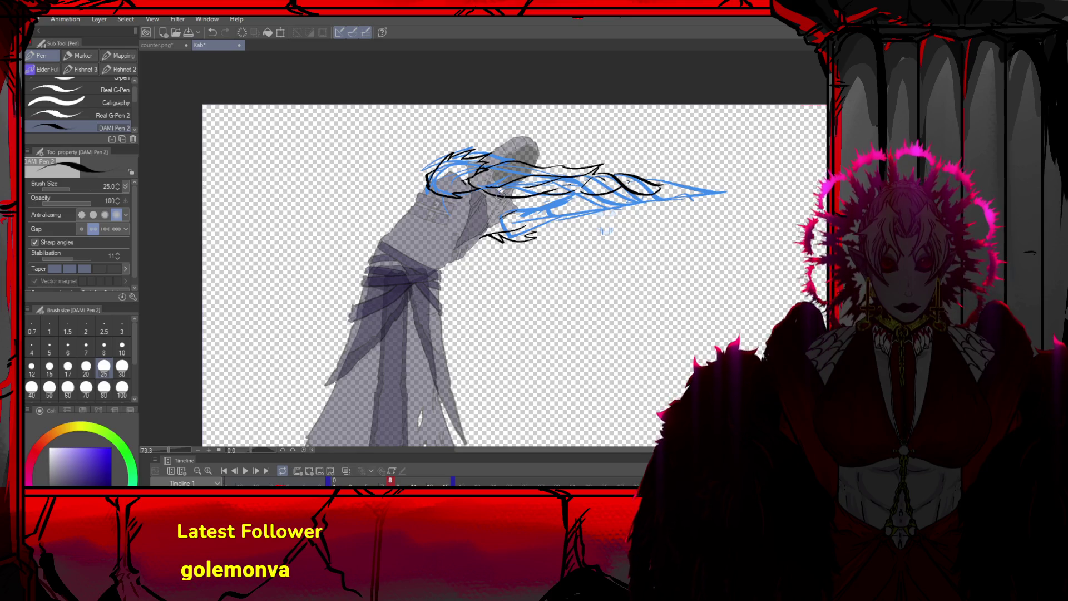
Add small black detail marks along the arm toward its tip
mouse_move(531, 179)
mouse_down()
mouse_move(533, 192)
mouse_move(558, 191)
mouse_up()
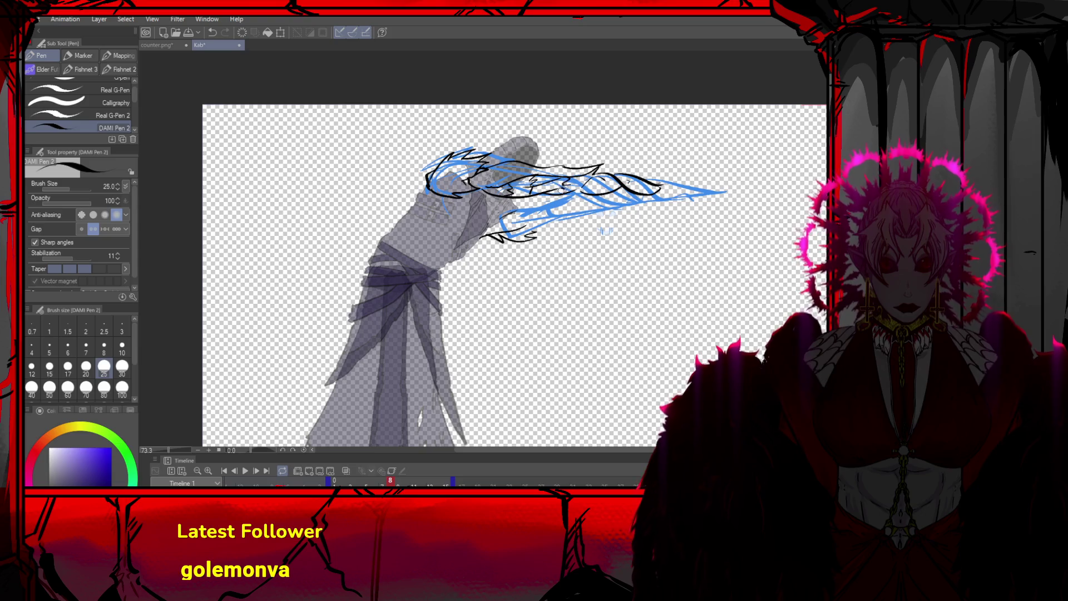
key(ctrl+z)
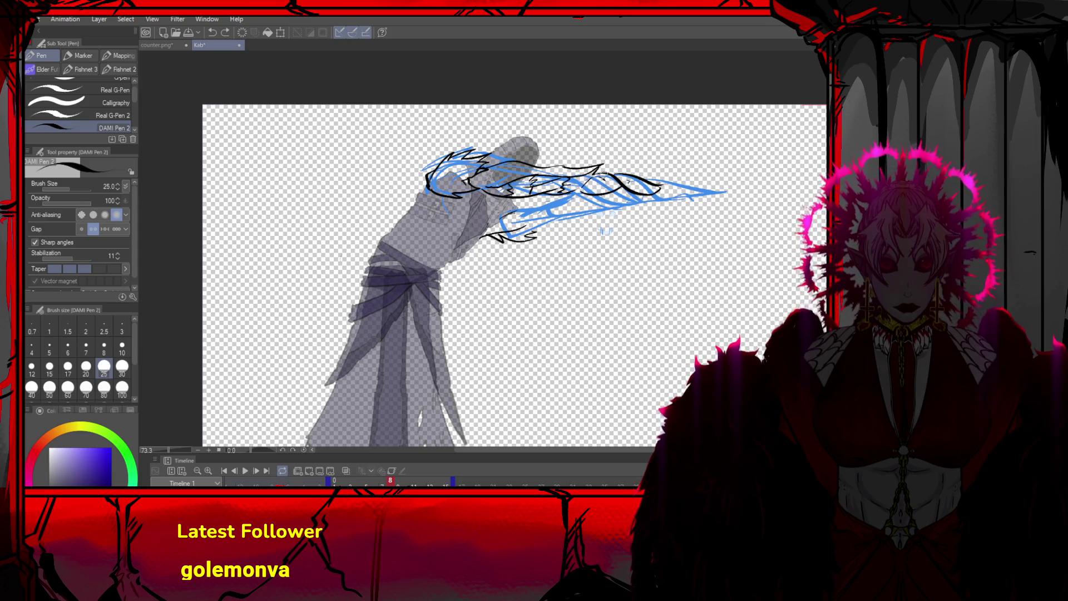
mouse_move(598, 188)
mouse_down()
mouse_move(613, 198)
mouse_move(742, 188)
mouse_move(664, 192)
mouse_up()
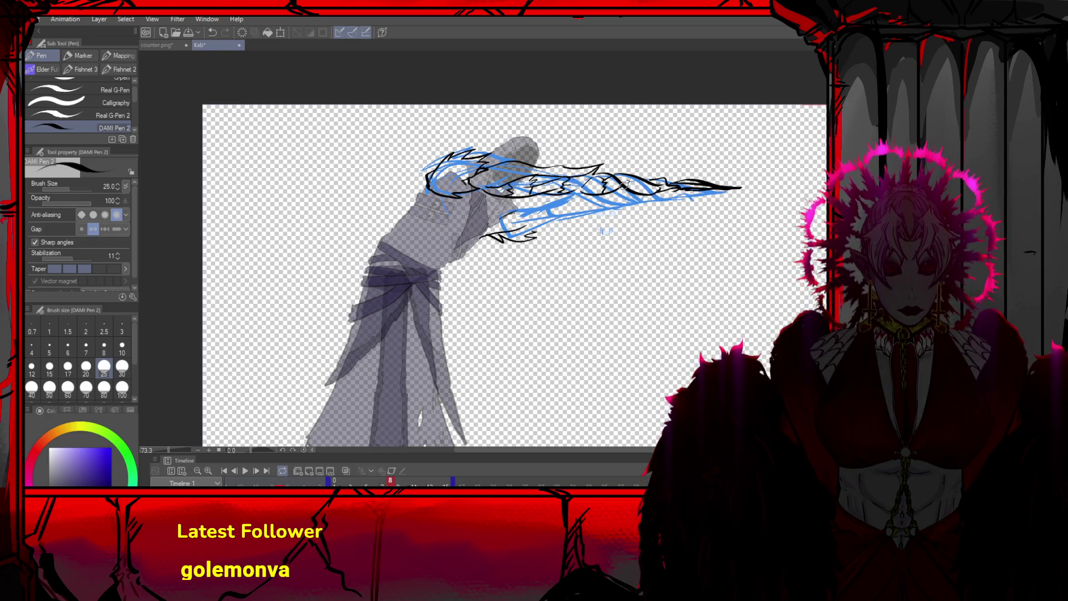
mouse_move(628, 190)
mouse_down()
mouse_move(642, 186)
mouse_move(623, 195)
mouse_move(648, 199)
mouse_move(673, 189)
mouse_up()
mouse_move(604, 195)
mouse_down()
mouse_move(645, 185)
mouse_move(561, 190)
mouse_move(589, 174)
mouse_up()
Ink contour strokes extending the arm's left end back past the shoulder
key(ctrl+z)
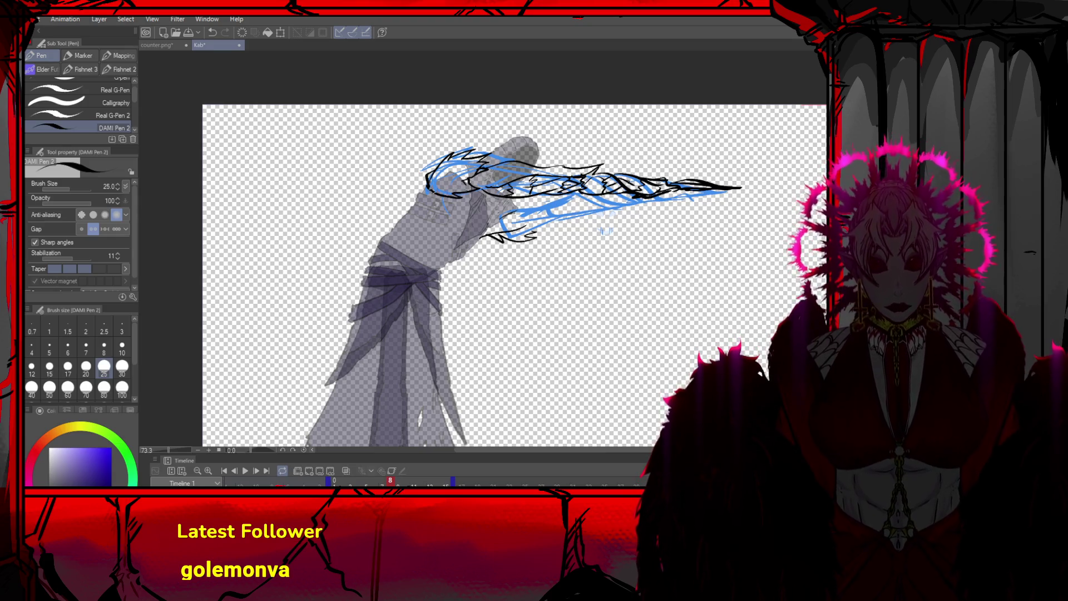
drag(431, 170, 350, 244)
key(ctrl+z)
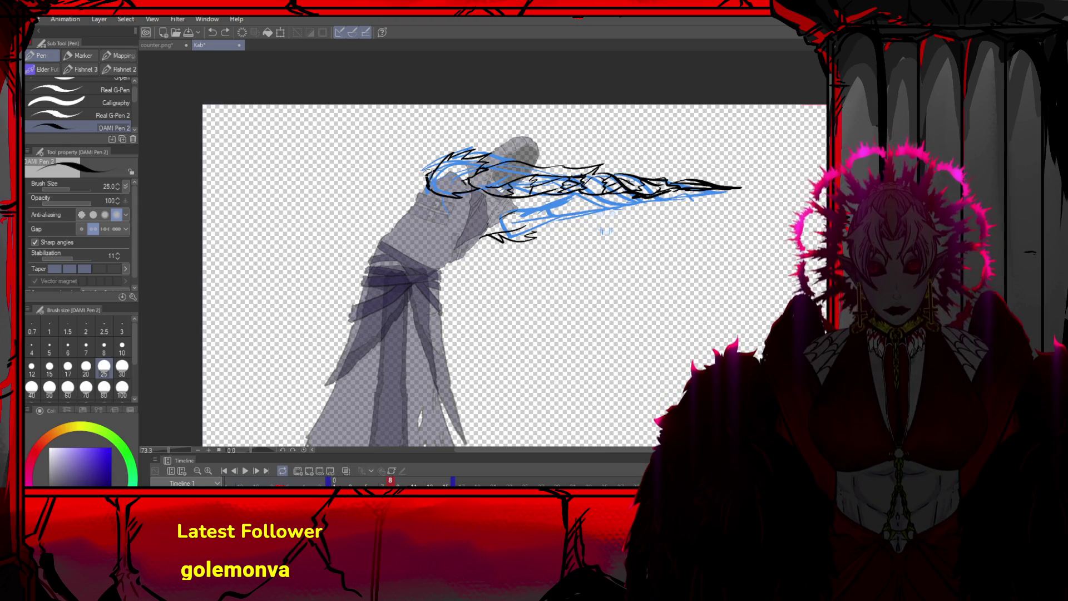
mouse_move(432, 171)
mouse_down()
mouse_move(388, 200)
mouse_move(371, 194)
mouse_move(437, 170)
mouse_up()
key(ctrl+z)
mouse_move(374, 196)
mouse_down()
mouse_move(416, 210)
mouse_move(333, 201)
mouse_move(368, 210)
mouse_move(409, 203)
mouse_move(360, 249)
mouse_move(382, 240)
mouse_up()
key(ctrl+z)
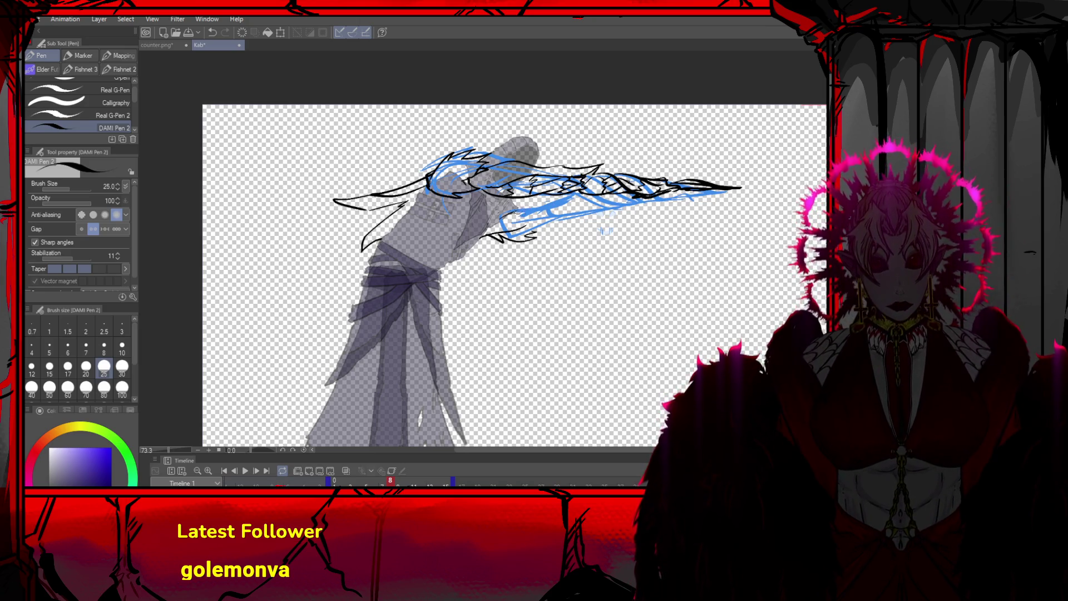
Add small marks along the arm and a mark at the top line's pointed tip
mouse_move(528, 201)
mouse_down()
mouse_move(556, 205)
mouse_move(533, 209)
mouse_move(544, 206)
mouse_move(544, 225)
mouse_up()
key(ctrl+z)
key(ctrl+z)
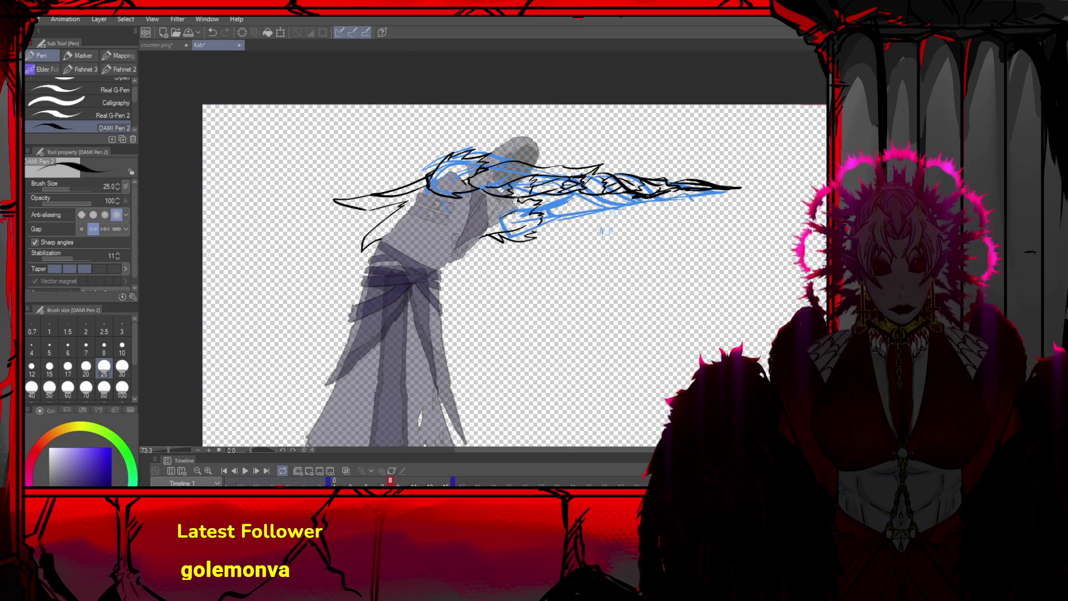
mouse_move(596, 172)
mouse_down()
mouse_move(627, 173)
mouse_move(612, 168)
mouse_up()
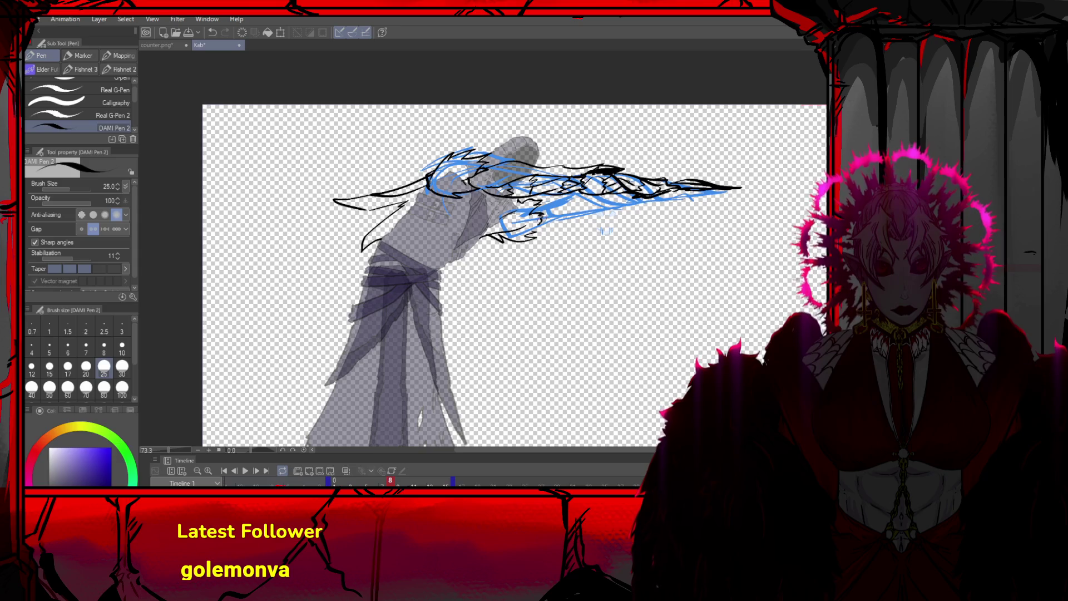
mouse_move(535, 206)
mouse_down()
mouse_move(573, 196)
mouse_move(567, 204)
mouse_move(584, 198)
mouse_move(584, 211)
mouse_move(601, 201)
mouse_move(572, 192)
mouse_move(667, 200)
mouse_move(728, 185)
mouse_up()
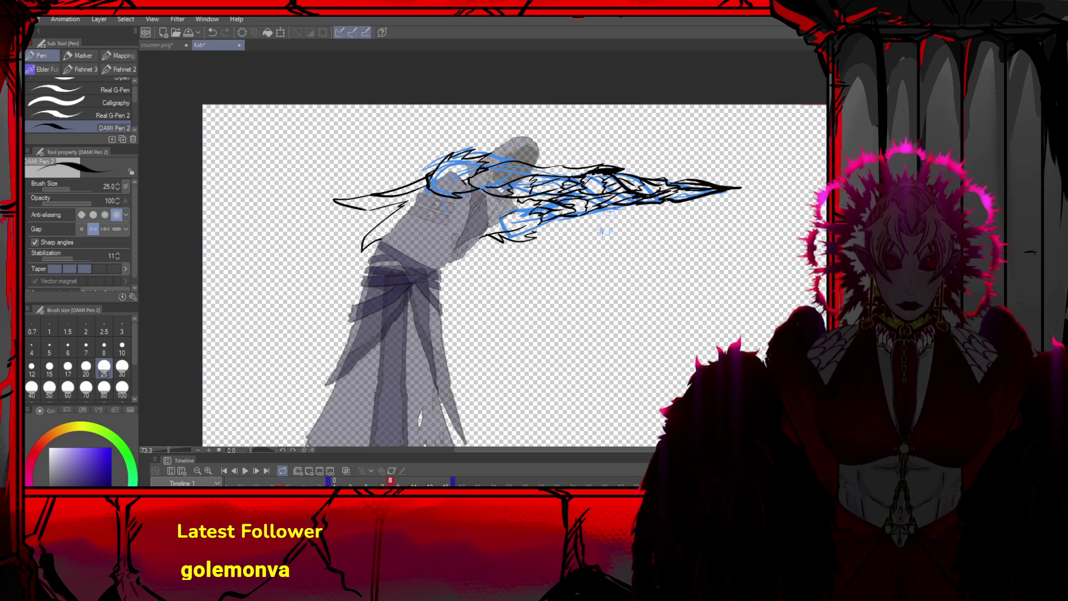
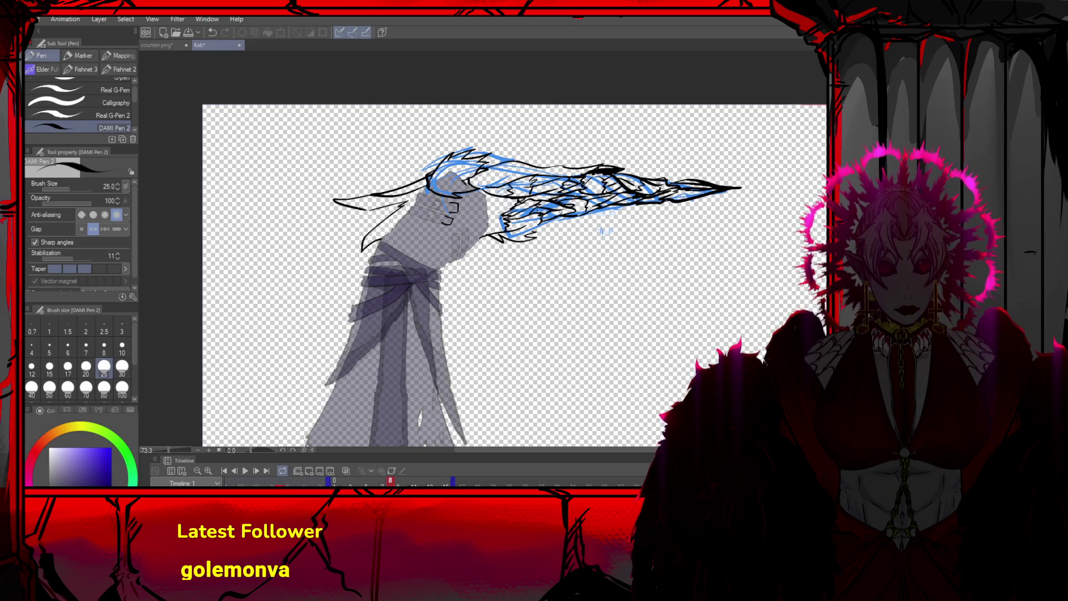
Redraw the black lineart along the reaper's forearm with DAMI Pen 2
key(ctrl+z)
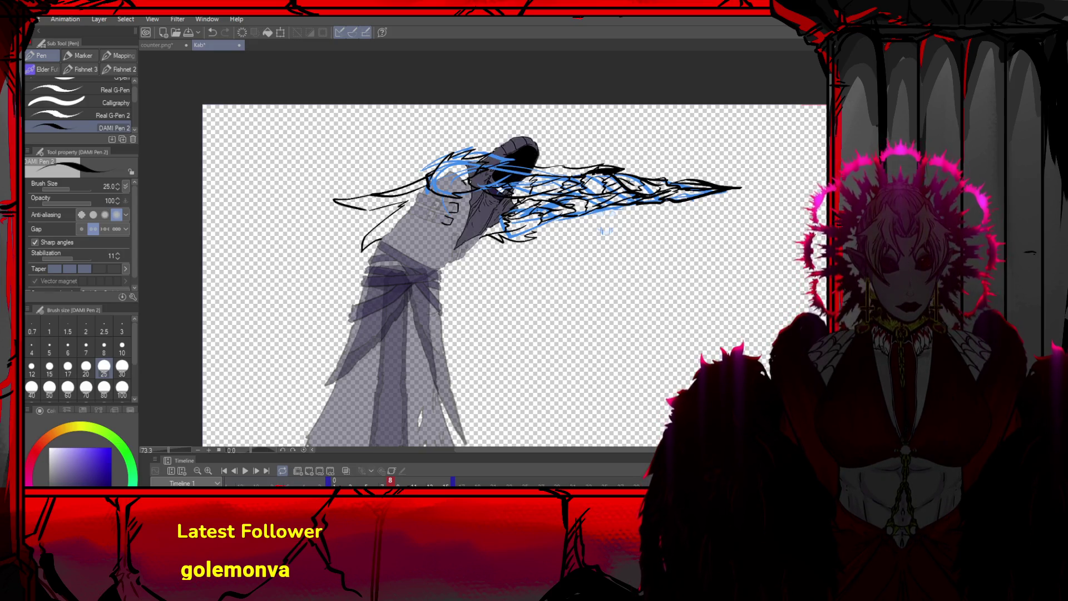
mouse_move(478, 223)
mouse_down()
mouse_move(492, 206)
mouse_move(472, 231)
mouse_up()
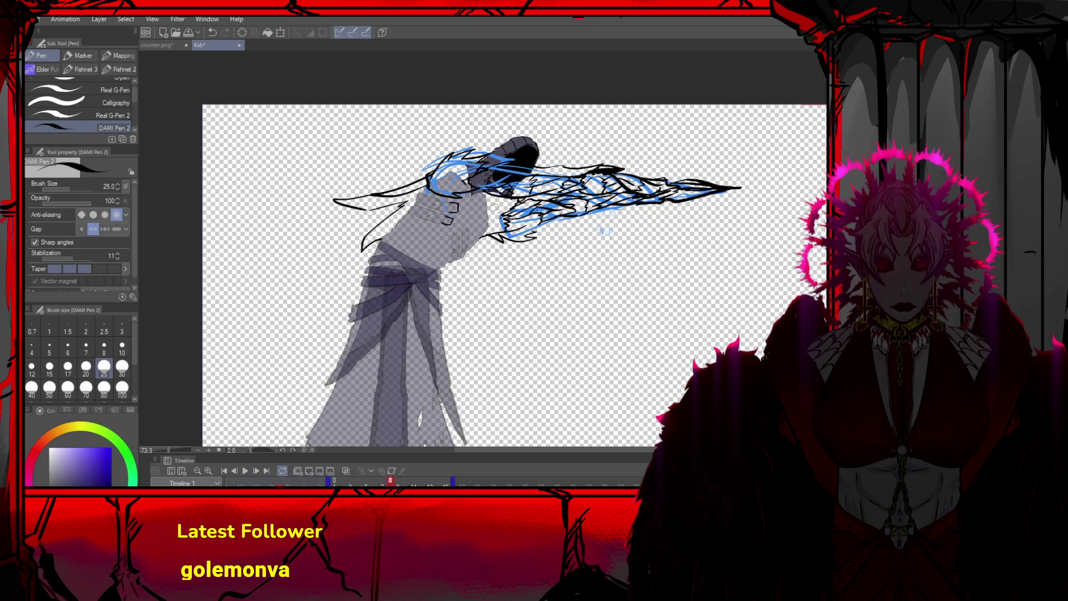
key(ctrl+z)
drag(494, 207, 476, 243)
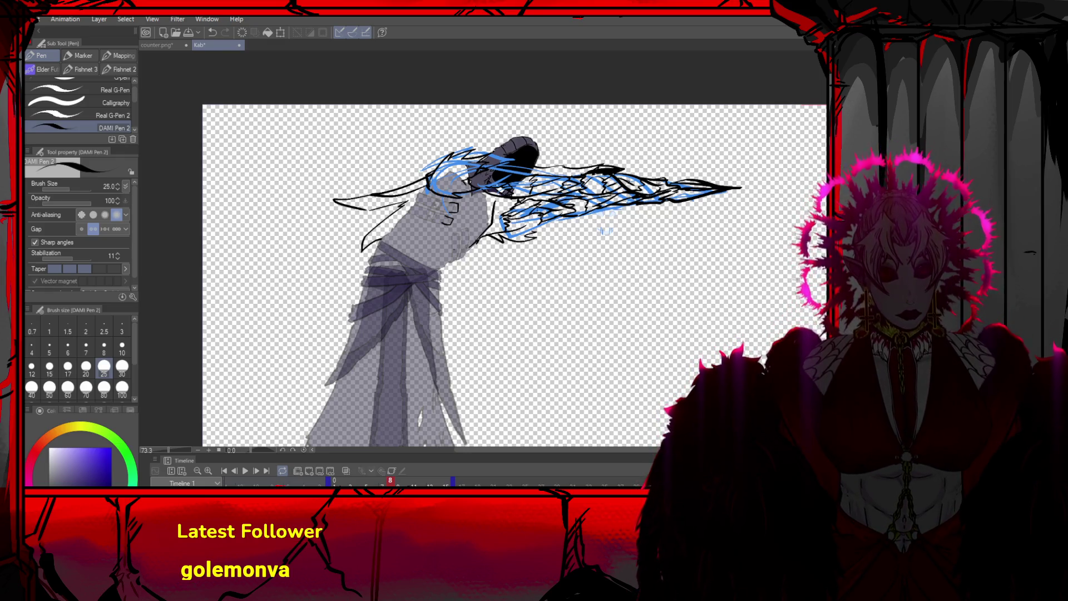
Stretch the lower robe to 109% width with a free transform
scroll(514, 279, down, 2)
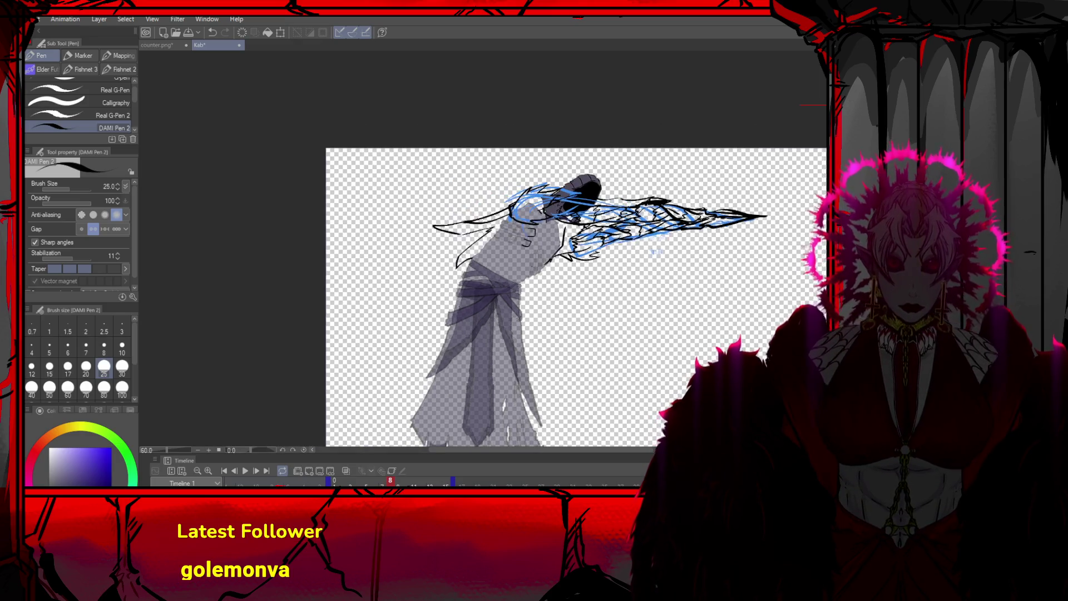
scroll(654, 251, down, 3)
scroll(645, 222, up, 1)
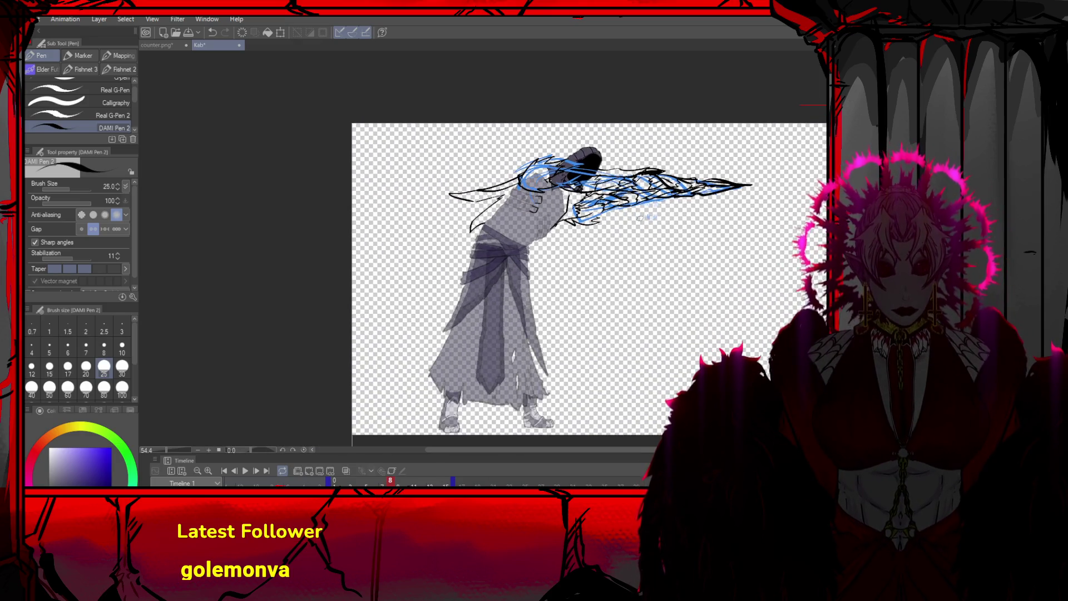
scroll(645, 217, up, 1)
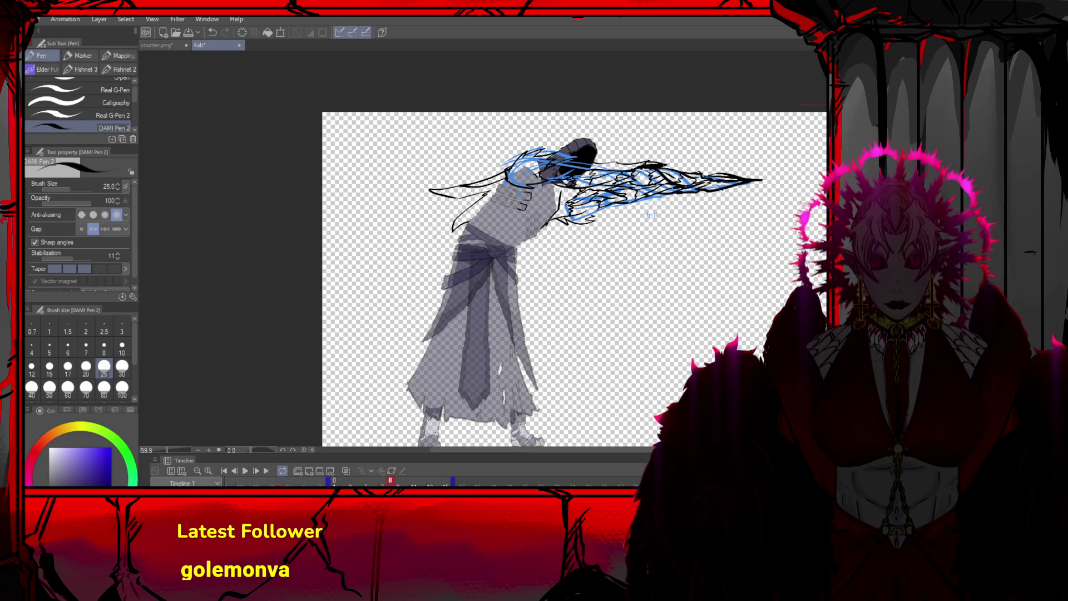
key(ctrl+t)
drag(544, 417, 557, 420)
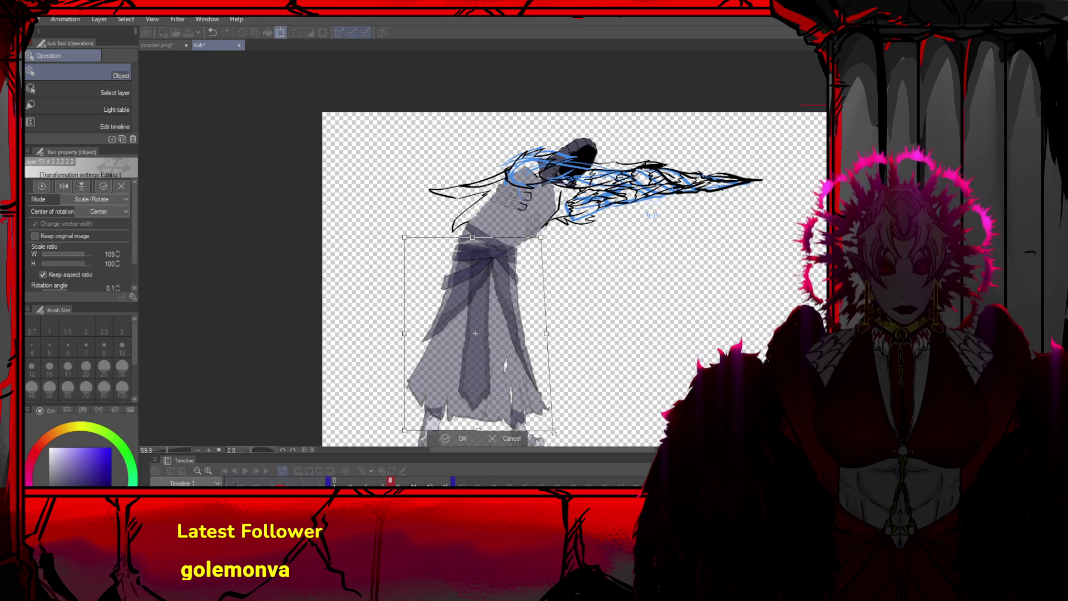
Apply the widened robe transform and hide the blue sketch layer
click(449, 439)
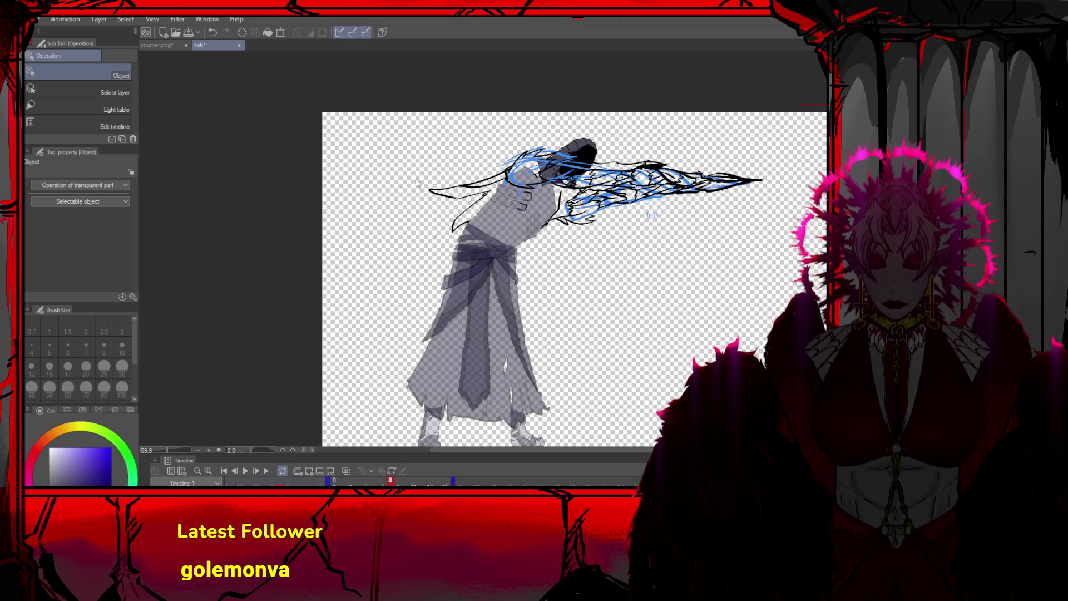
key(Right)
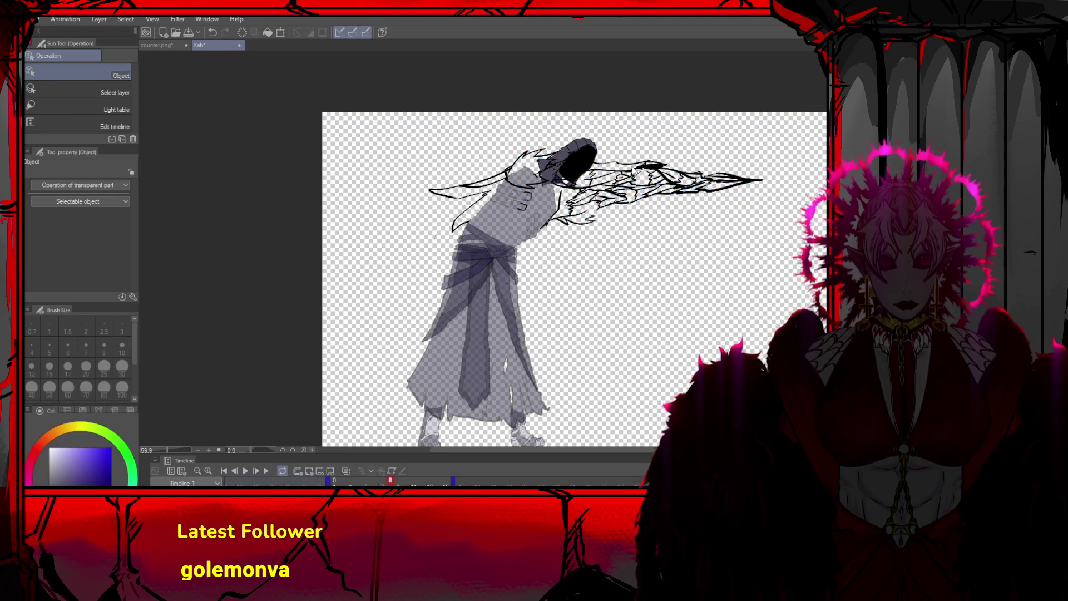
scroll(684, 216, right, 3)
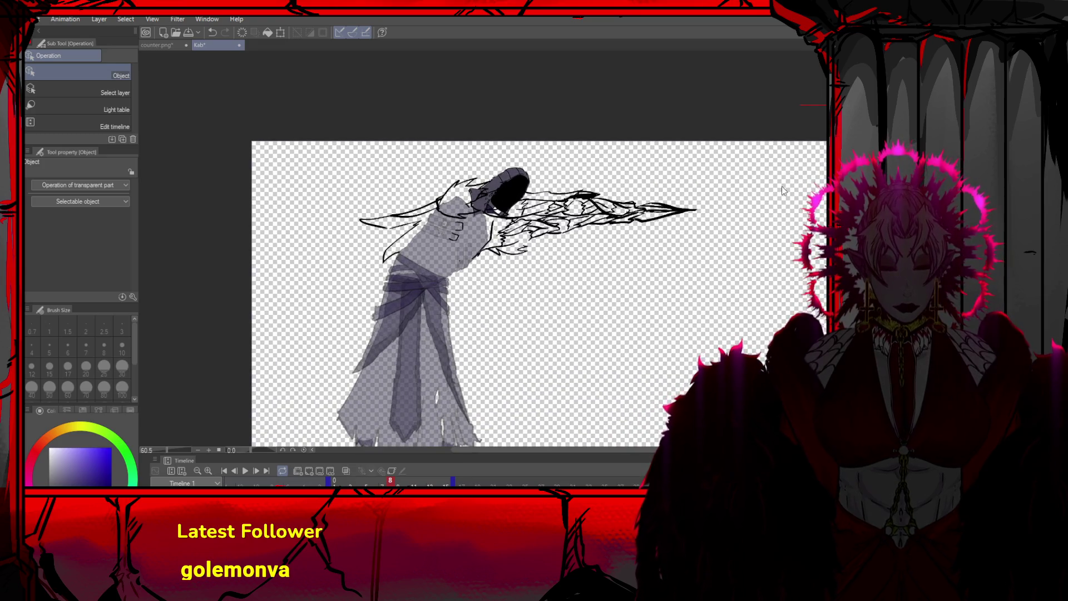
key(u)
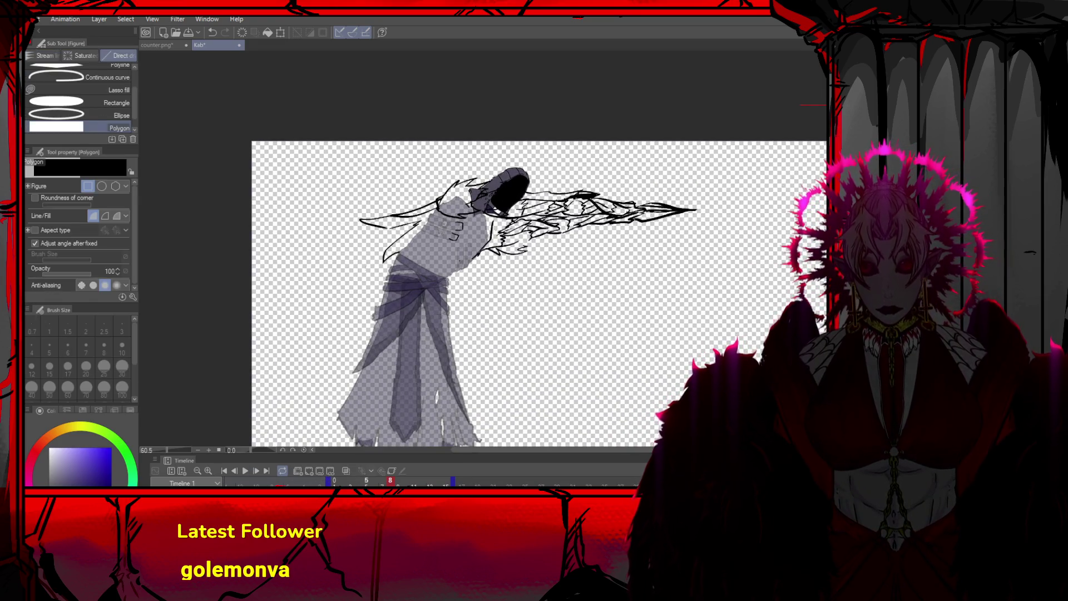
Eyedrop the robe's dark purple from frame 4 and switch to Fill (Refer other layers)
key(Left)
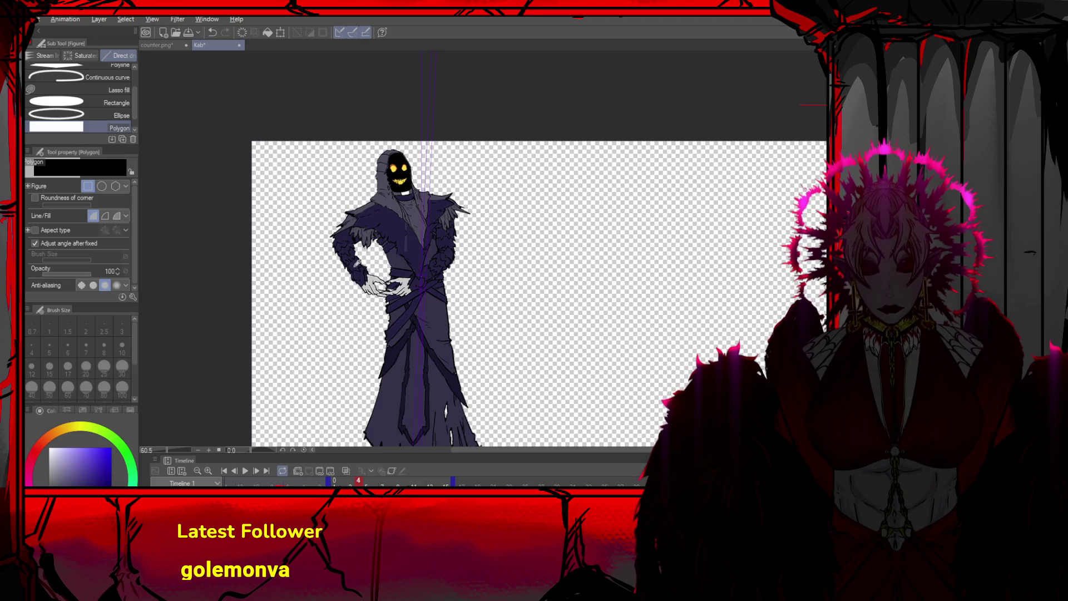
alt+click(356, 263)
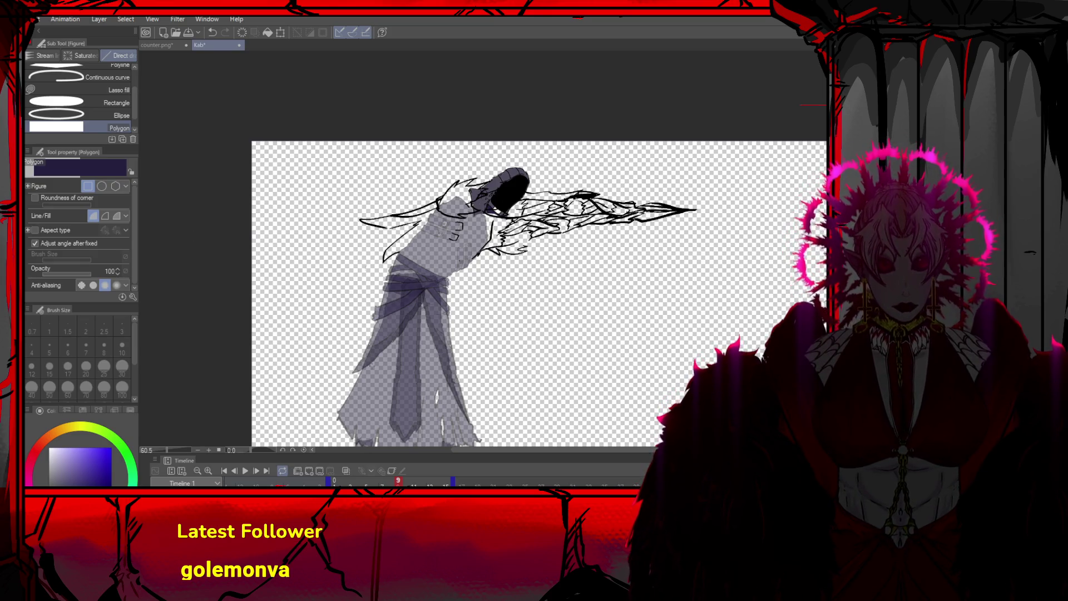
mouse_move(724, 163)
mouse_down()
mouse_move(324, 264)
mouse_move(323, 274)
mouse_up()
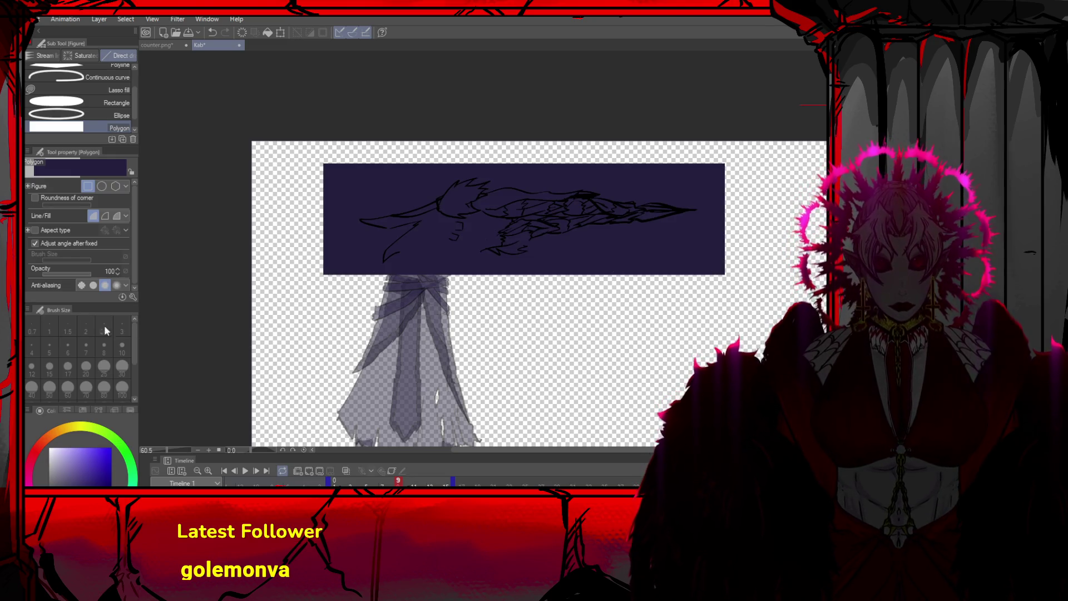
key(g)
key(ctrl+z)
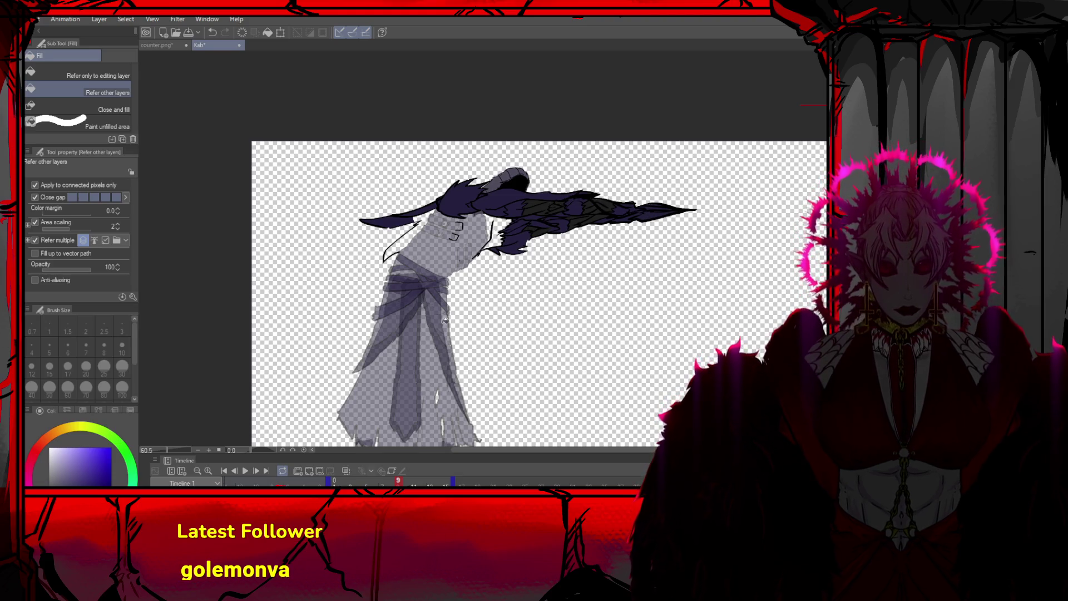
Compare with the standing reaper frame, then fill the blade tip lightly on frame 9
click(238, 469)
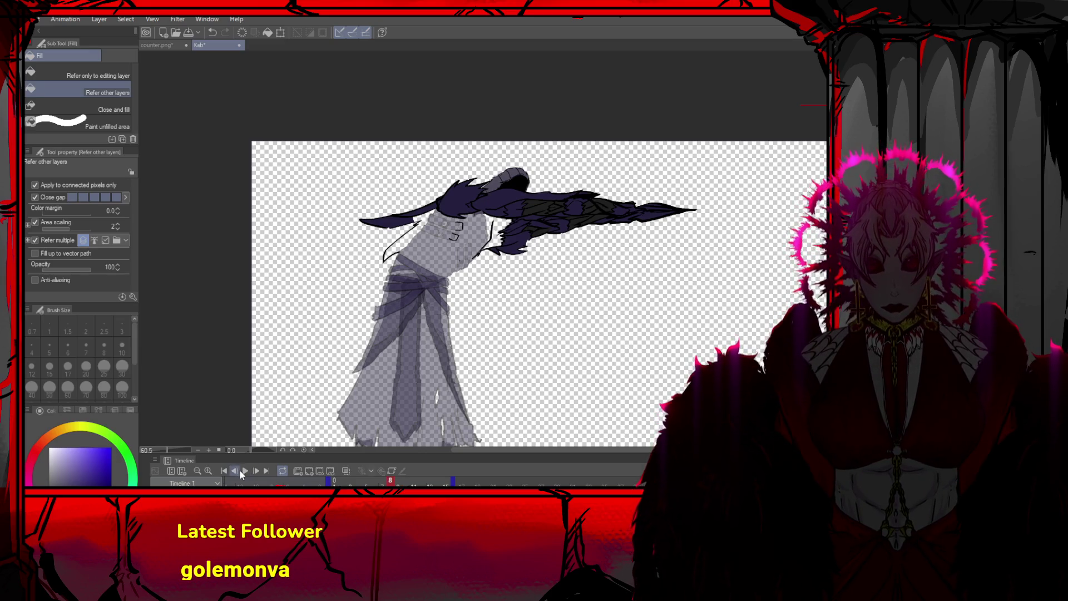
click(239, 470)
click(239, 470)
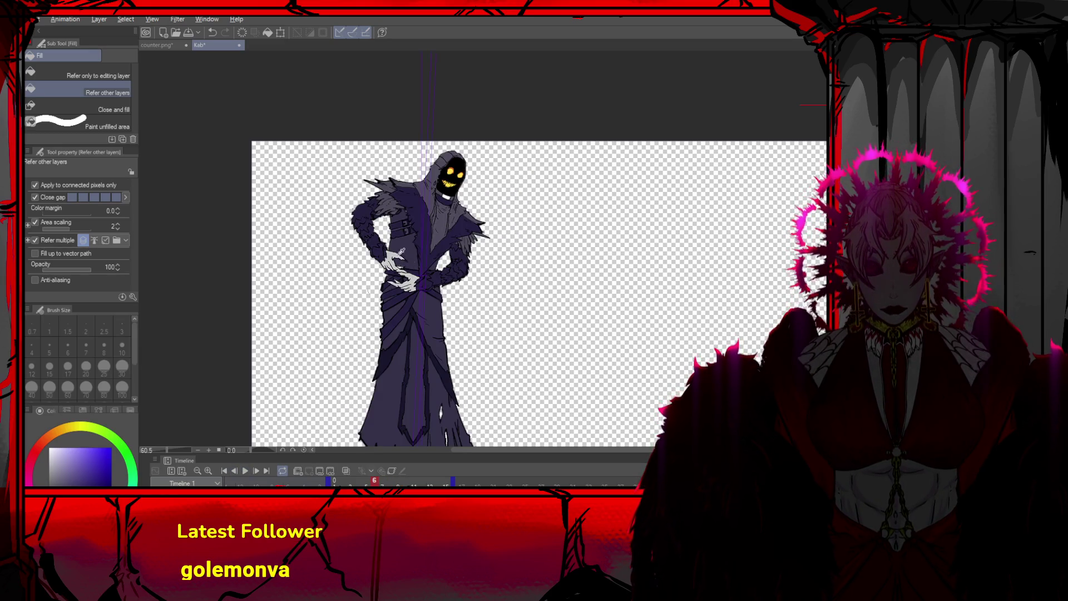
click(256, 471)
click(256, 471)
click(257, 470)
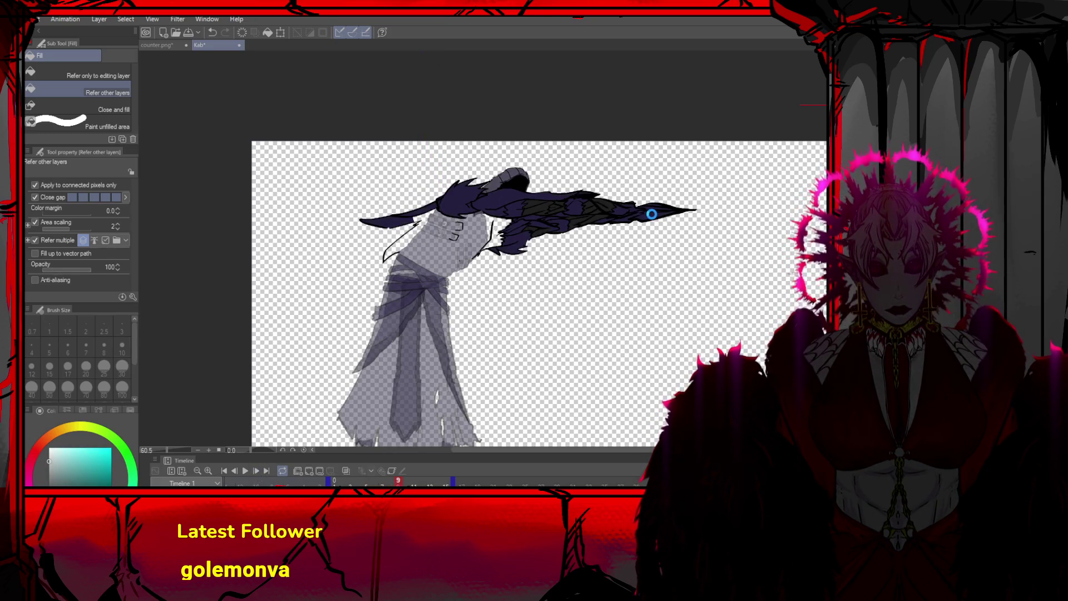
click(653, 212)
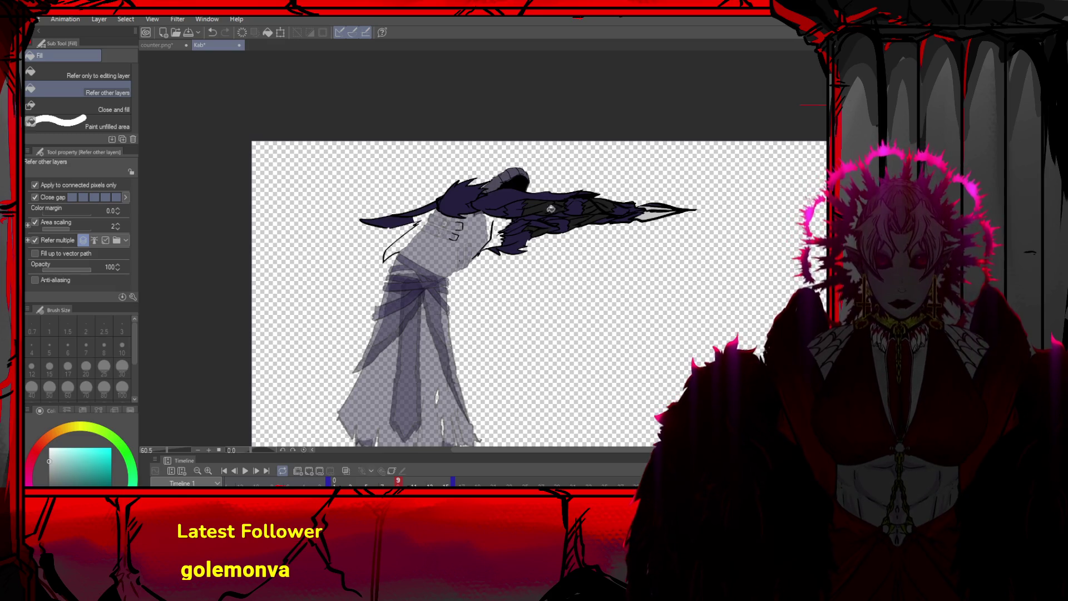
Switch to the Pen and eyedrop the hood's dark purple
key(o)
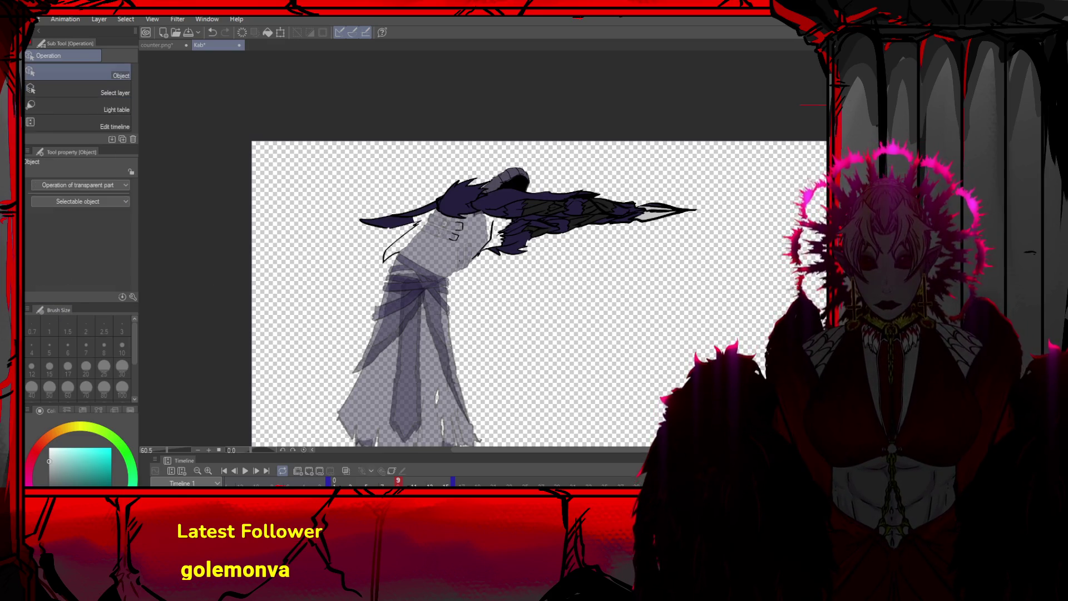
key(p)
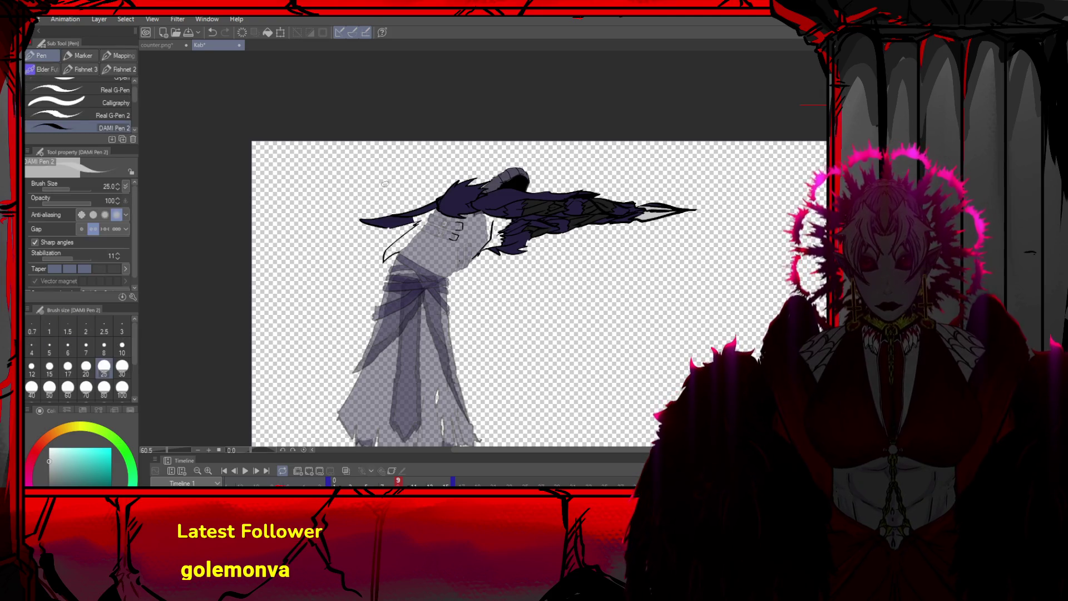
alt+click(508, 191)
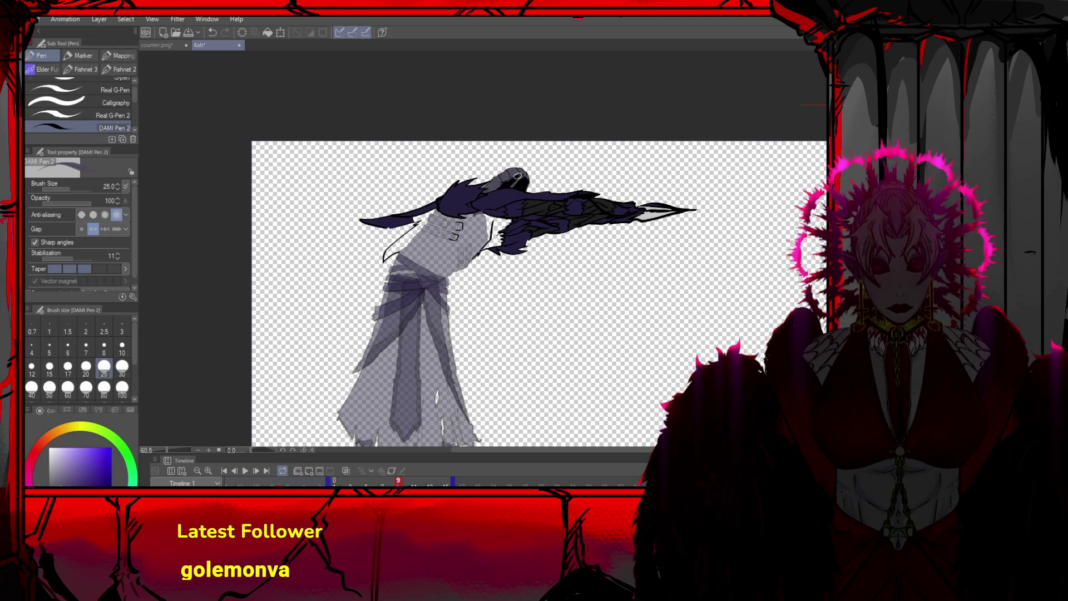
alt+click(522, 172)
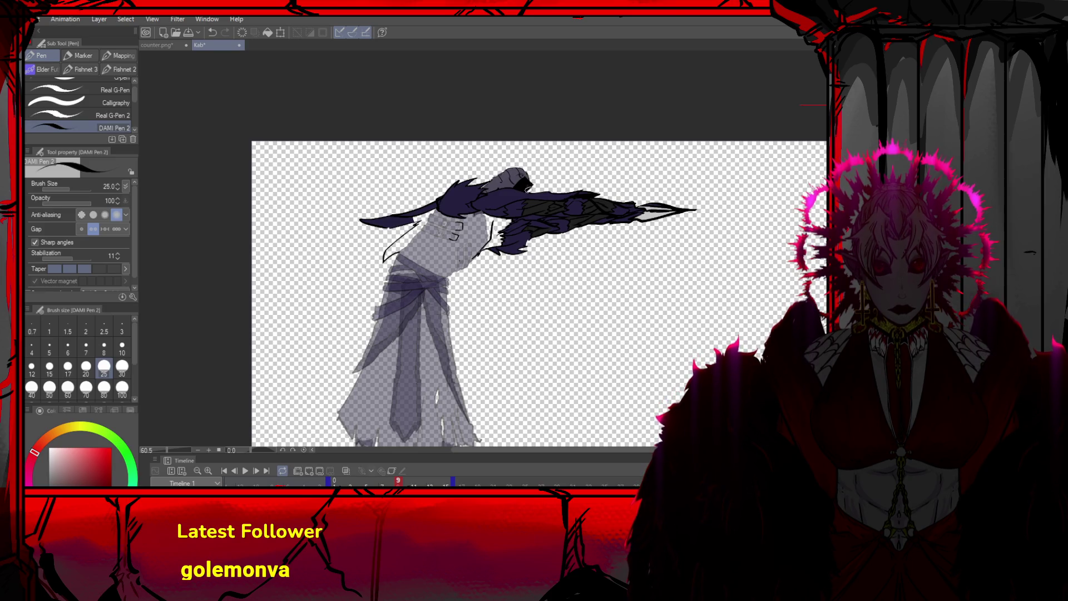
alt+click(525, 173)
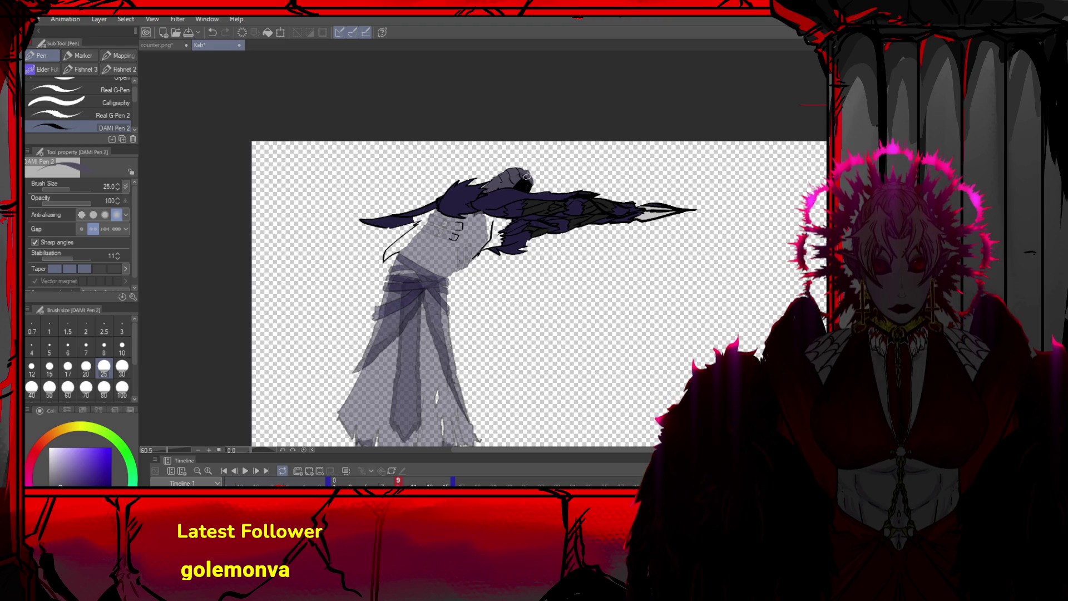
Paint the hood's face opening solid black with DAMI Pen 2
scroll(539, 181, up, 4)
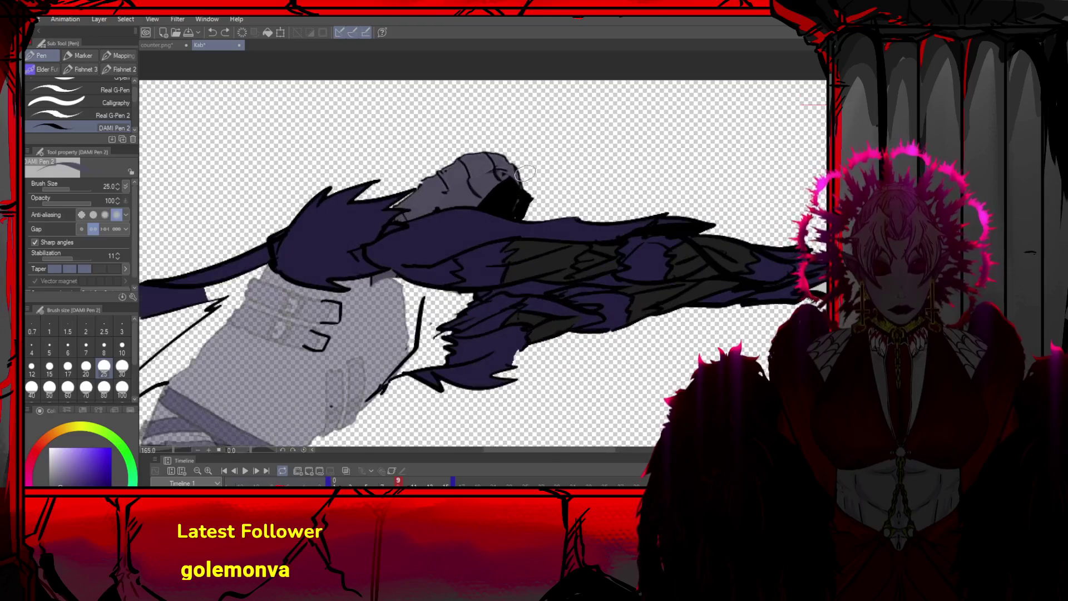
mouse_move(479, 208)
mouse_down()
mouse_move(512, 217)
mouse_move(522, 175)
mouse_move(526, 188)
mouse_move(514, 178)
mouse_move(525, 189)
mouse_up()
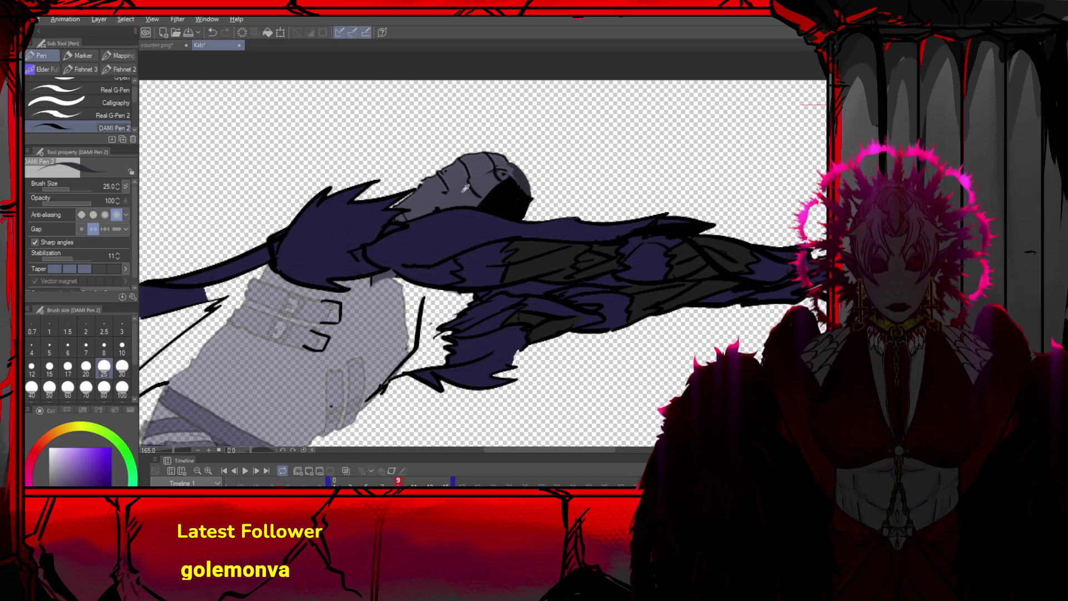
alt+click(477, 207)
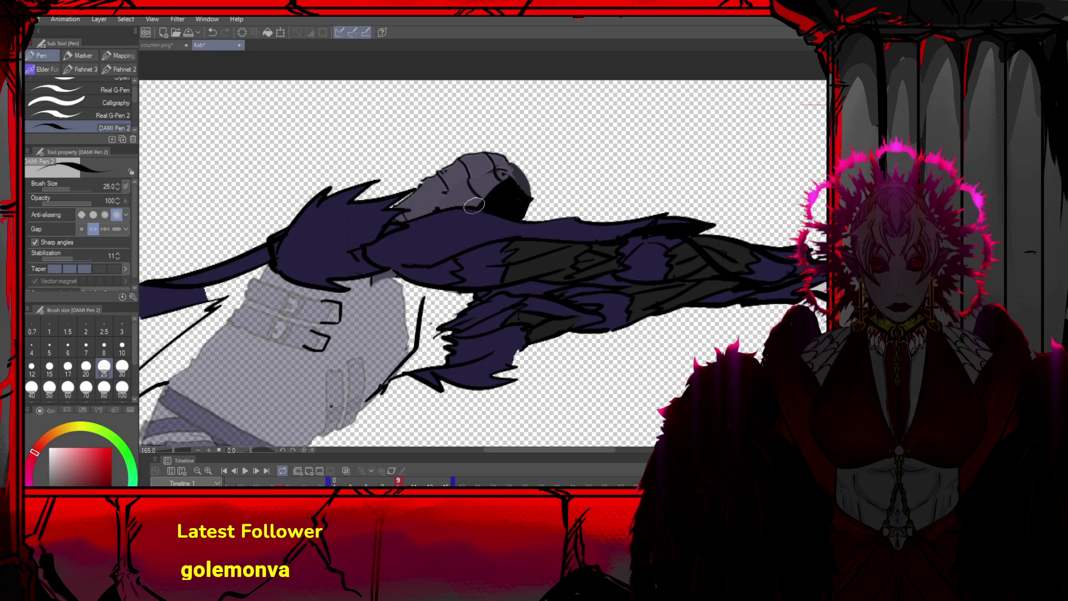
mouse_move(482, 201)
mouse_down()
mouse_move(456, 209)
mouse_move(412, 187)
mouse_move(373, 193)
mouse_move(439, 183)
mouse_move(362, 193)
mouse_move(364, 207)
mouse_move(394, 213)
mouse_up()
Undo the hood-edge stroke and retry a purple stroke along the hood edge
key(ctrl+z)
alt+click(428, 191)
scroll(452, 107, down, 5)
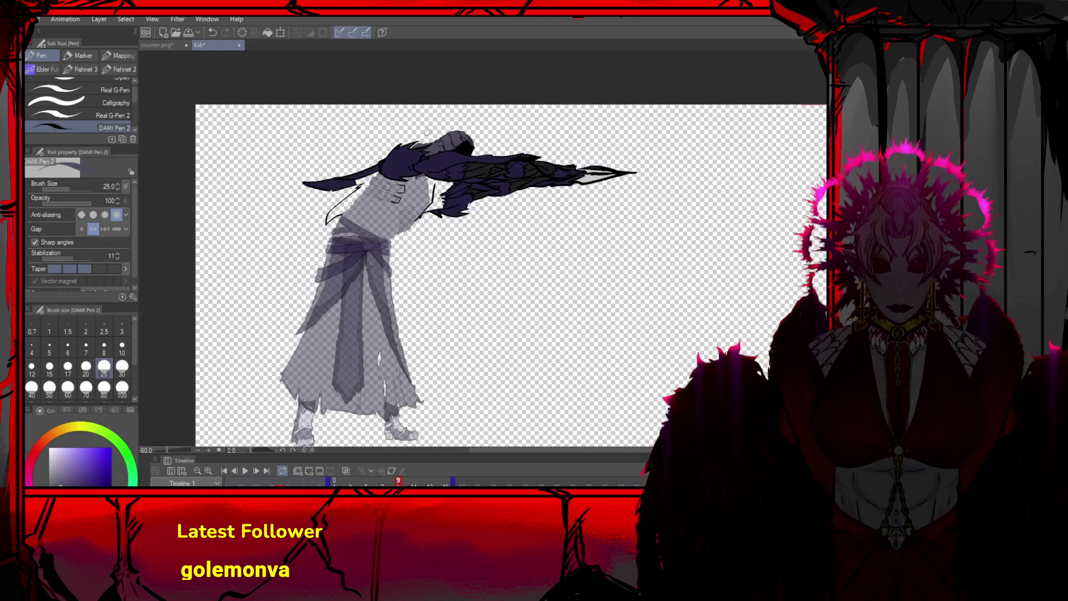
scroll(422, 142, up, 1)
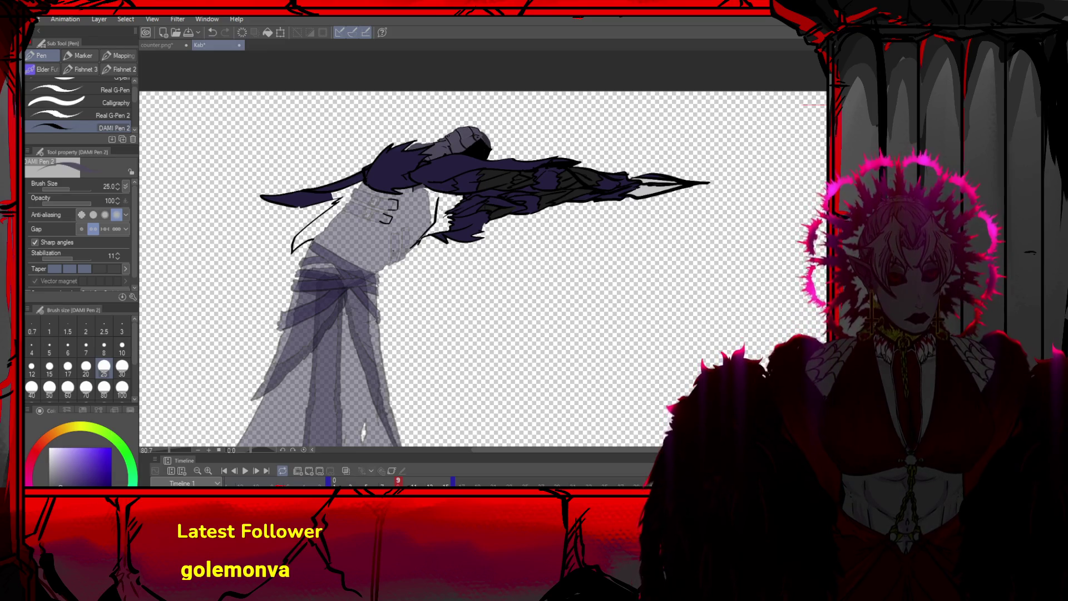
drag(345, 190, 344, 287)
key(ctrl+z)
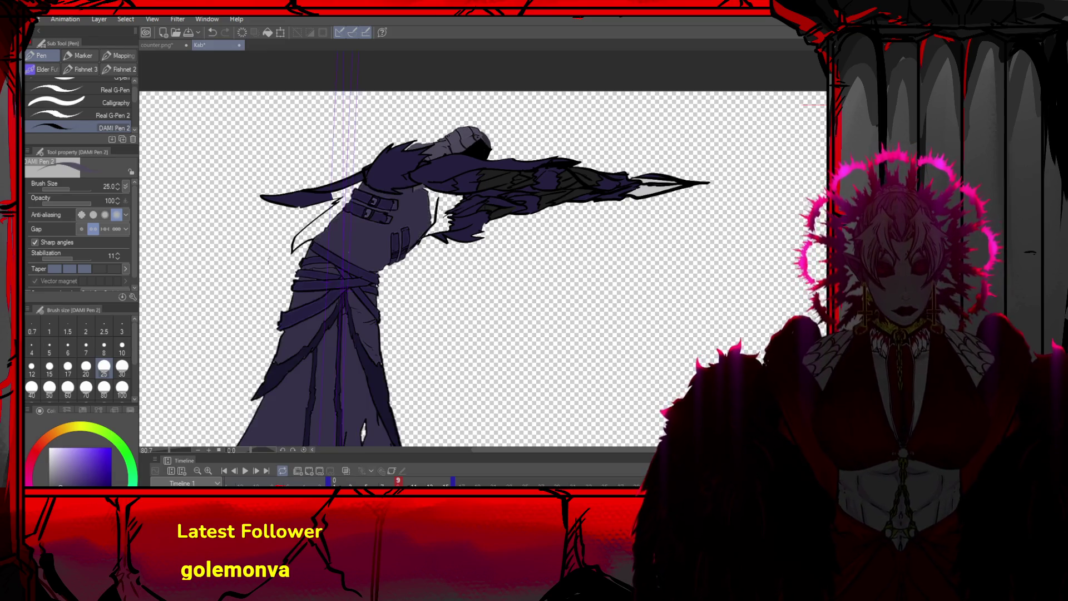
Fill the small gaps at the chest and arm seam with purple
key(t)
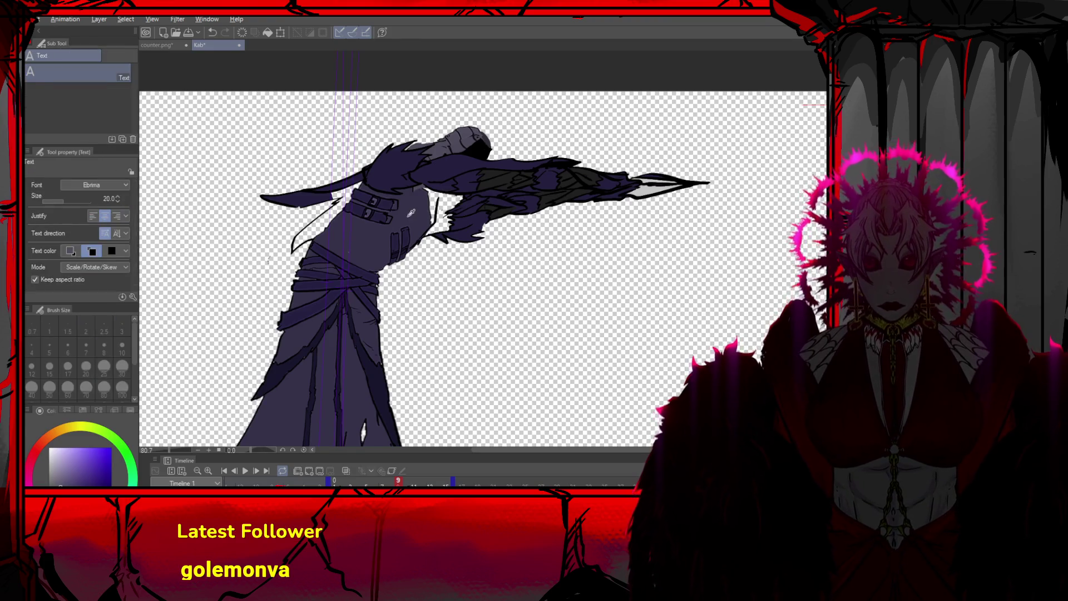
key(m)
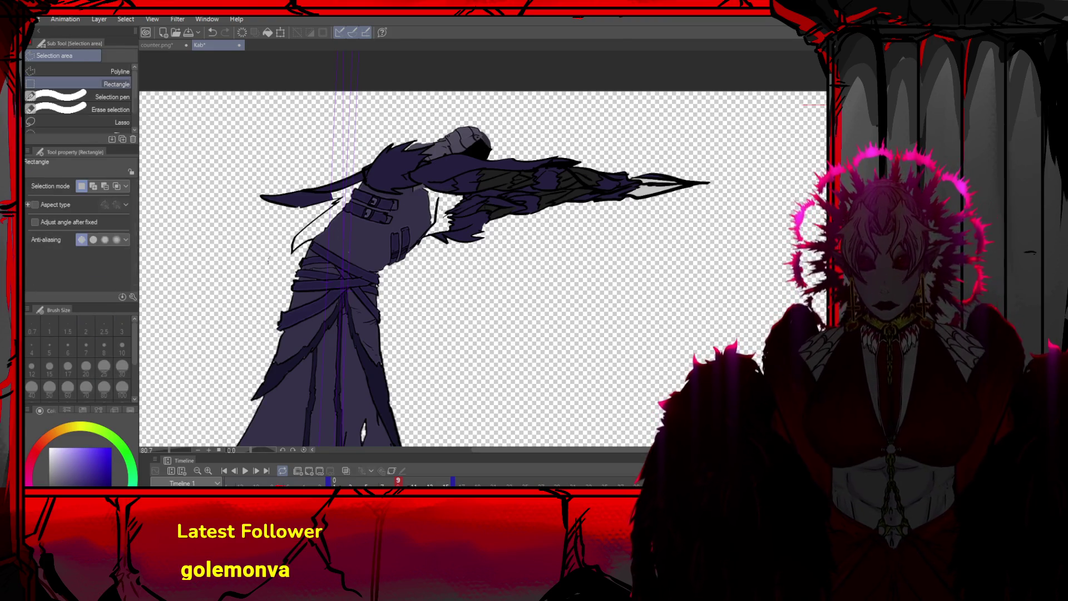
key(g)
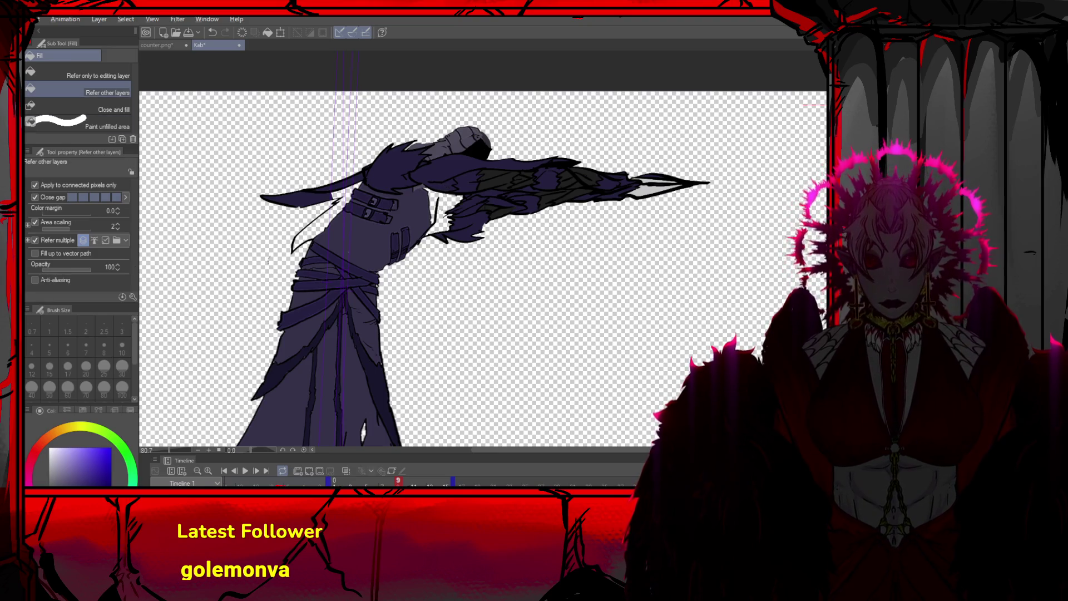
key(o)
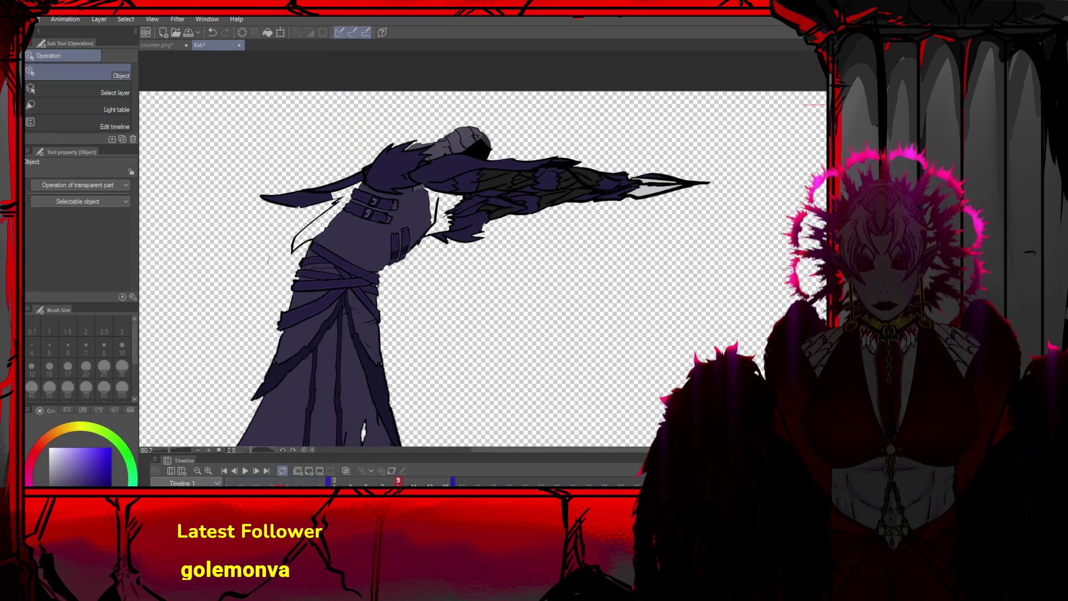
key(g)
click(450, 201)
click(435, 198)
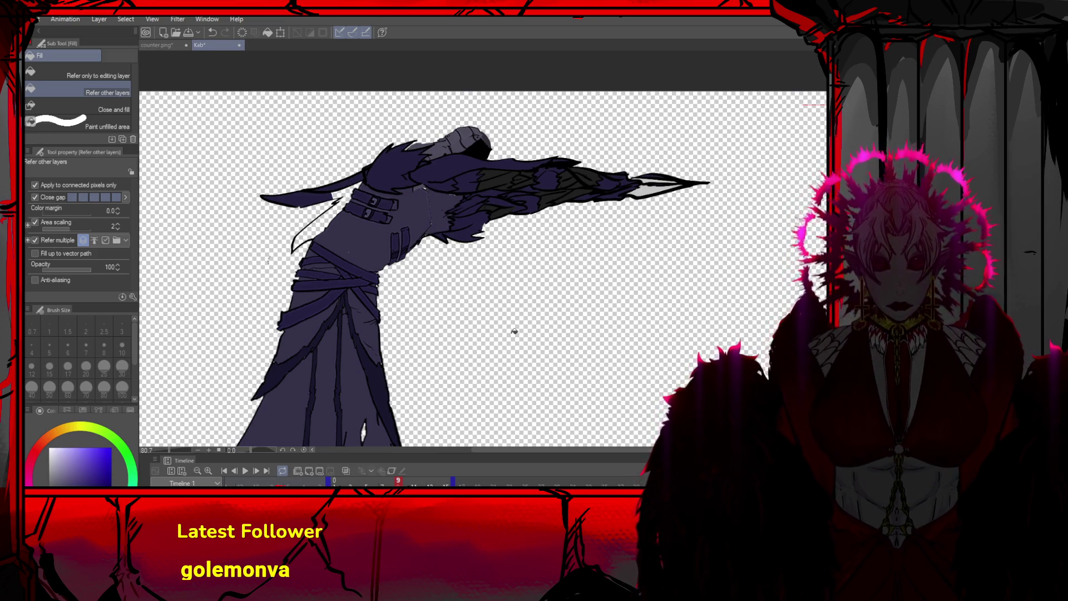
Rotate, enlarge and widen the torso toward the arm, then apply the transform
scroll(507, 267, down, 3)
scroll(518, 235, up, 3)
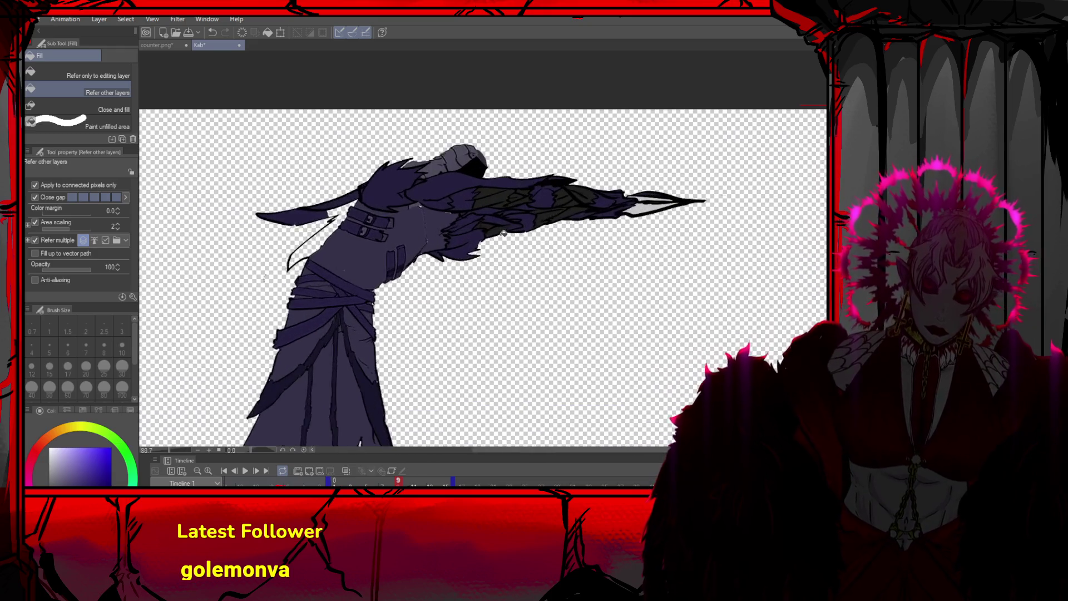
key(o)
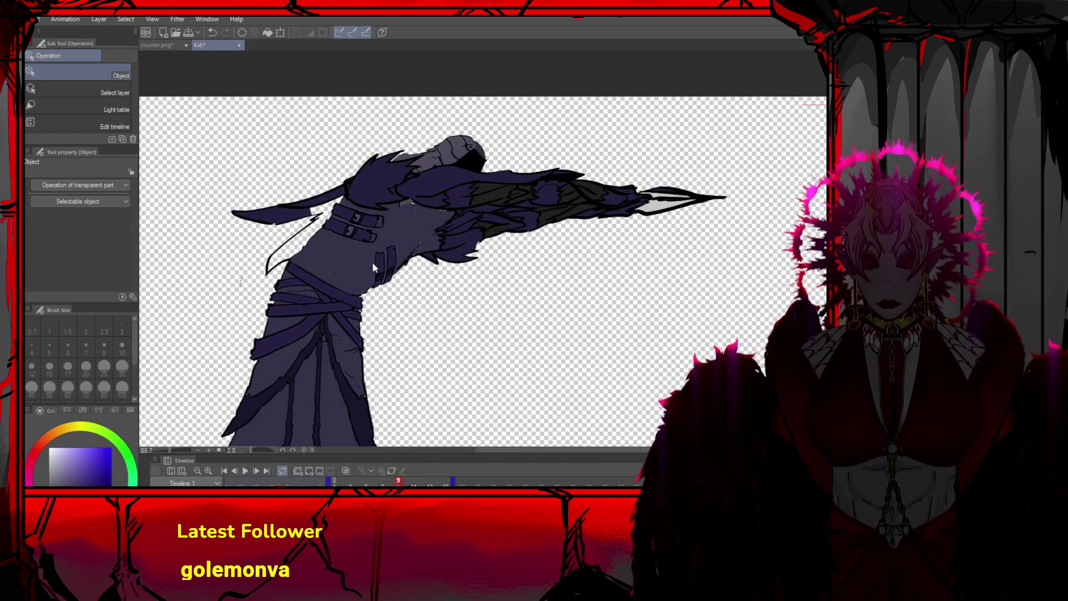
key(ctrl+t)
drag(423, 328, 444, 296)
drag(241, 333, 233, 343)
mouse_move(316, 178)
mouse_down()
mouse_move(342, 205)
mouse_move(397, 216)
mouse_up()
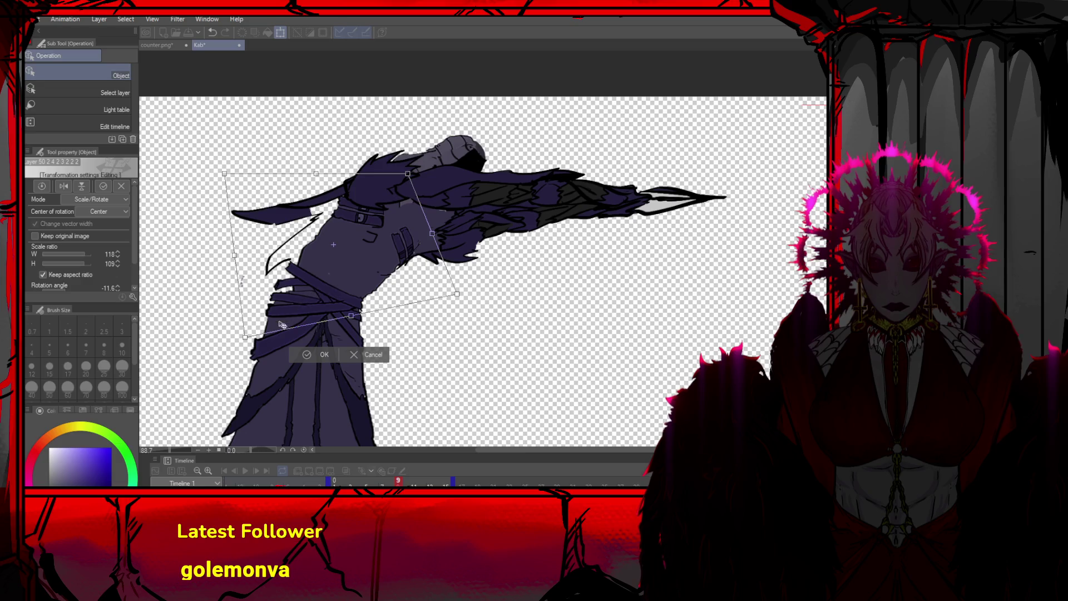
drag(244, 337, 244, 338)
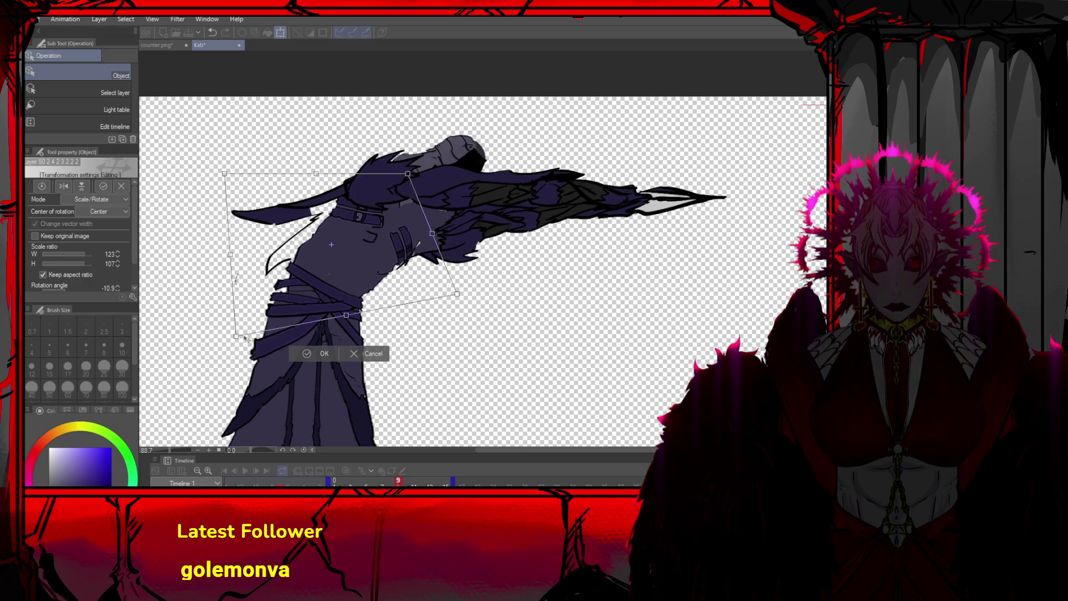
click(301, 355)
Rotate and enlarge the lower robe, then paint lighter purple over the shoulder
click(289, 355)
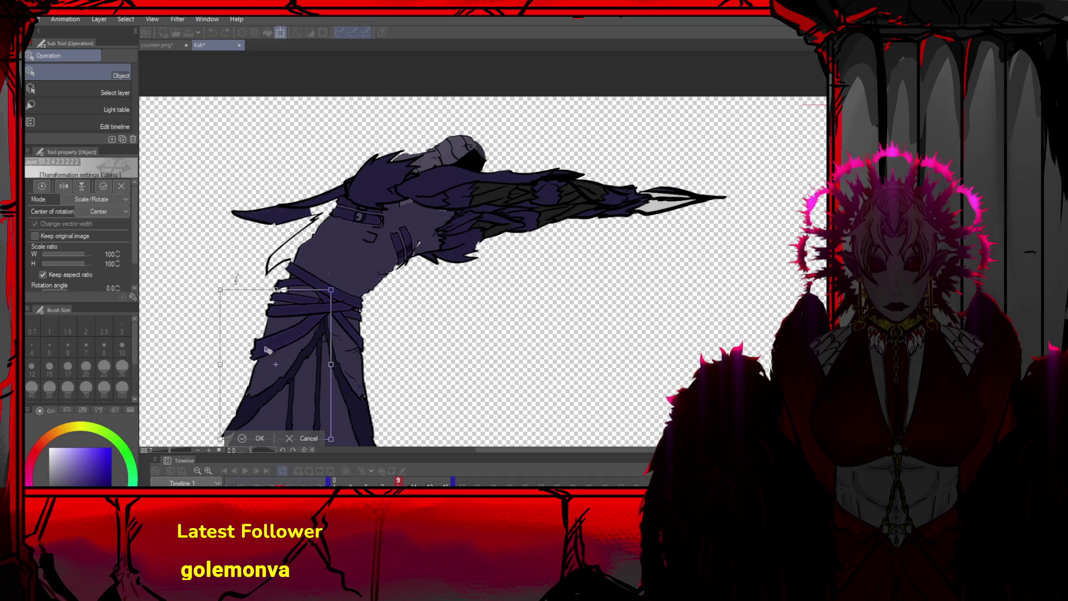
mouse_move(229, 279)
mouse_down()
mouse_move(231, 244)
mouse_move(215, 226)
mouse_up()
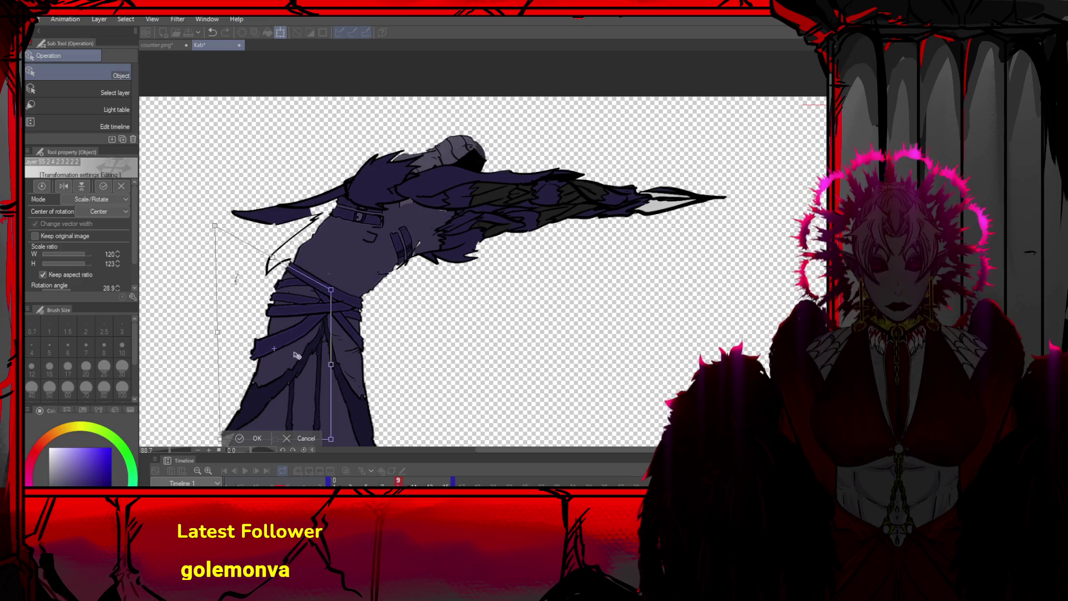
click(259, 438)
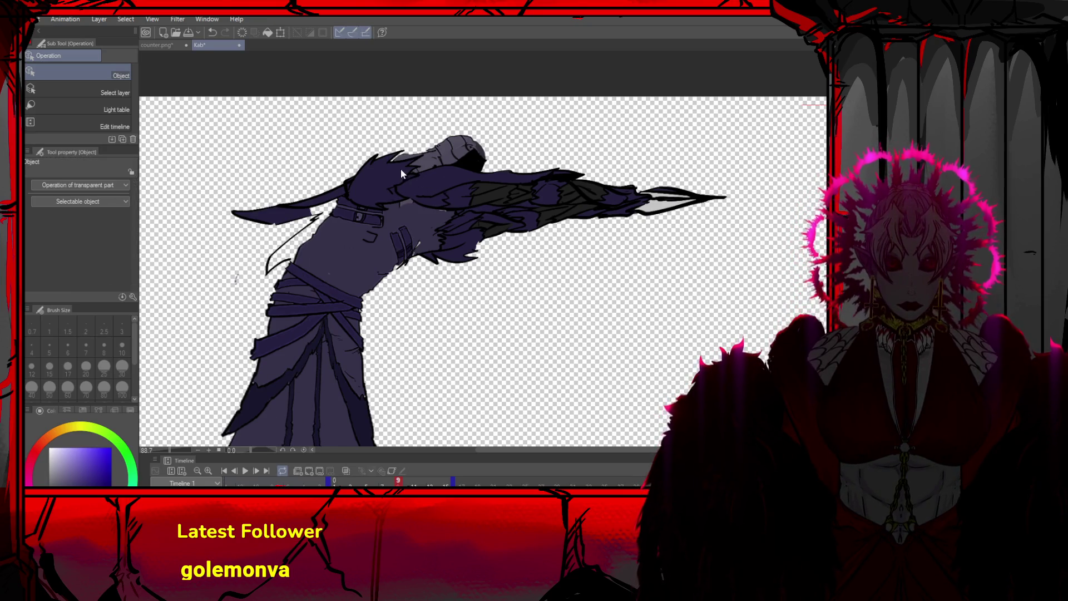
key(ctrl+z)
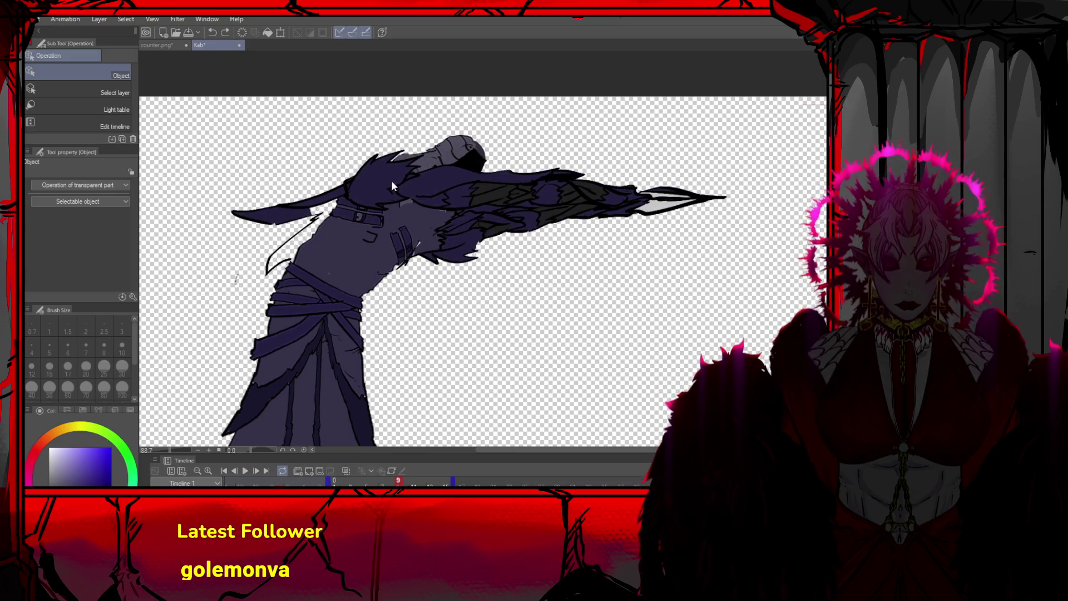
mouse_move(417, 200)
mouse_down()
mouse_move(378, 178)
mouse_move(400, 190)
mouse_move(456, 175)
mouse_move(373, 194)
mouse_up()
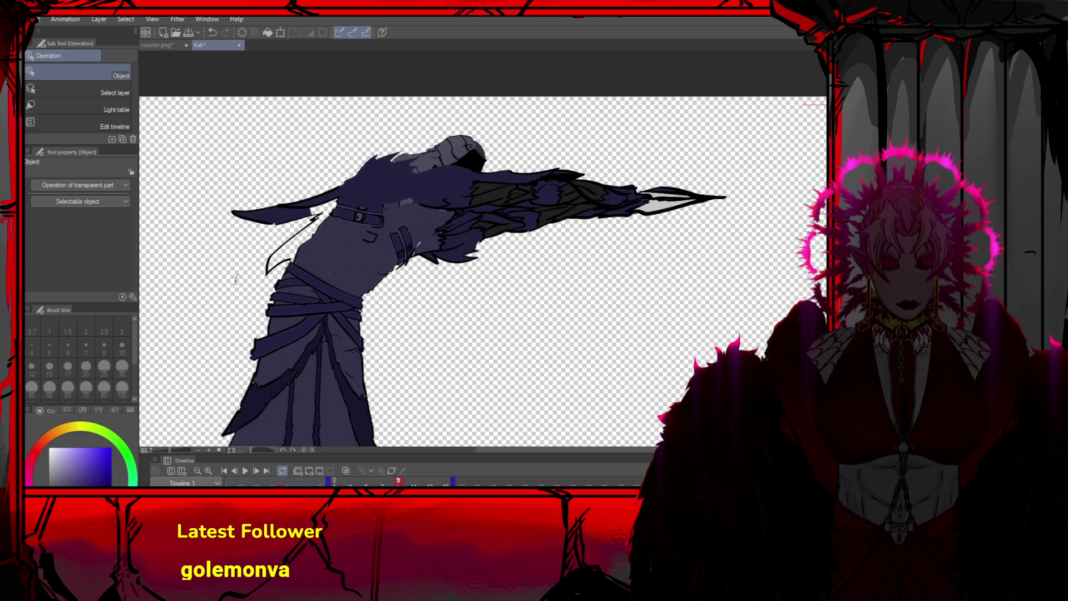
Check frame 3, then draw the back outline curve up to the hood on frame 8
key(p)
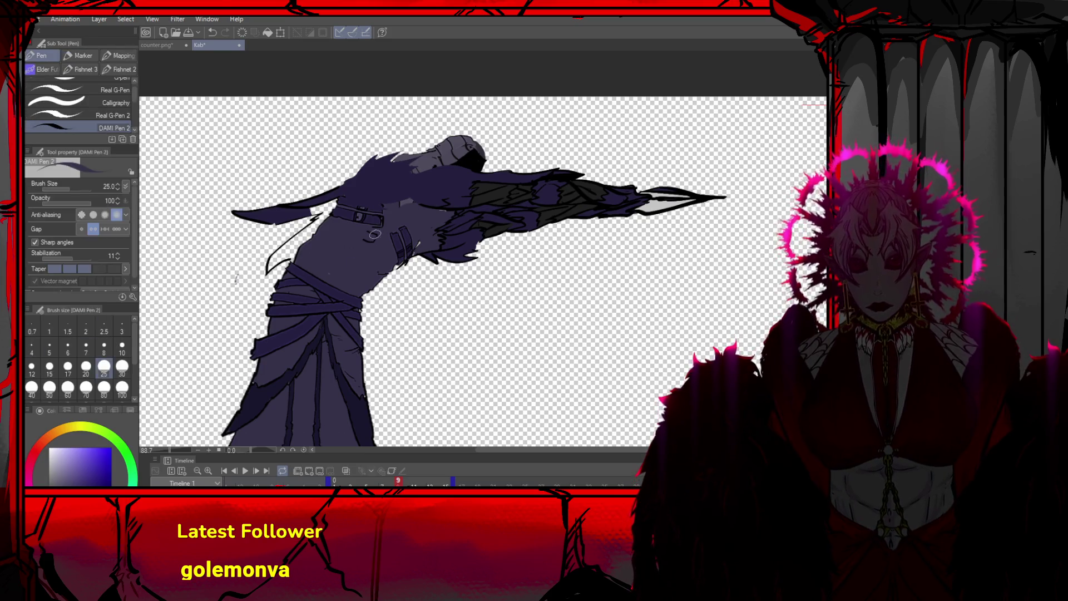
click(350, 480)
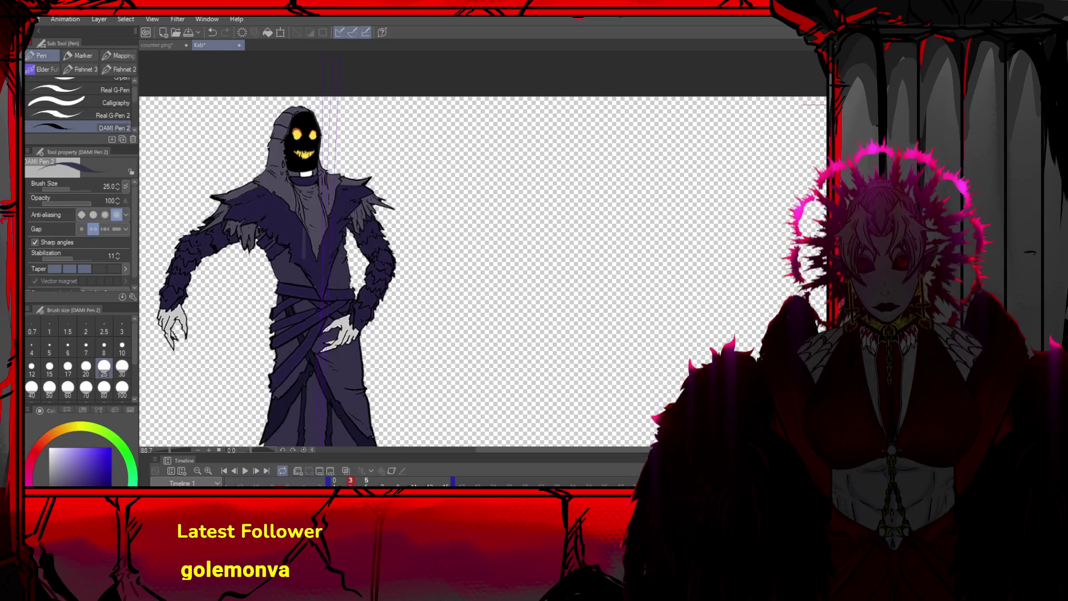
click(390, 480)
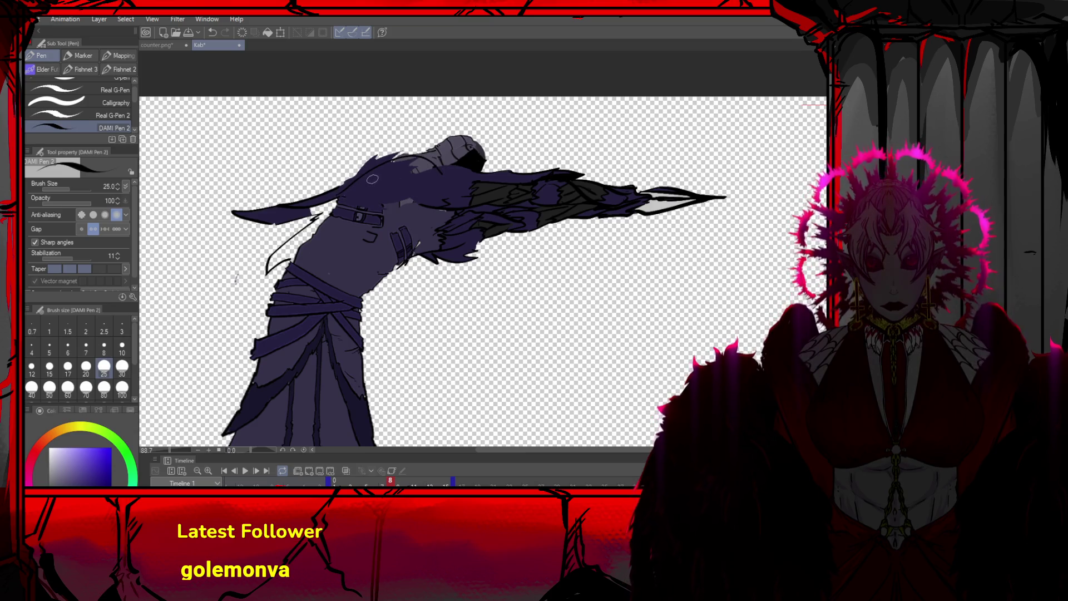
drag(351, 192, 441, 162)
drag(339, 183, 442, 149)
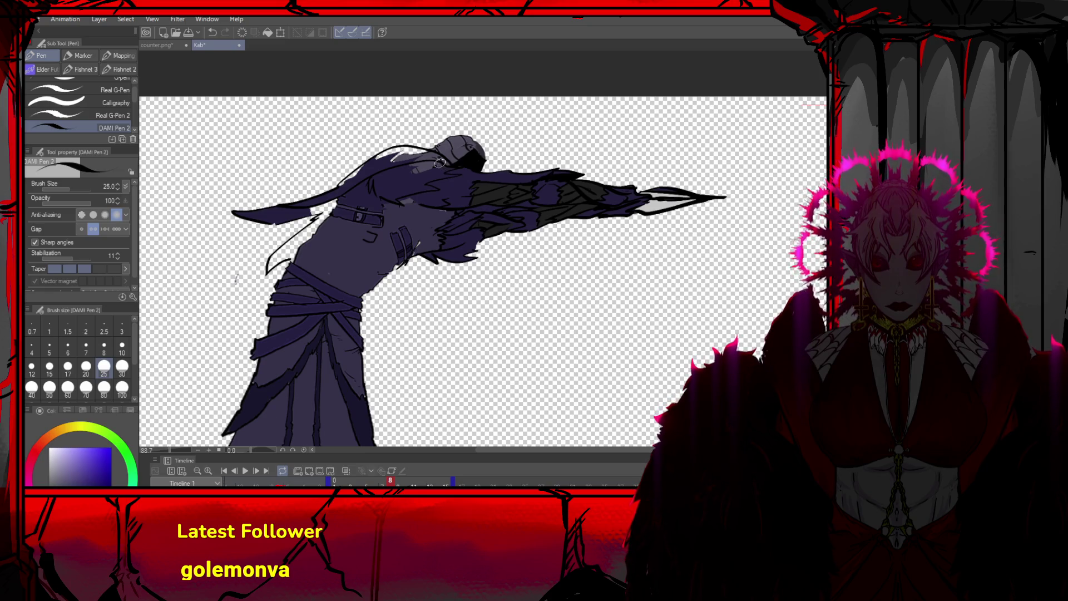
Step through frames 1 to 8 to preview the sequence
key(Home)
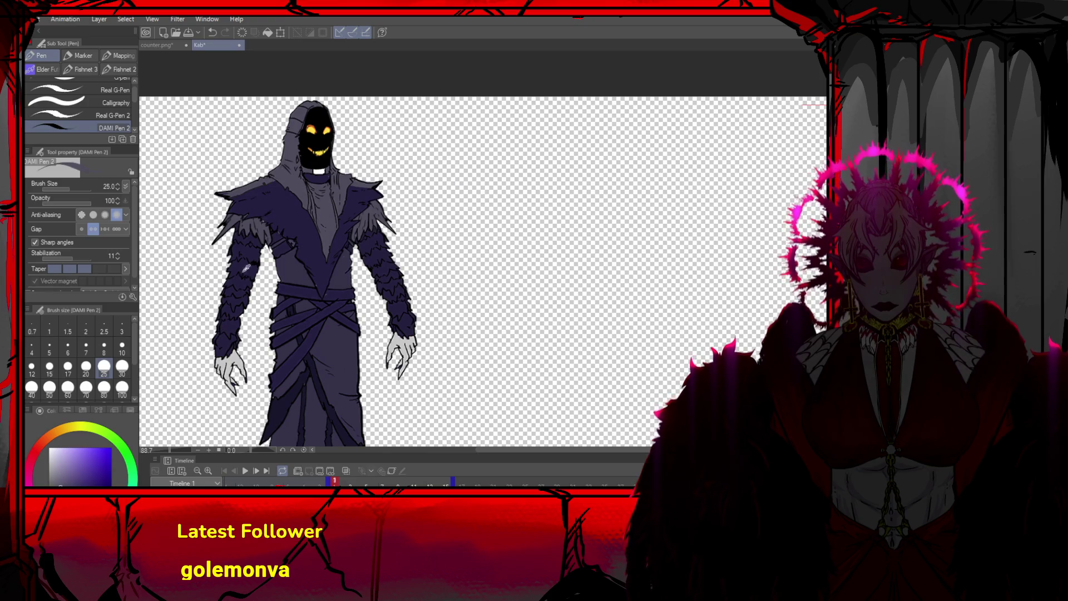
click(257, 471)
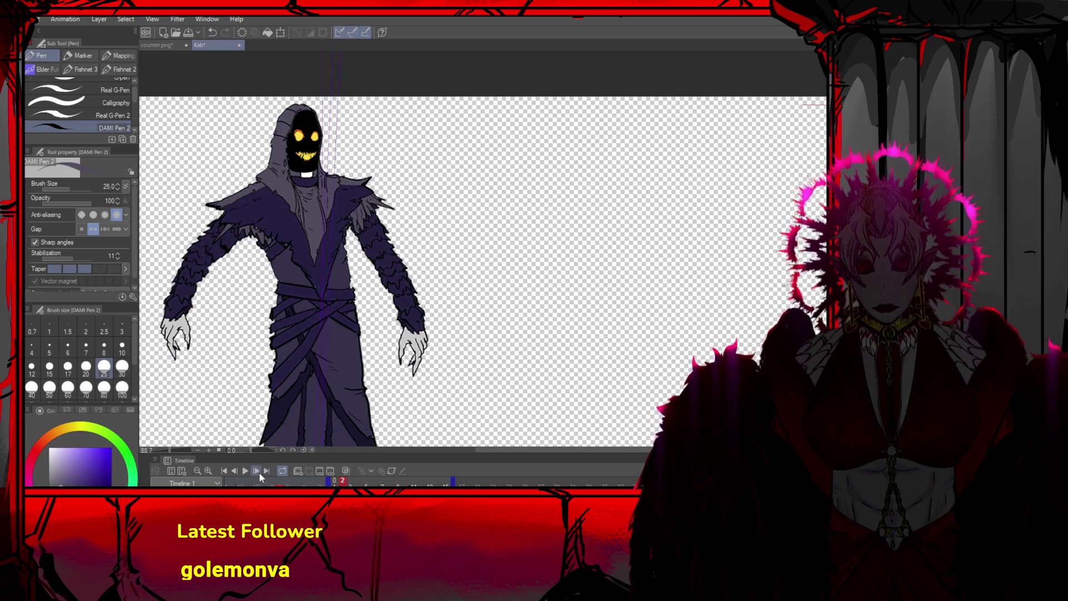
click(258, 472)
click(257, 470)
click(256, 469)
click(256, 469)
click(256, 469)
click(256, 468)
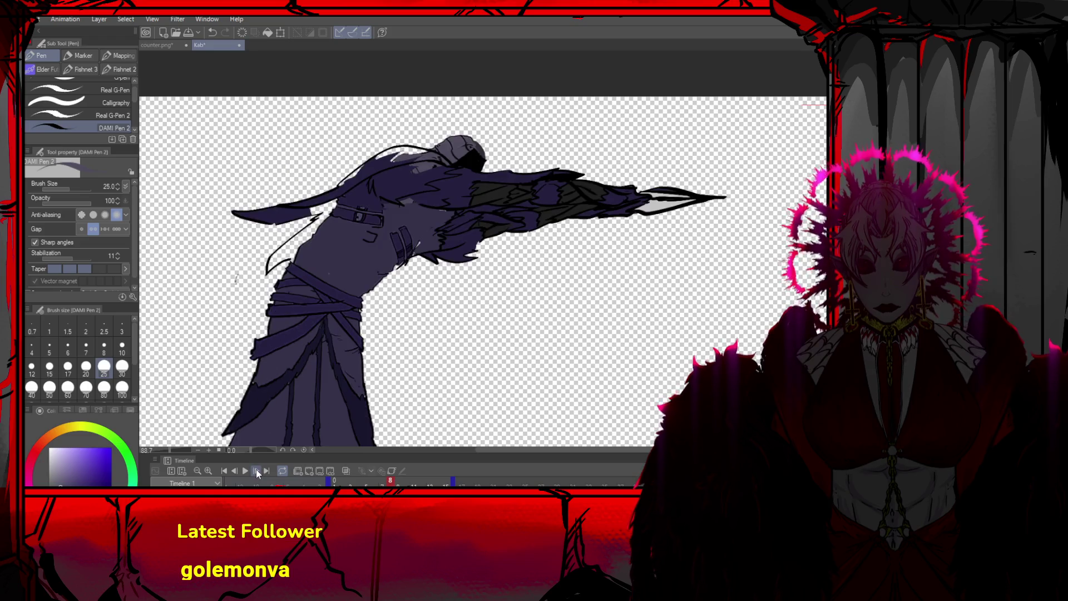
Fill the reaper's shoulder with a lighter purple
key(g)
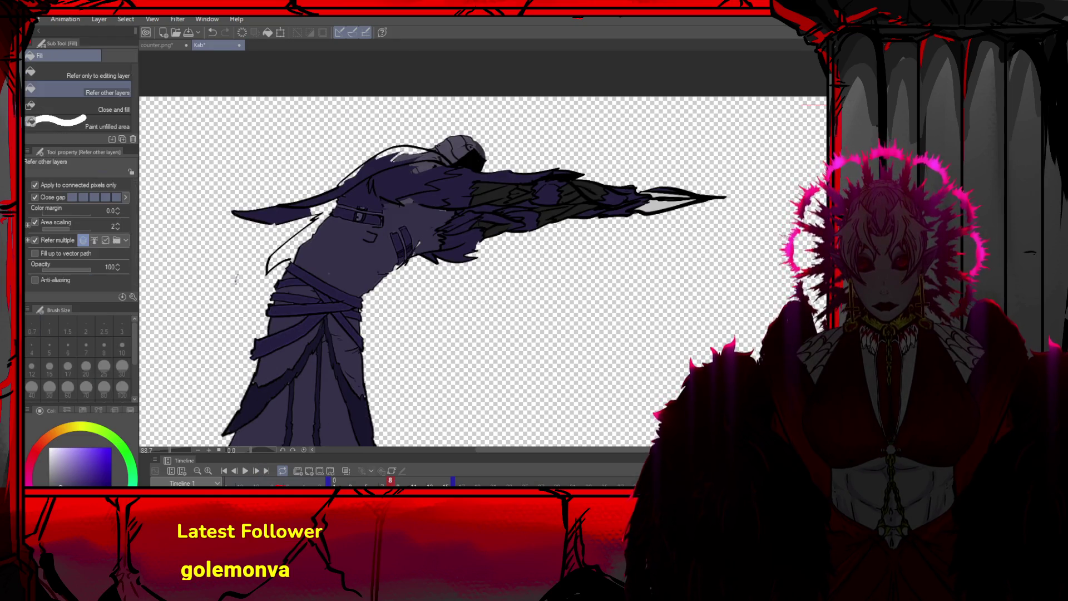
click(412, 179)
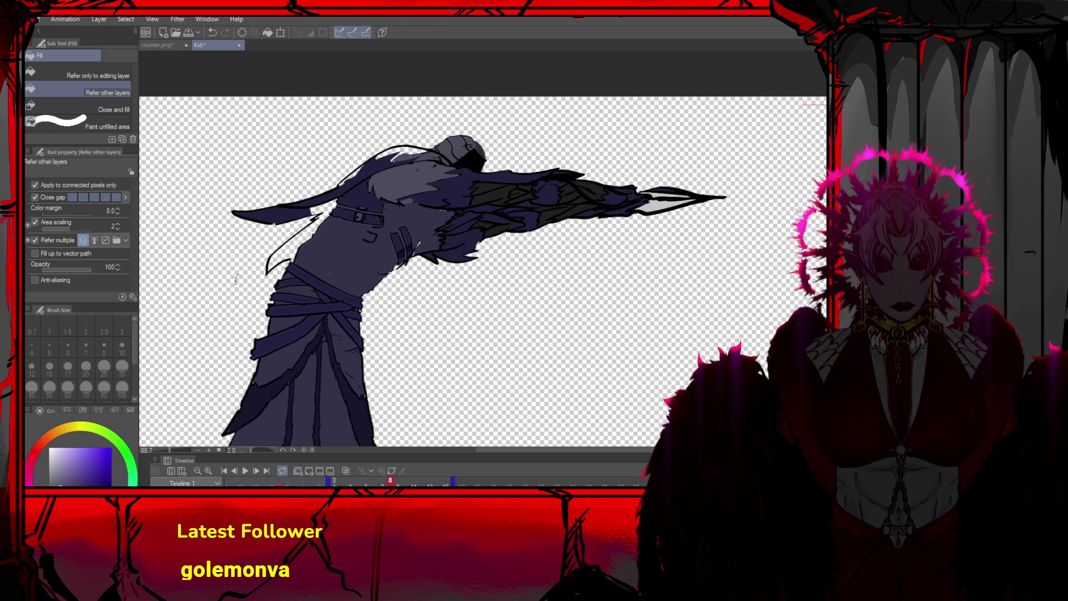
key(ctrl+z)
click(412, 181)
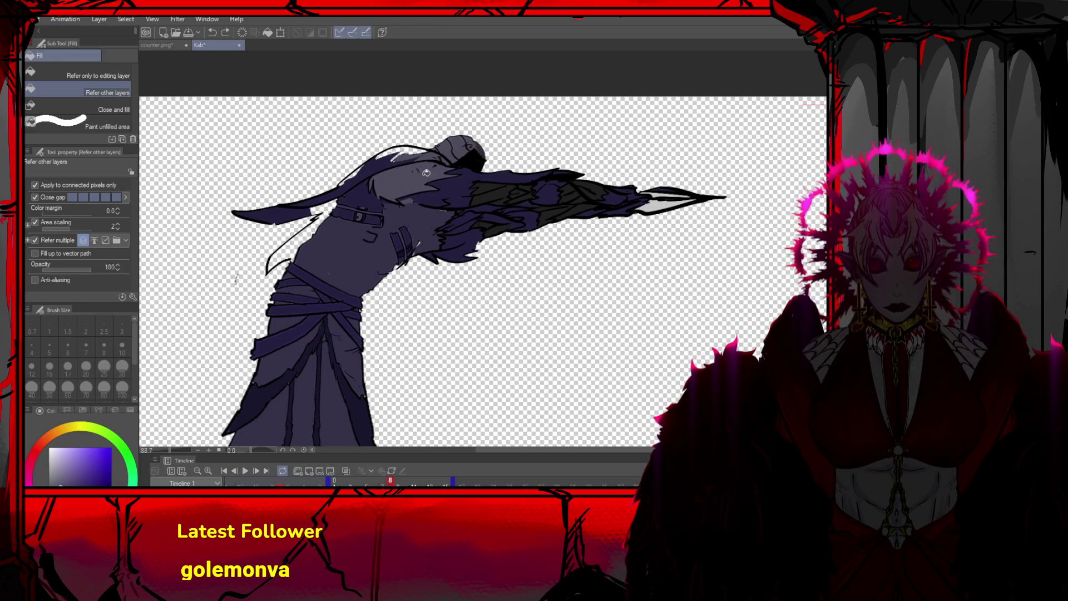
alt+click(411, 155)
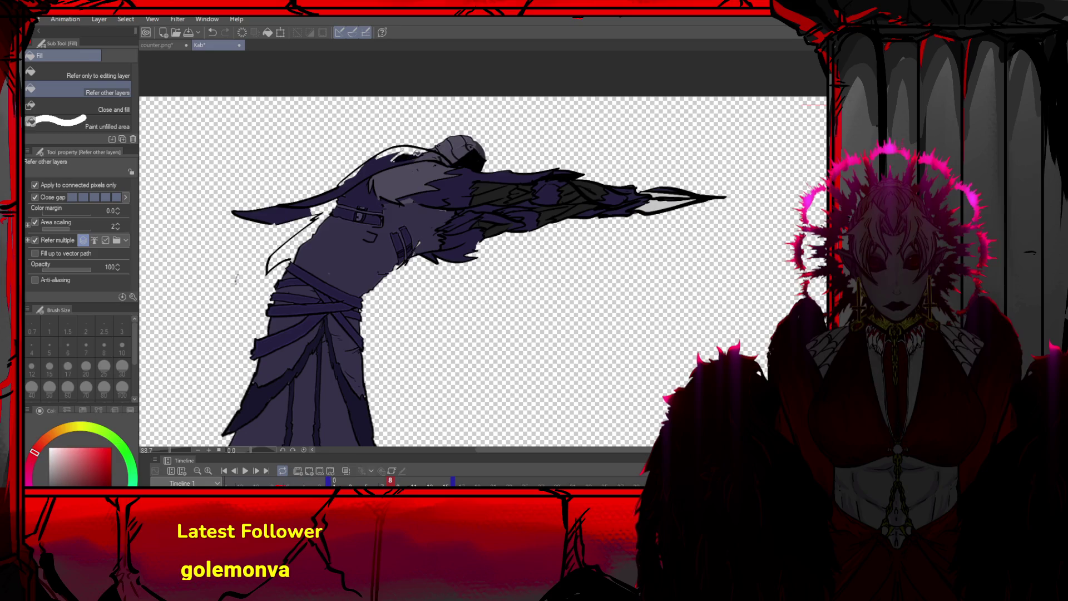
alt+click(394, 161)
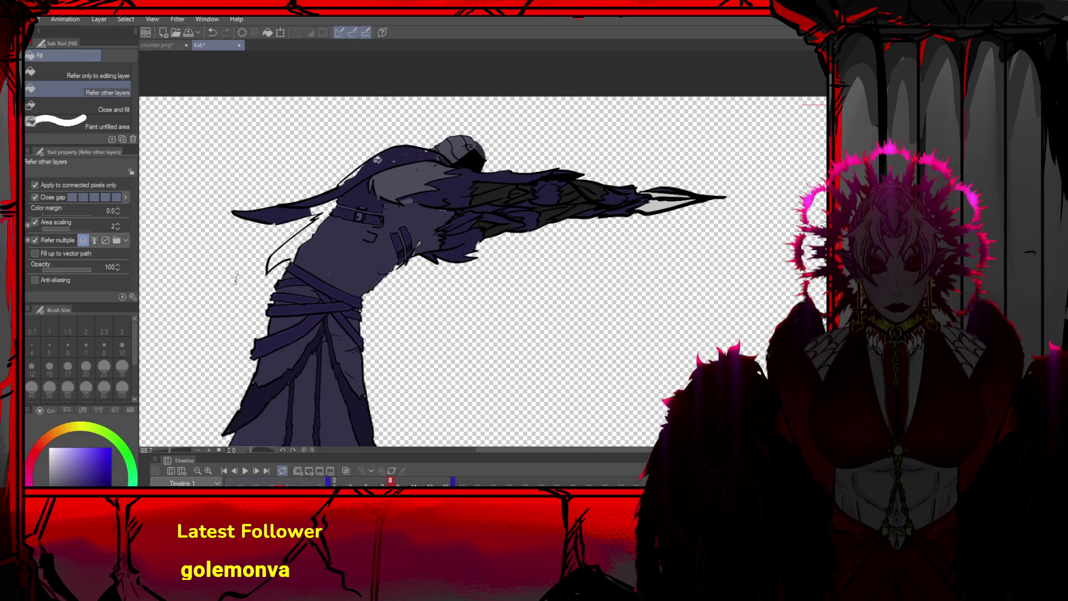
Fill the gaps under the hood and along the cape edges with dark colour
click(370, 167)
key(ctrl+z)
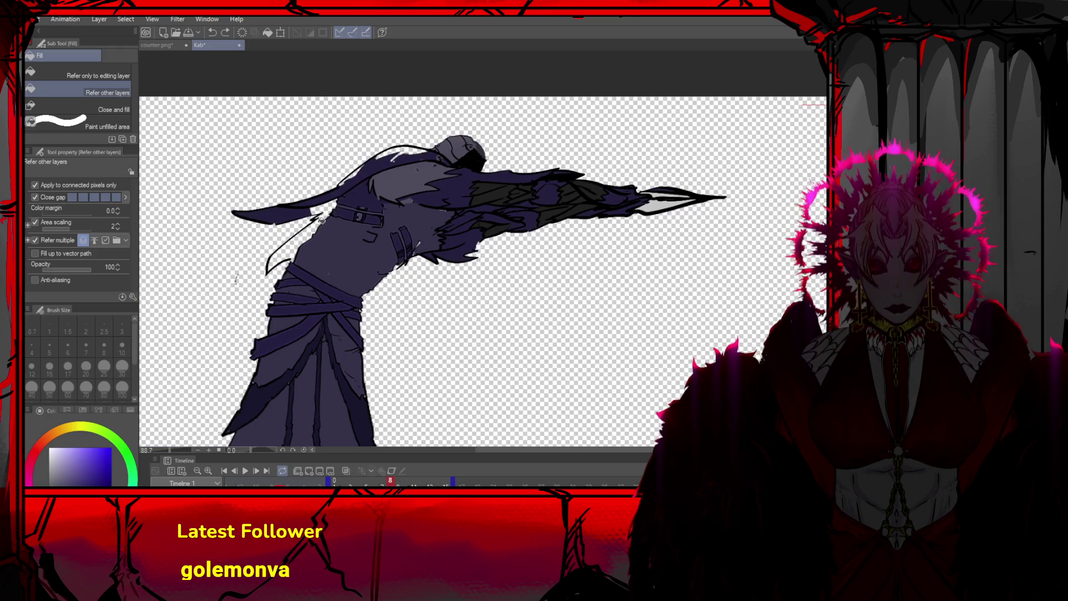
click(298, 241)
mouse_move(348, 189)
mouse_down()
mouse_move(389, 155)
mouse_move(434, 156)
mouse_up()
alt+click(476, 159)
mouse_move(315, 217)
mouse_down()
mouse_move(312, 234)
mouse_move(325, 218)
mouse_move(289, 214)
mouse_up()
Sample the figure's blue-purple with the pen and try a light stroke on the shoulder
key(p)
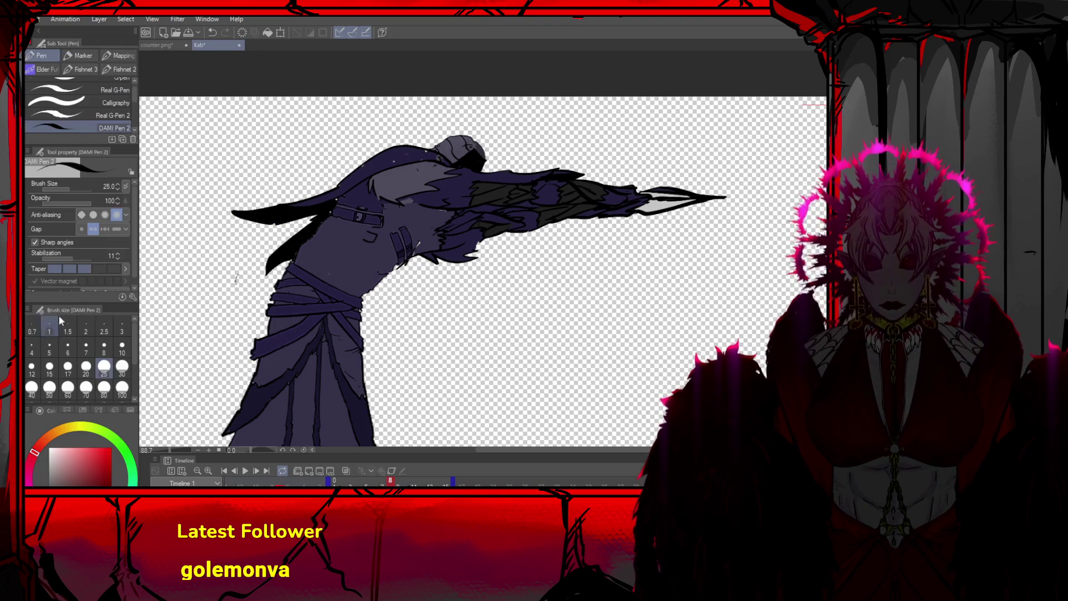
alt+click(394, 178)
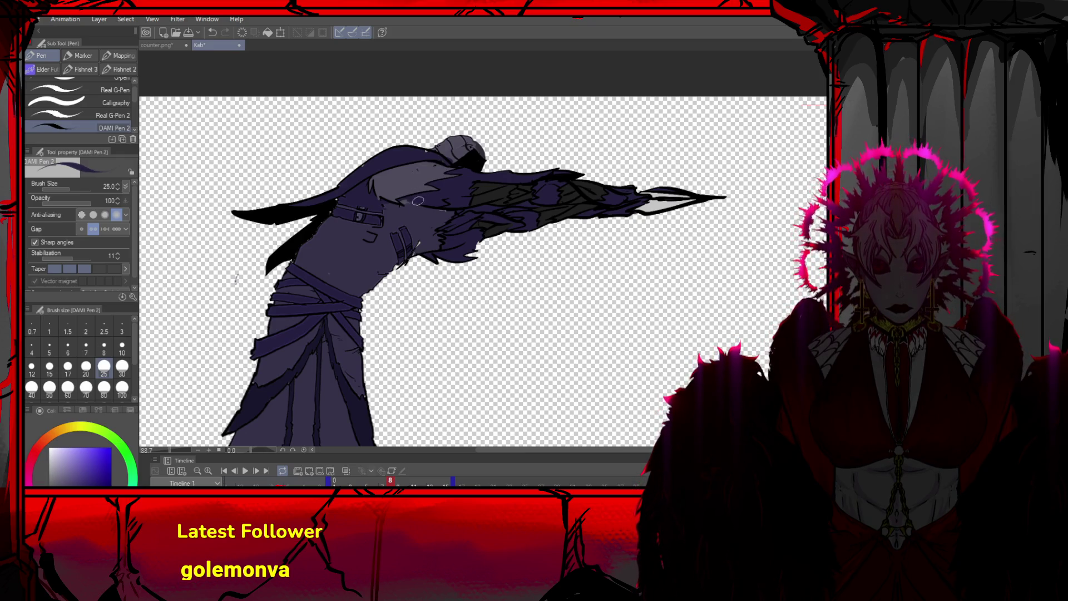
key(x)
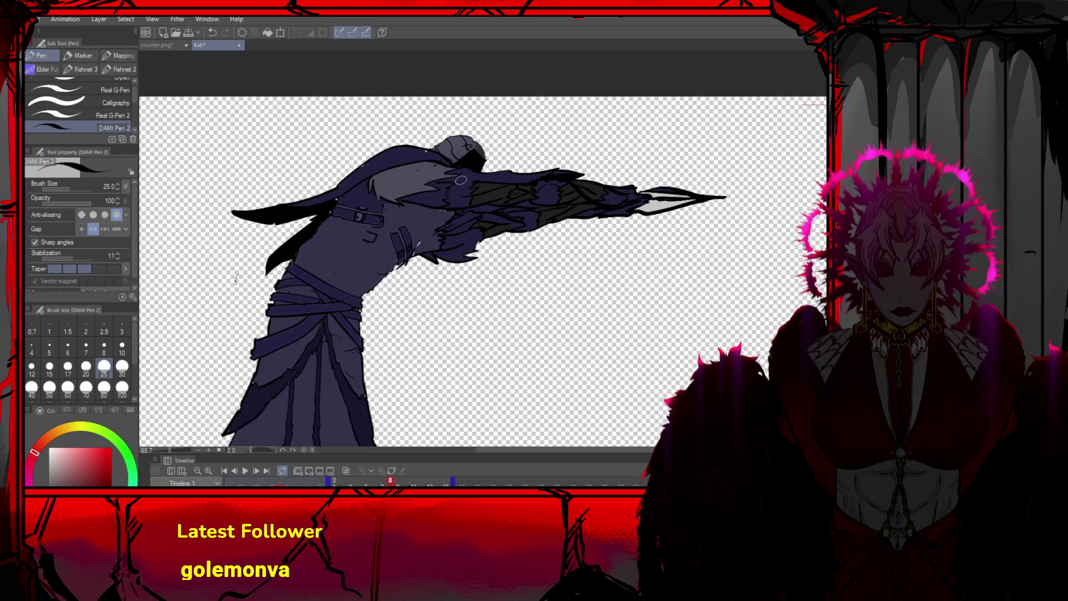
key(ctrl+z)
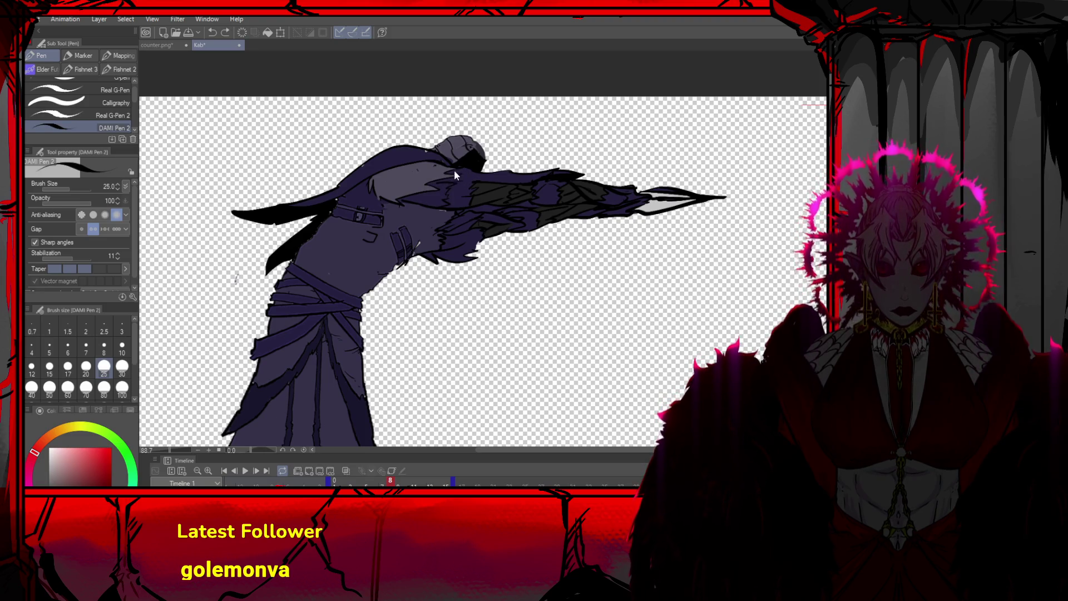
drag(477, 177, 452, 177)
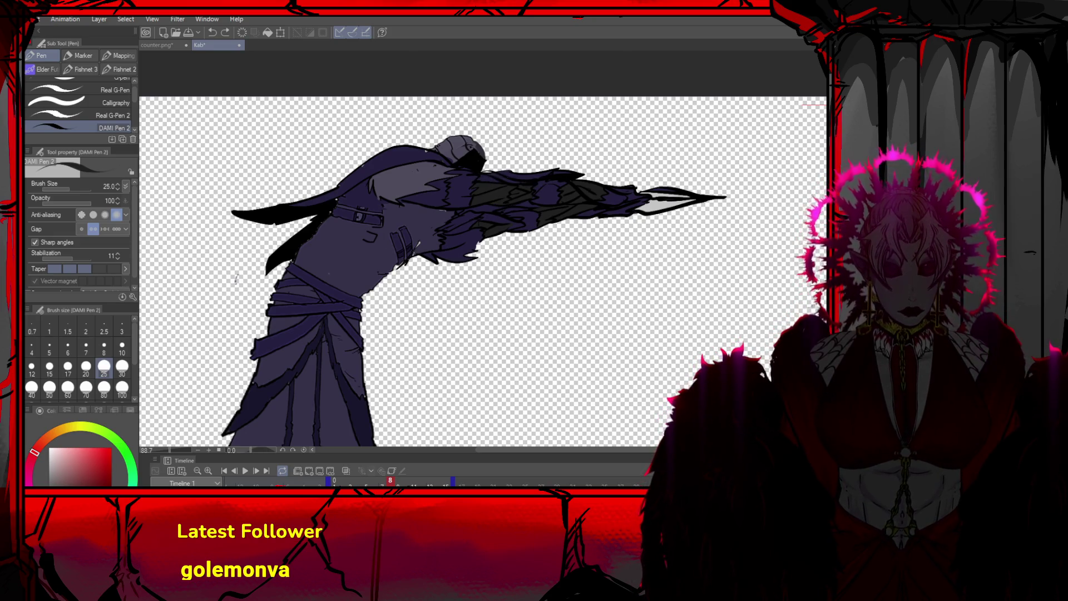
Undo the fill strokes until the arm and cloak show bare black lineart
key(ctrl+z)
key(ctrl+y)
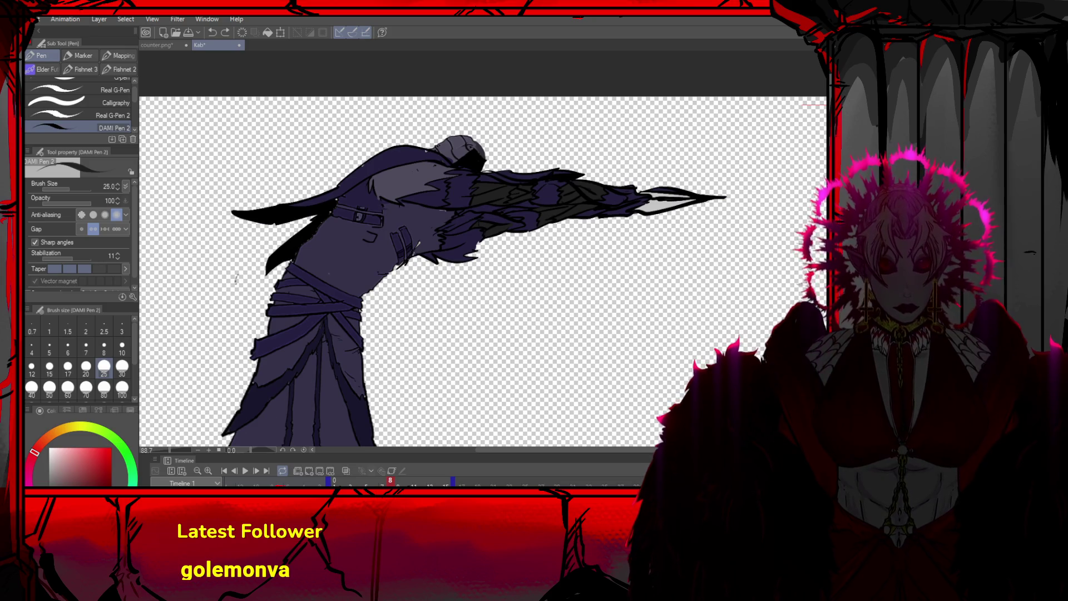
drag(535, 173, 579, 177)
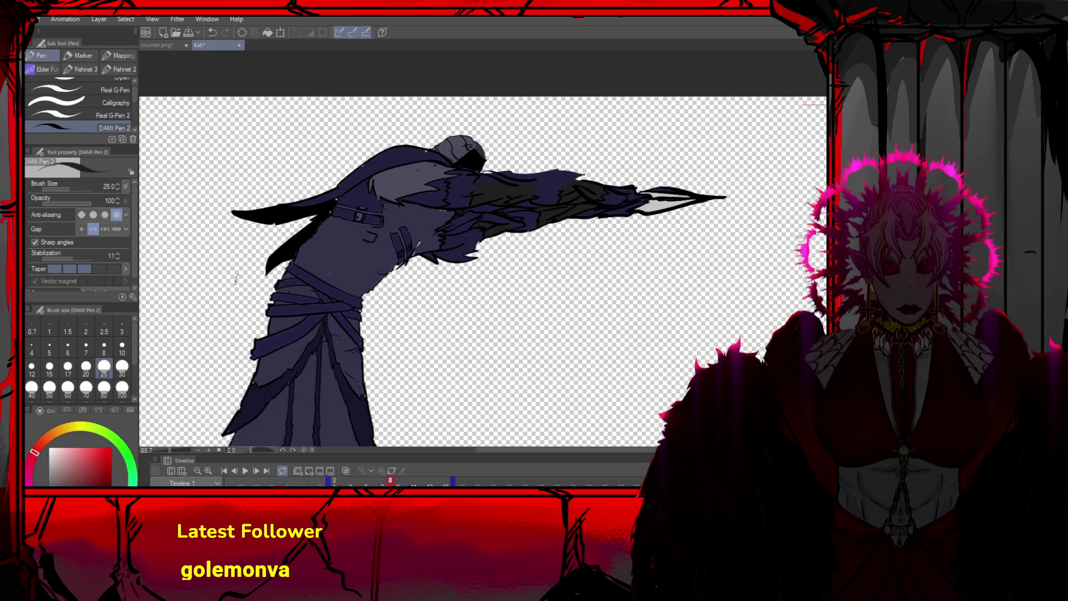
key(Delete)
key(ctrl+z)
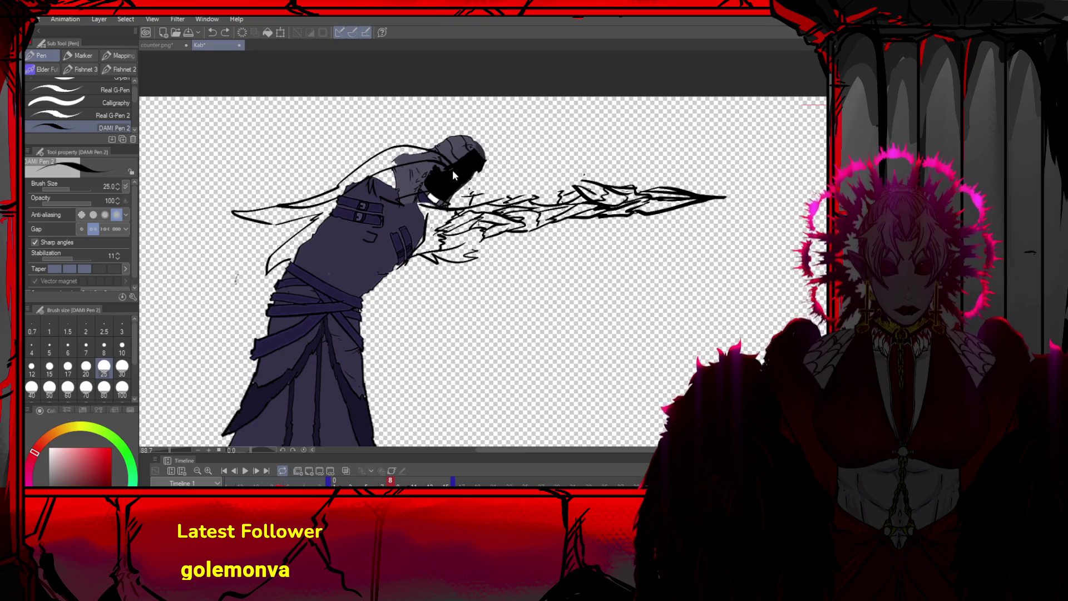
Try a few thin test strokes beside the reaper's head
drag(482, 166, 571, 183)
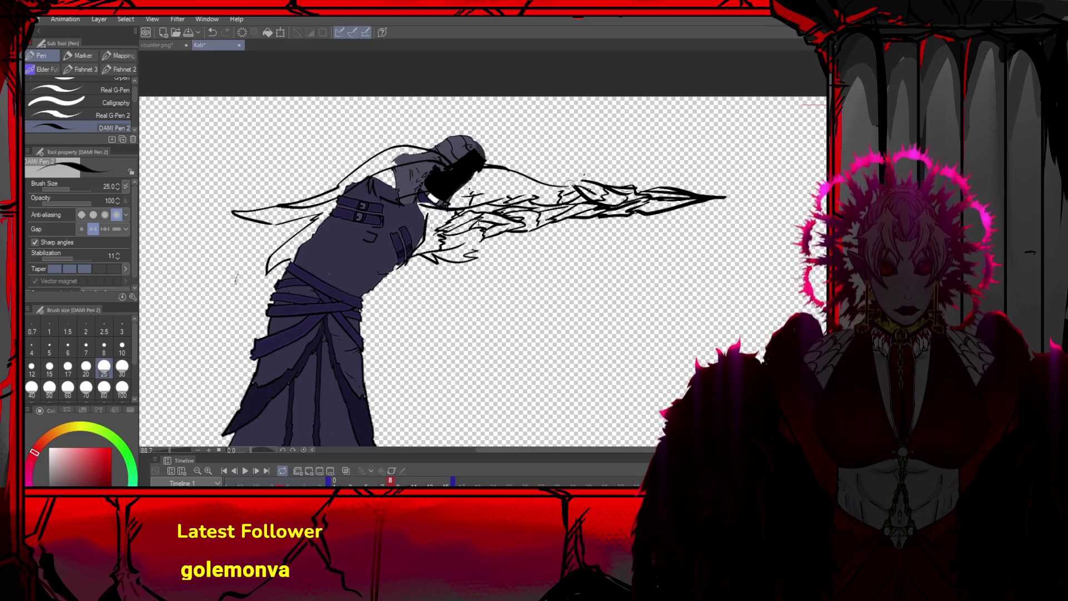
key(ctrl+z)
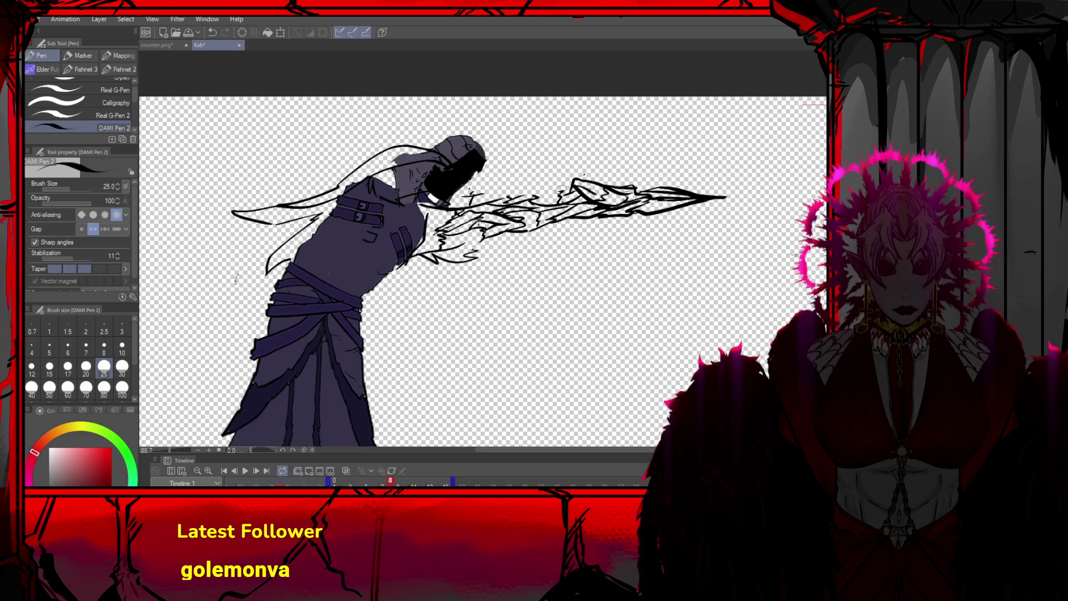
mouse_move(500, 175)
mouse_down()
mouse_move(523, 177)
mouse_move(506, 197)
mouse_move(553, 192)
mouse_move(541, 185)
mouse_move(548, 179)
mouse_up()
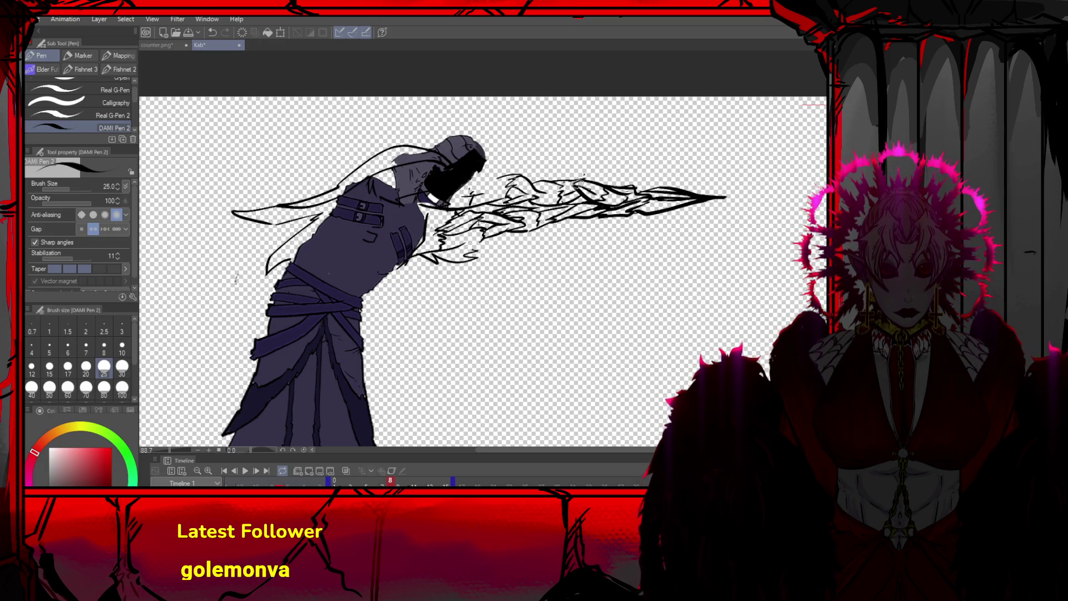
mouse_move(531, 183)
mouse_down()
mouse_move(563, 195)
mouse_move(527, 181)
mouse_move(489, 185)
mouse_up()
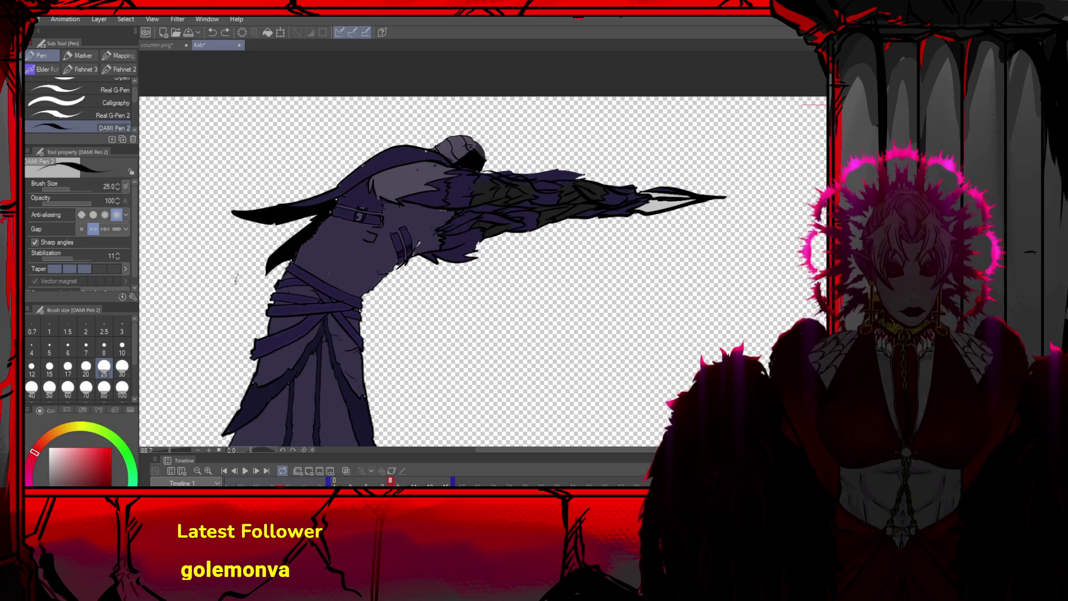
Redo back to the solid dark purple arm and cloak, then pick dark purple
key(ctrl+y)
key(ctrl+y)
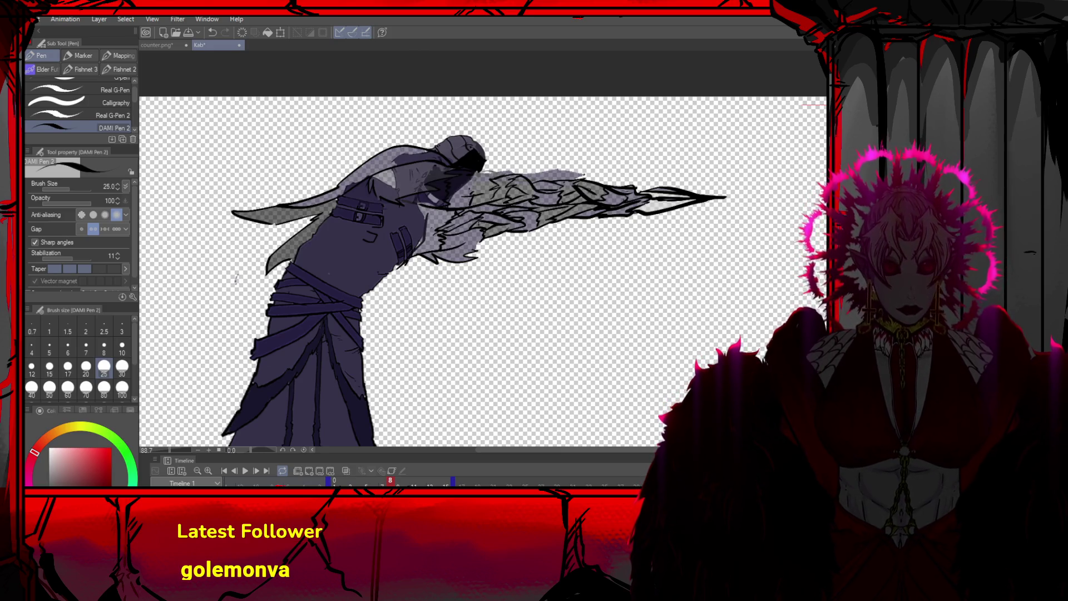
key(ctrl+z)
key(ctrl+y)
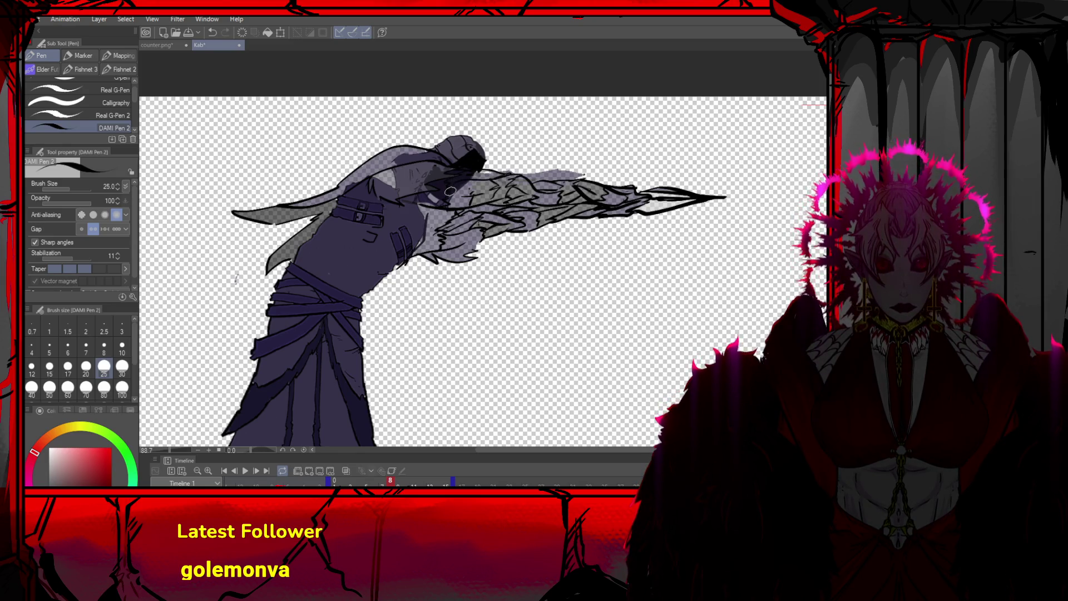
key(ctrl+z)
key(ctrl+z)
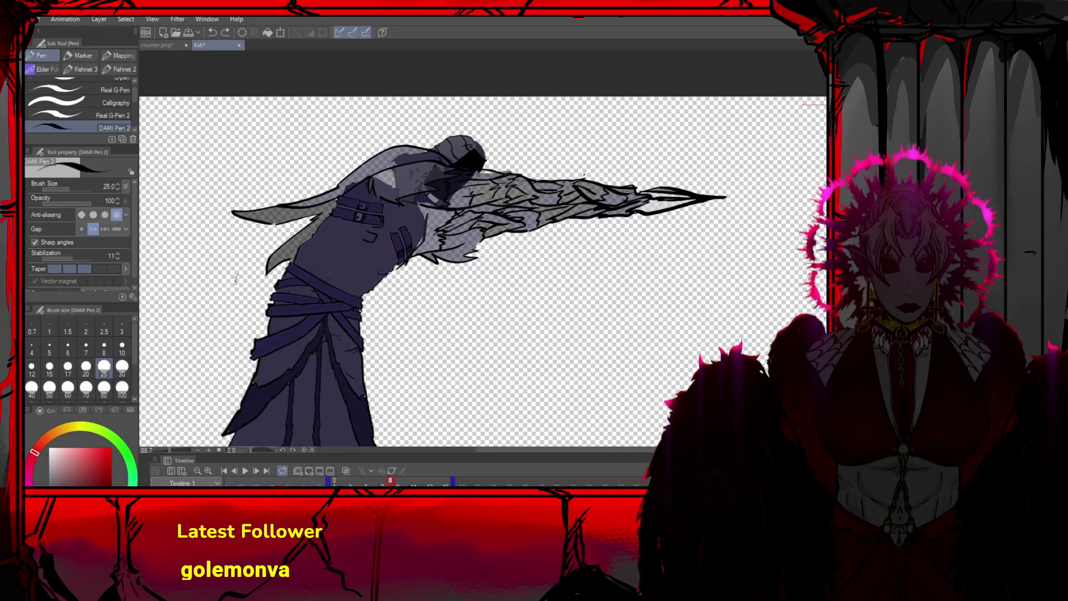
key(ctrl+y)
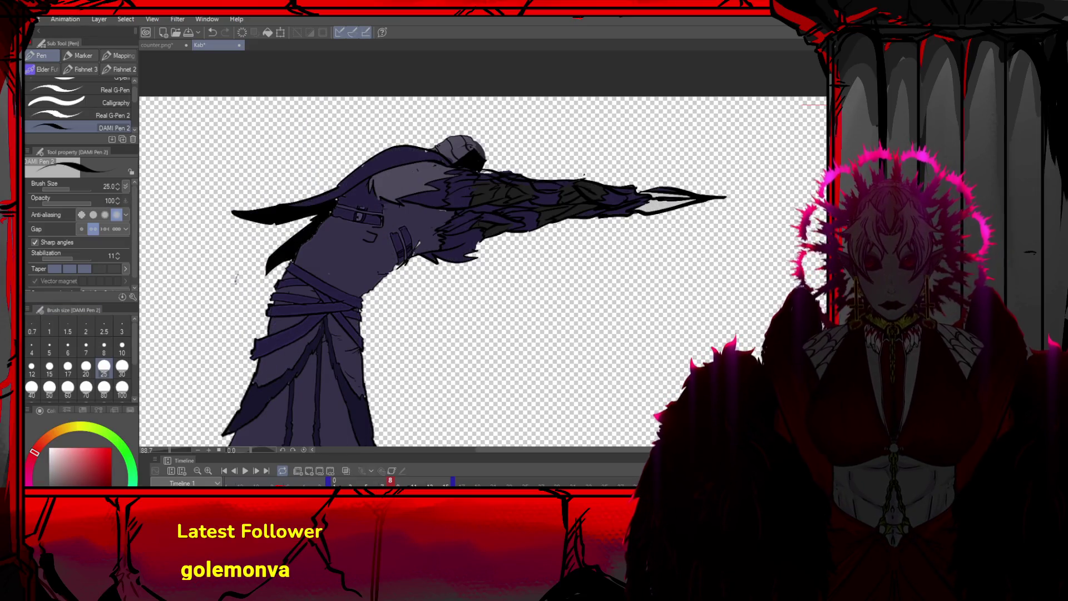
alt+click(361, 165)
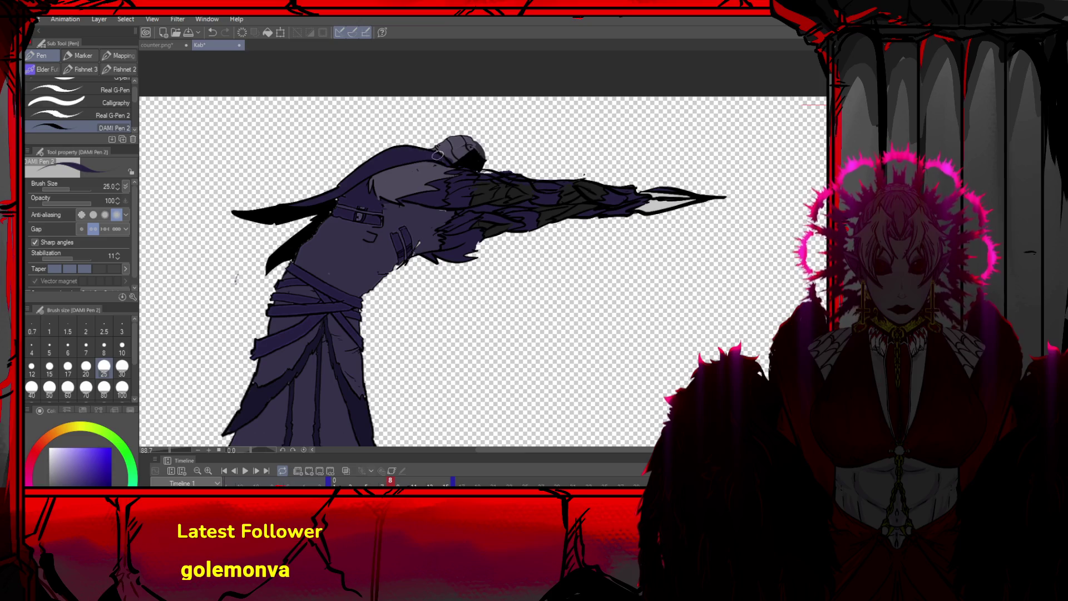
Patch the torso's ragged right edge with flat purple
key(ctrl+z)
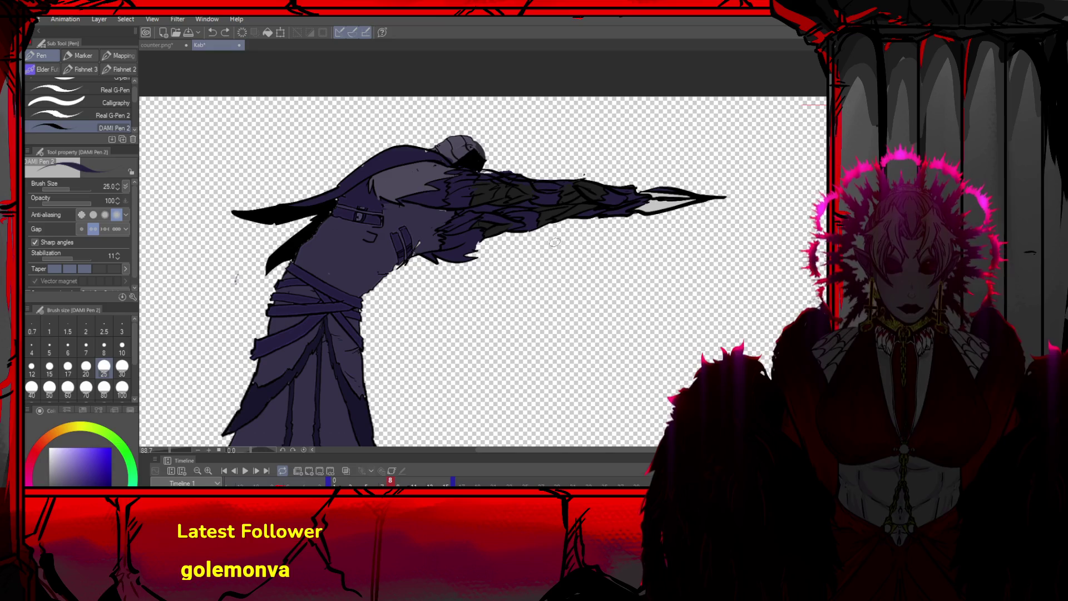
drag(420, 171, 411, 147)
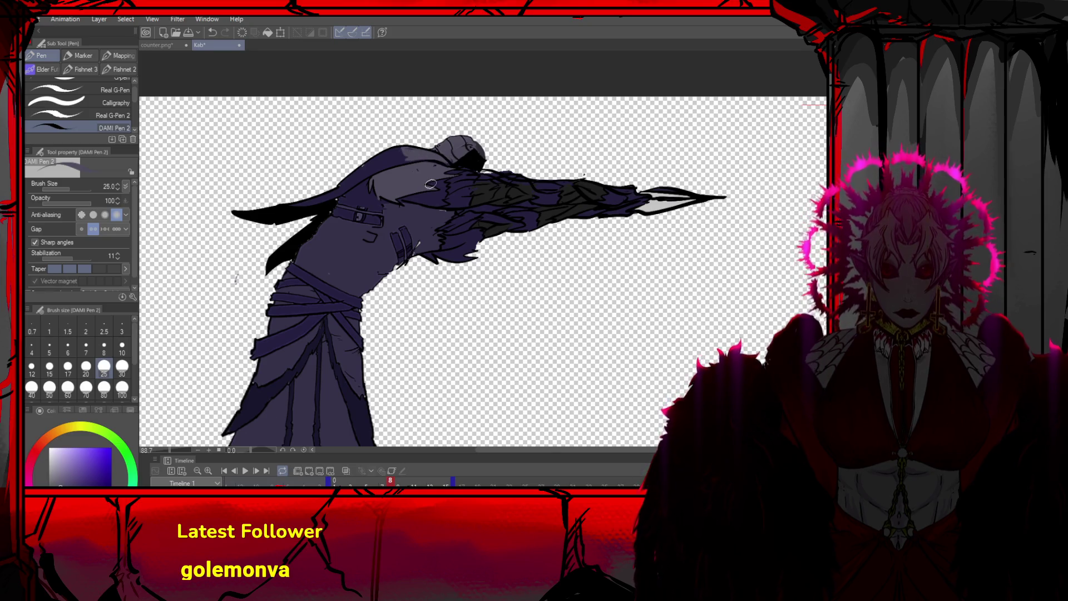
scroll(358, 280, down, 2)
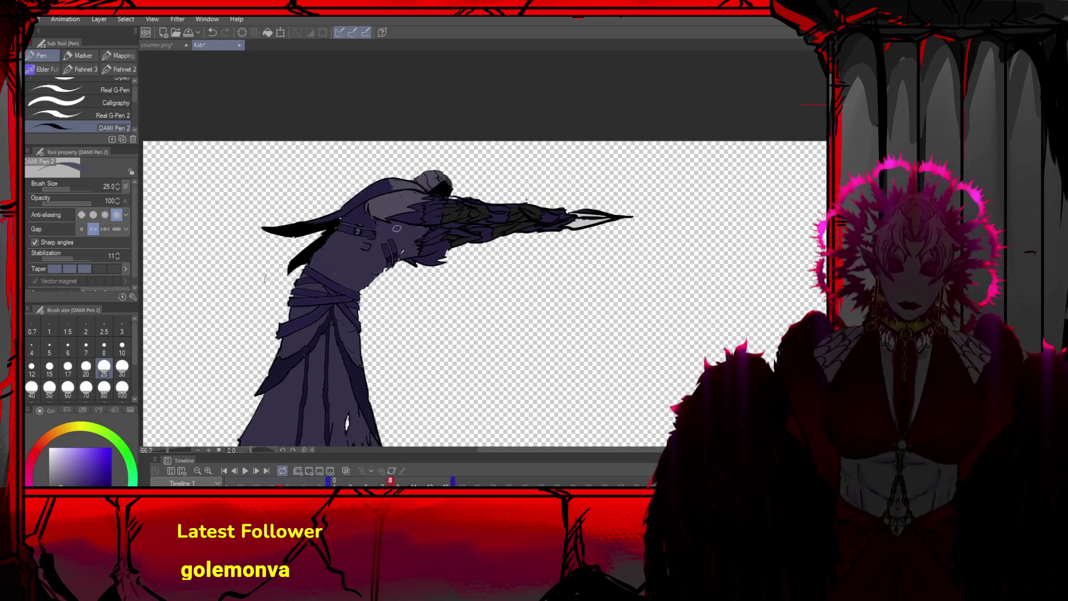
scroll(396, 229, up, 3)
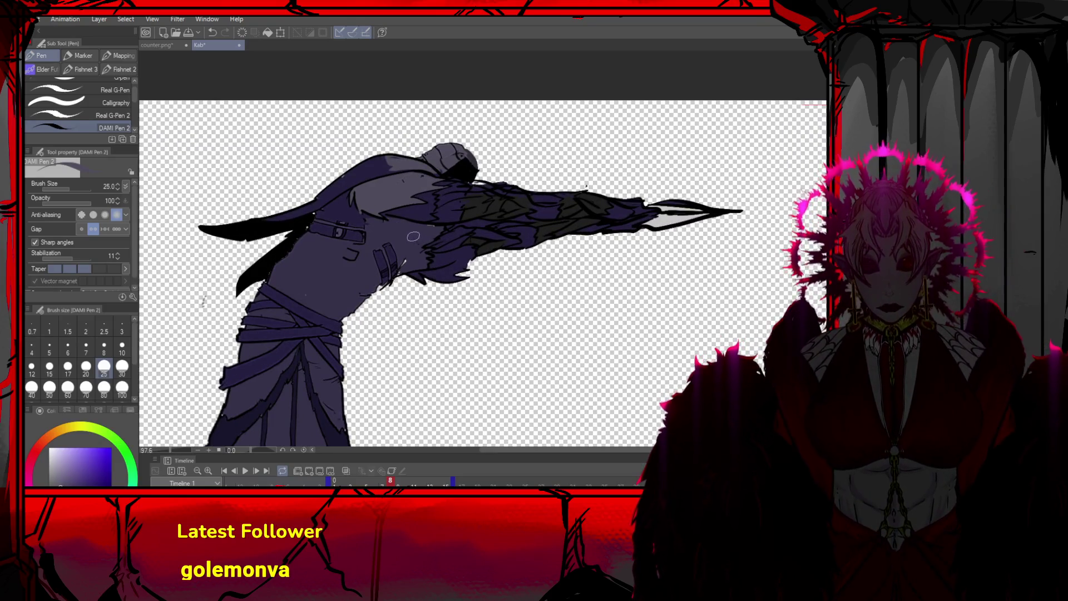
key(ctrl+z)
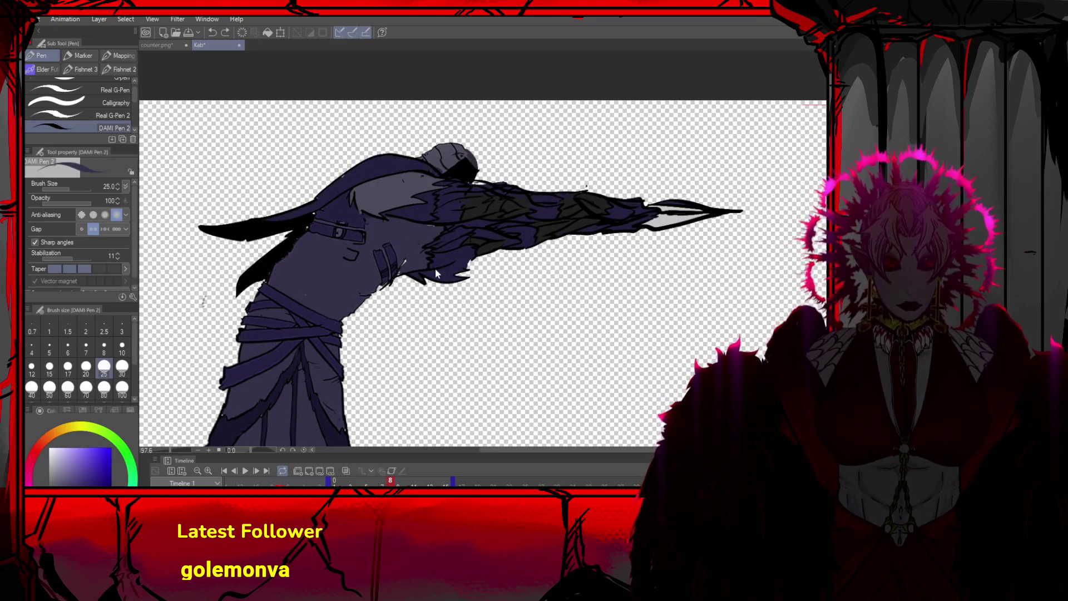
mouse_move(456, 224)
mouse_down()
mouse_move(441, 238)
mouse_move(453, 278)
mouse_move(445, 303)
mouse_up()
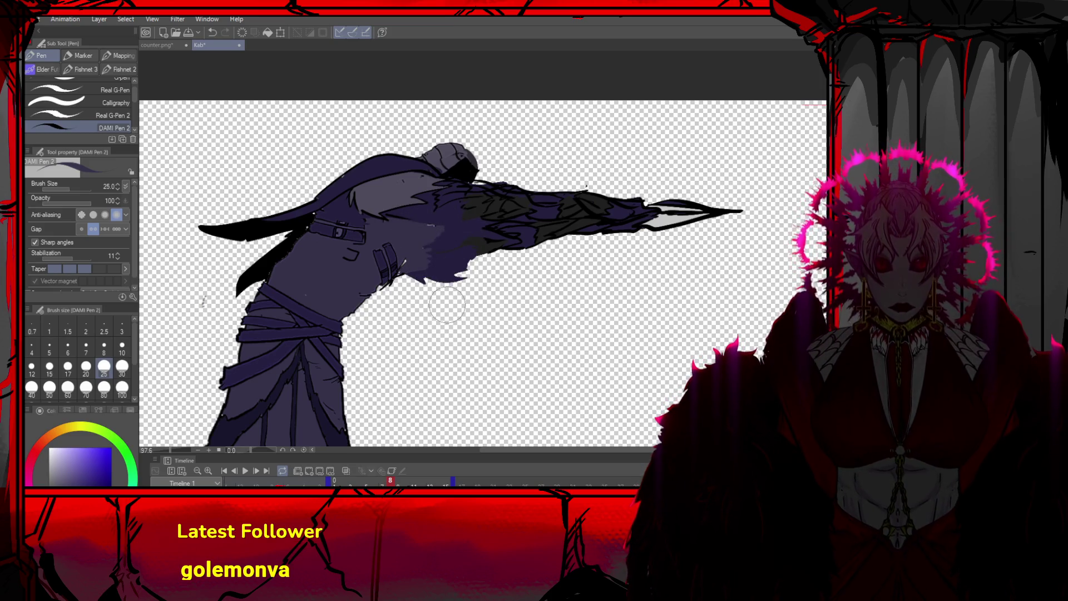
Set the brush size to 17 and try dark strokes across the arm
click(68, 367)
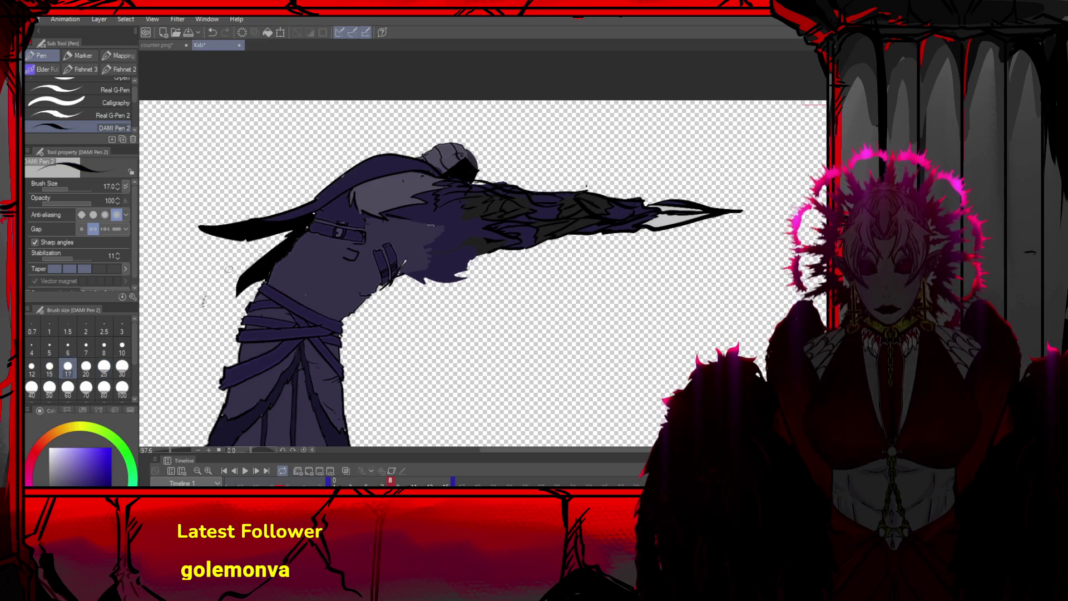
key(ctrl+z)
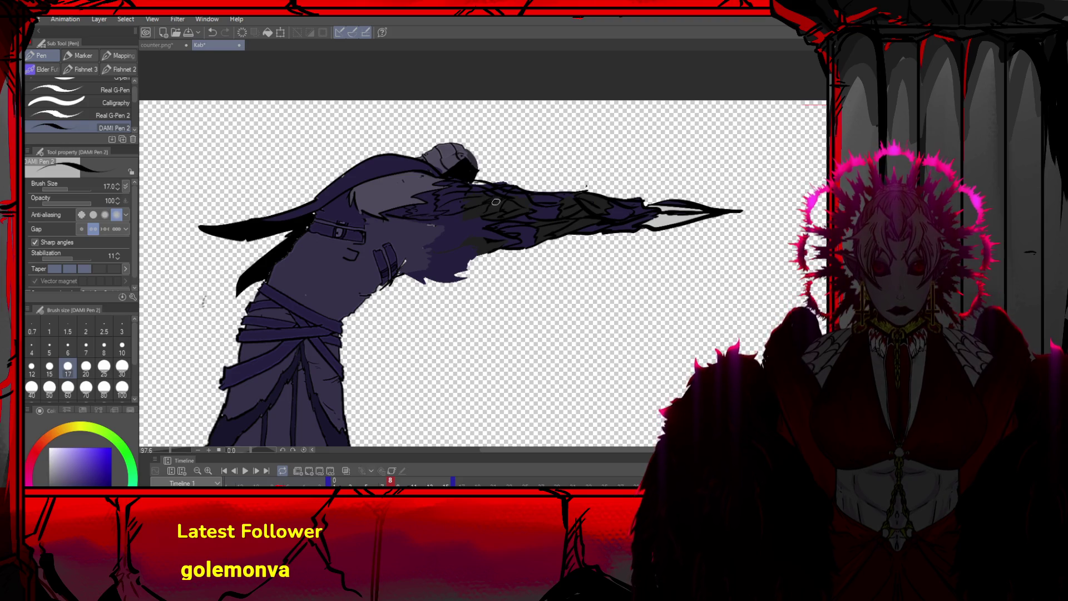
drag(443, 214, 494, 211)
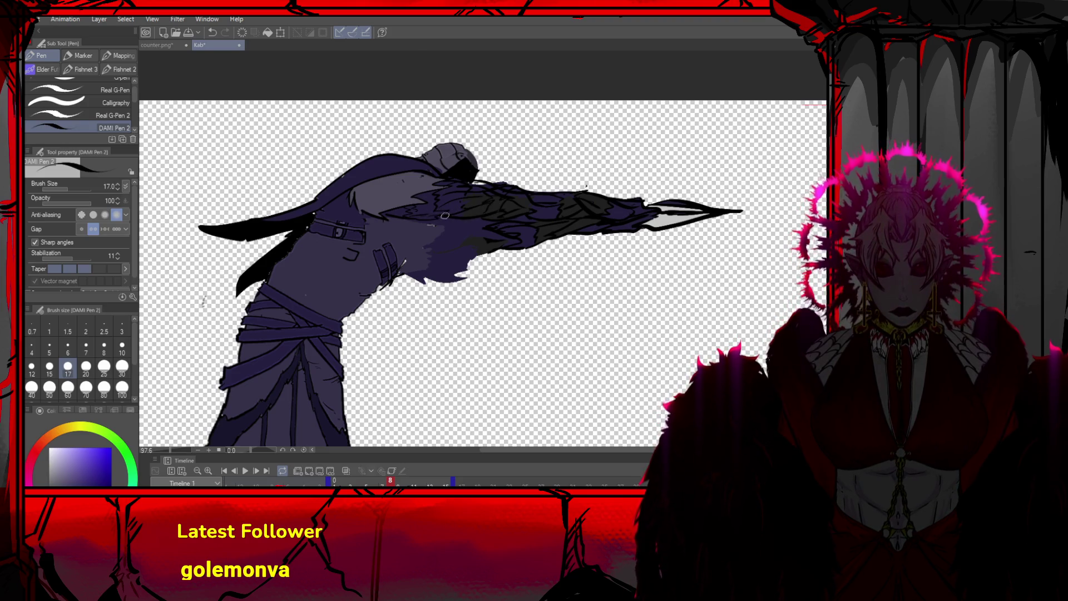
key(ctrl+z)
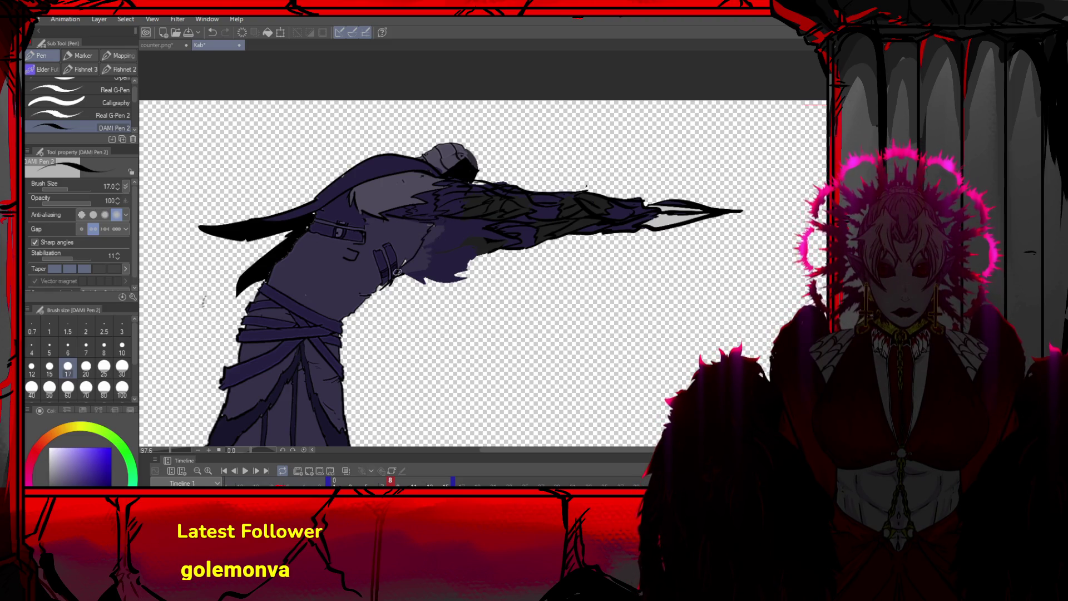
drag(429, 249, 495, 230)
key(ctrl+z)
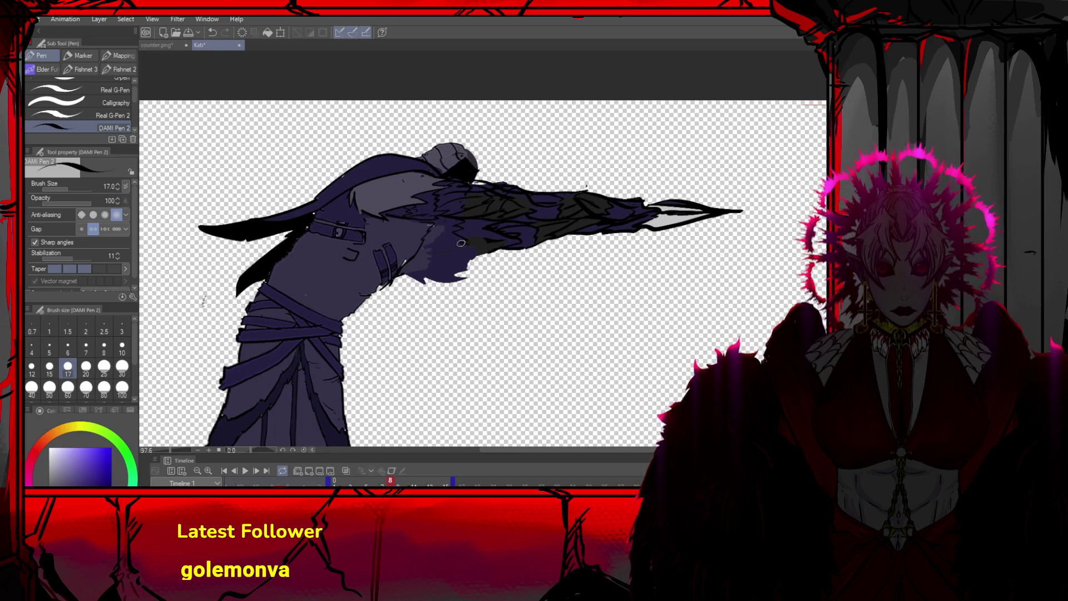
Shade the arm's lower edge dark and sample the shading colour
key(ctrl+z)
drag(454, 220, 452, 229)
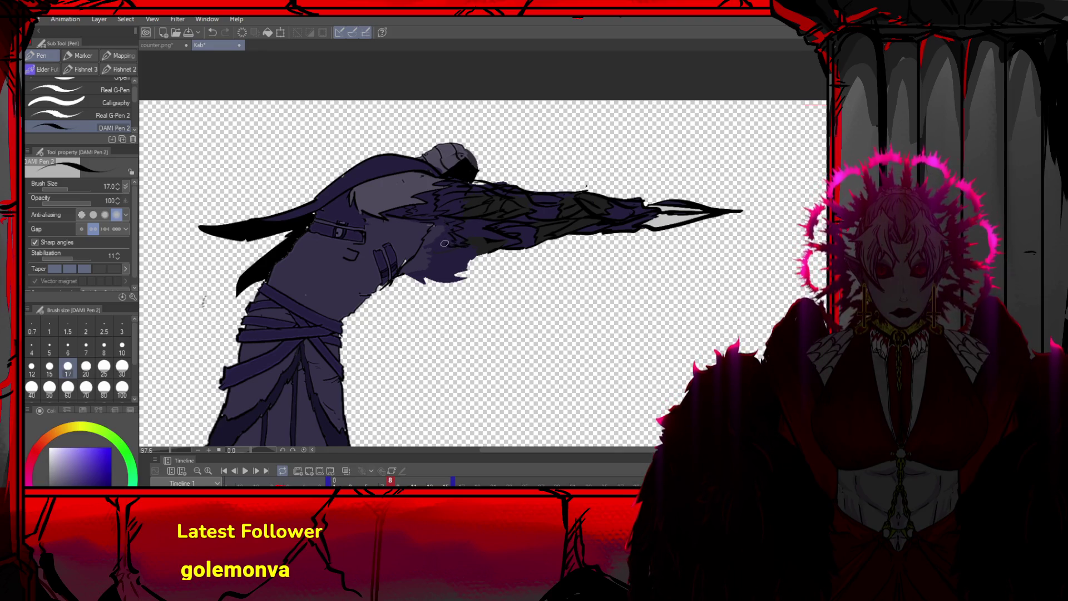
mouse_move(469, 247)
mouse_down()
mouse_move(505, 247)
mouse_move(468, 231)
mouse_up()
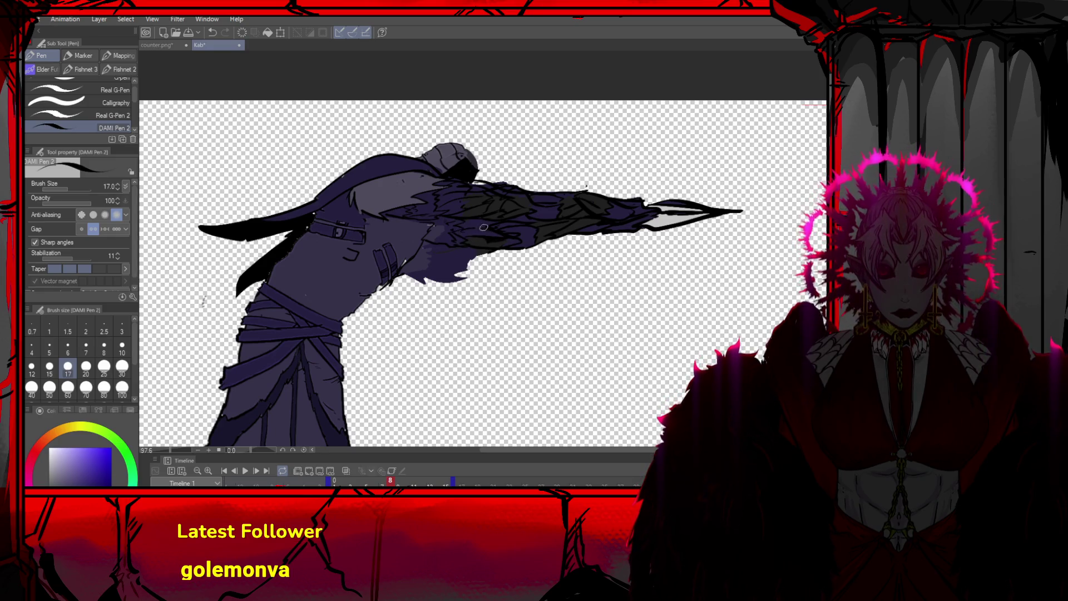
alt+click(492, 238)
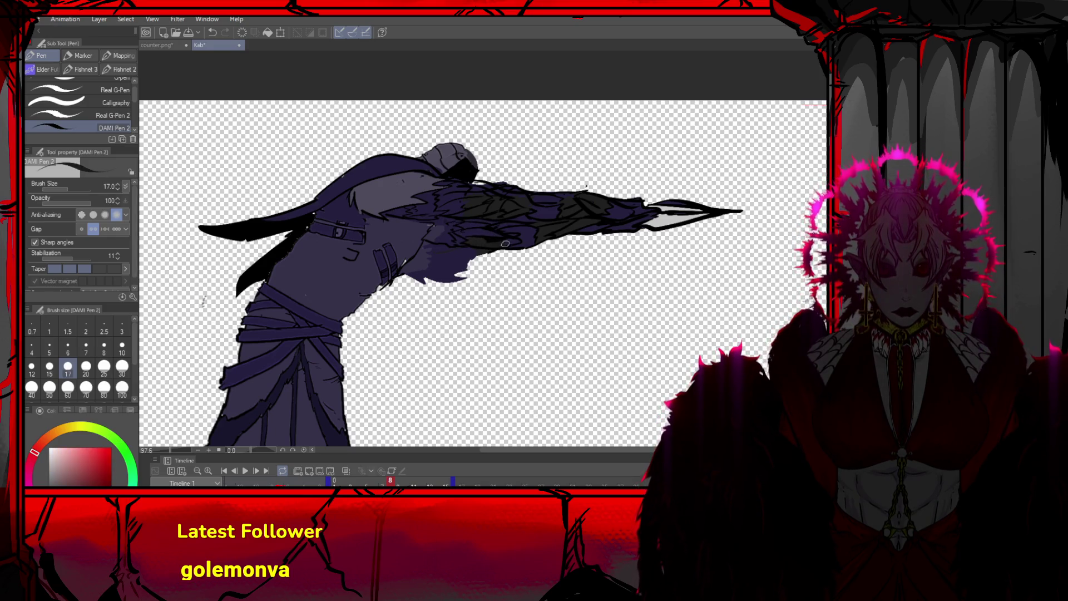
key(ctrl+z)
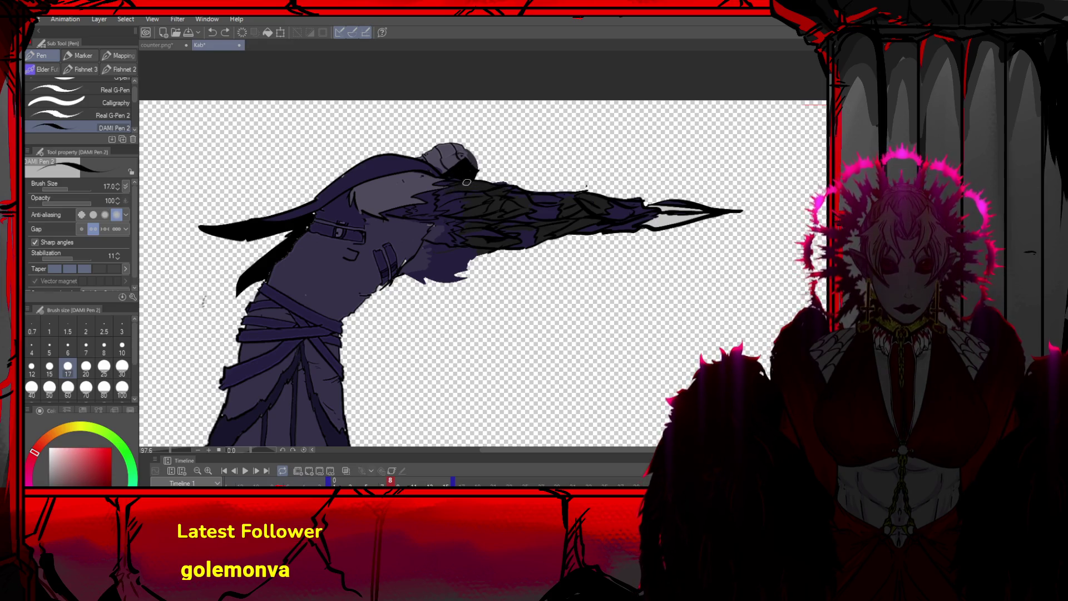
scroll(453, 133, down, 3)
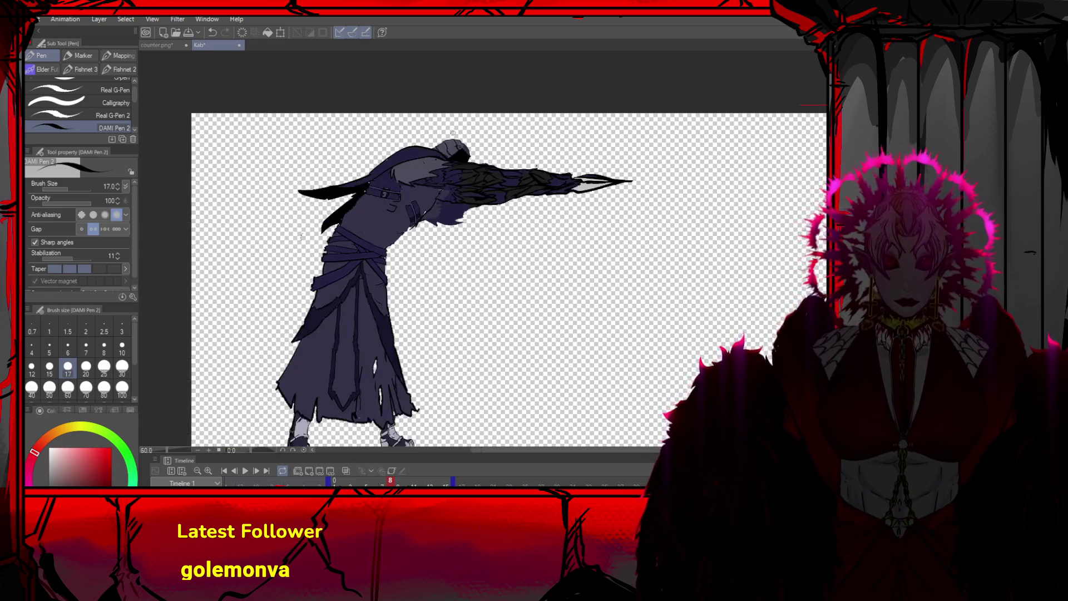
Compare frame 5's standing pose with frame 10's lunging pose on the timeline
scroll(454, 133, down, 2)
scroll(335, 151, up, 2)
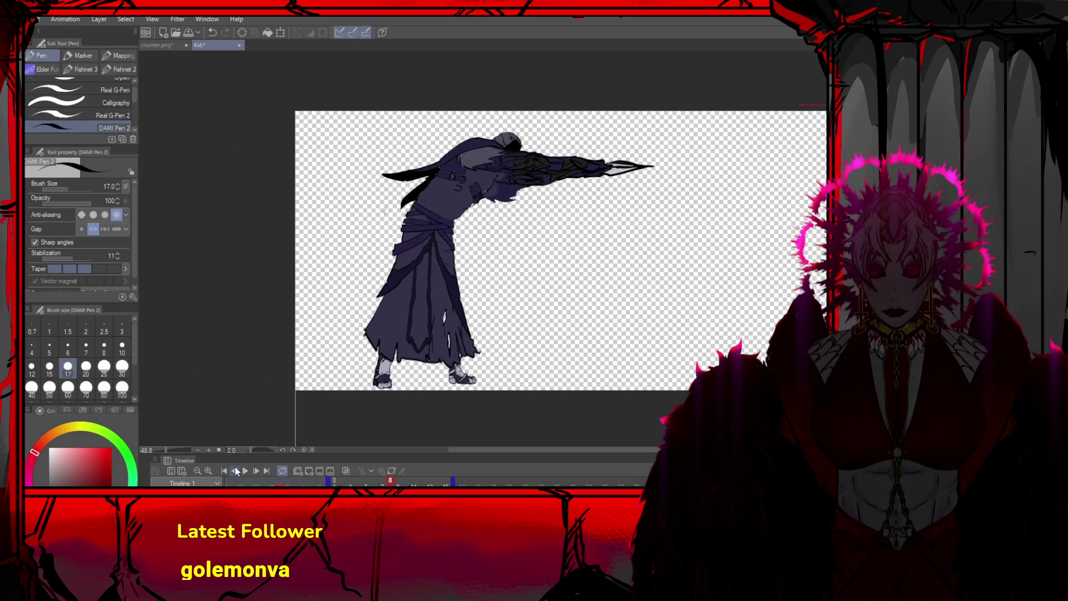
click(235, 467)
click(235, 467)
click(235, 468)
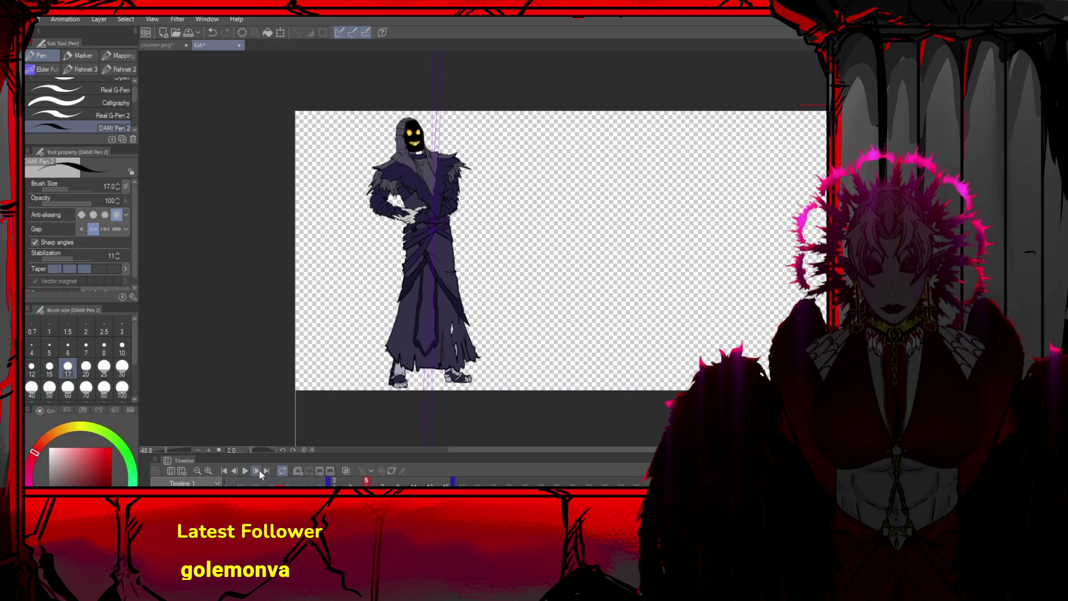
click(257, 471)
click(257, 471)
click(257, 470)
click(257, 470)
click(257, 470)
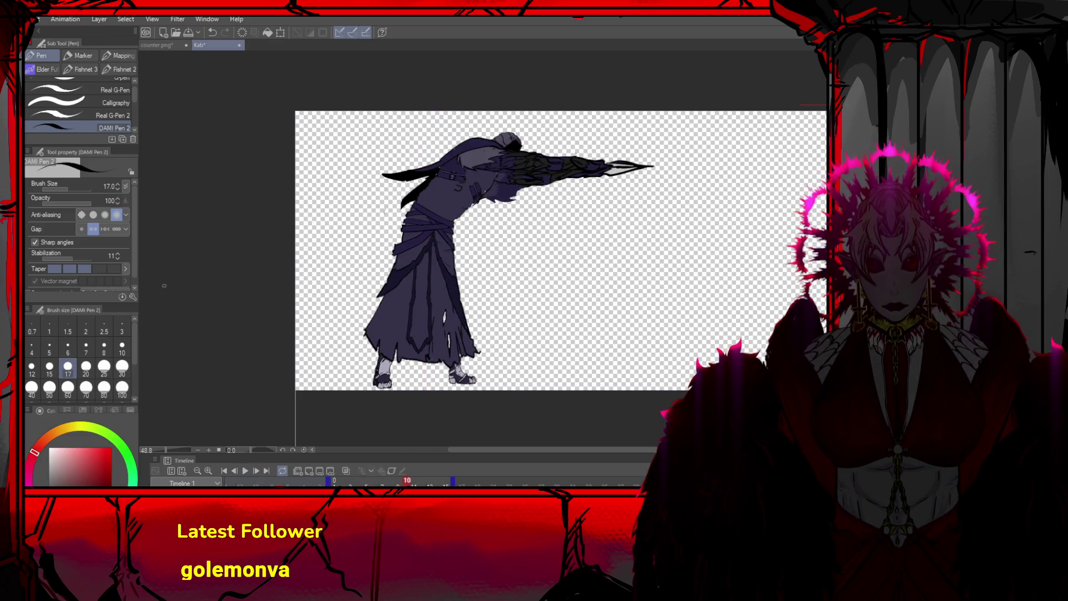
Undo back to the hooded, more upright head and torso on frame 10, then start transforming it
key(ctrl+space)
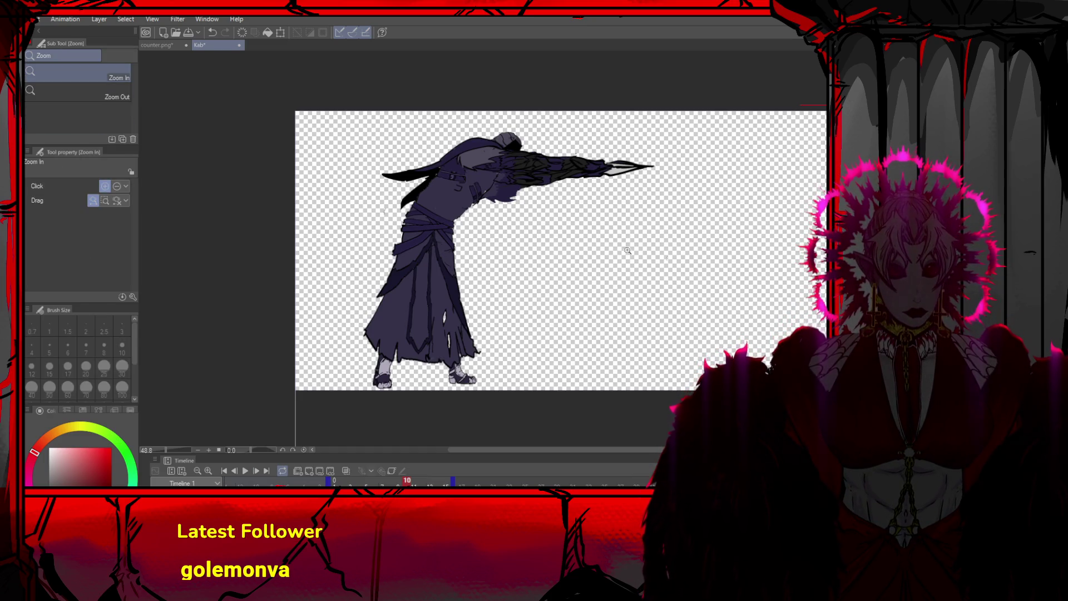
key(o)
key(ctrl+z)
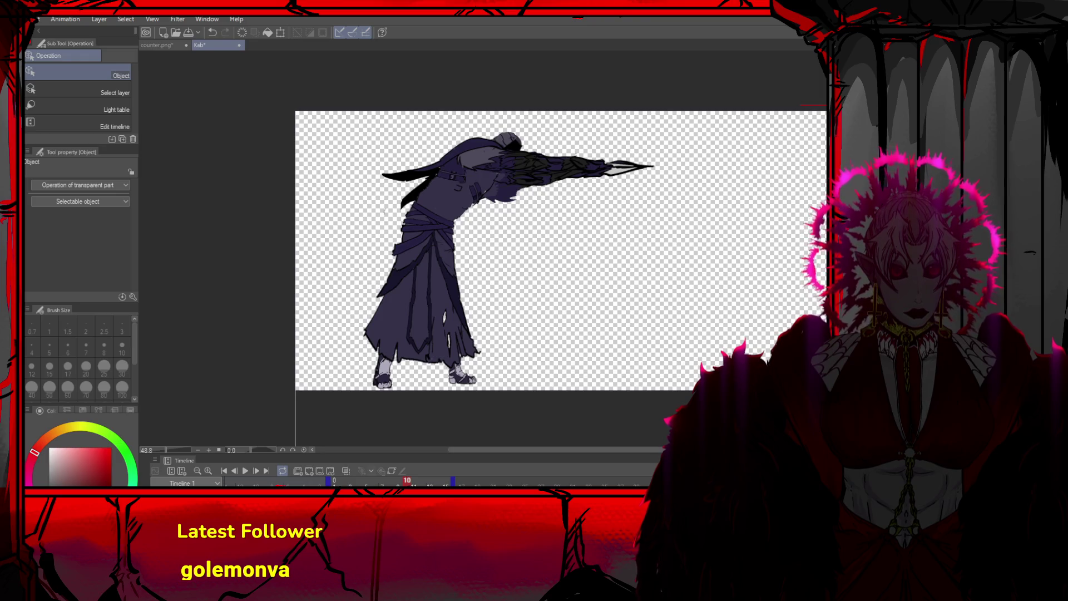
key(ctrl+z)
key(ctrl+z)
key(ctrl+z)
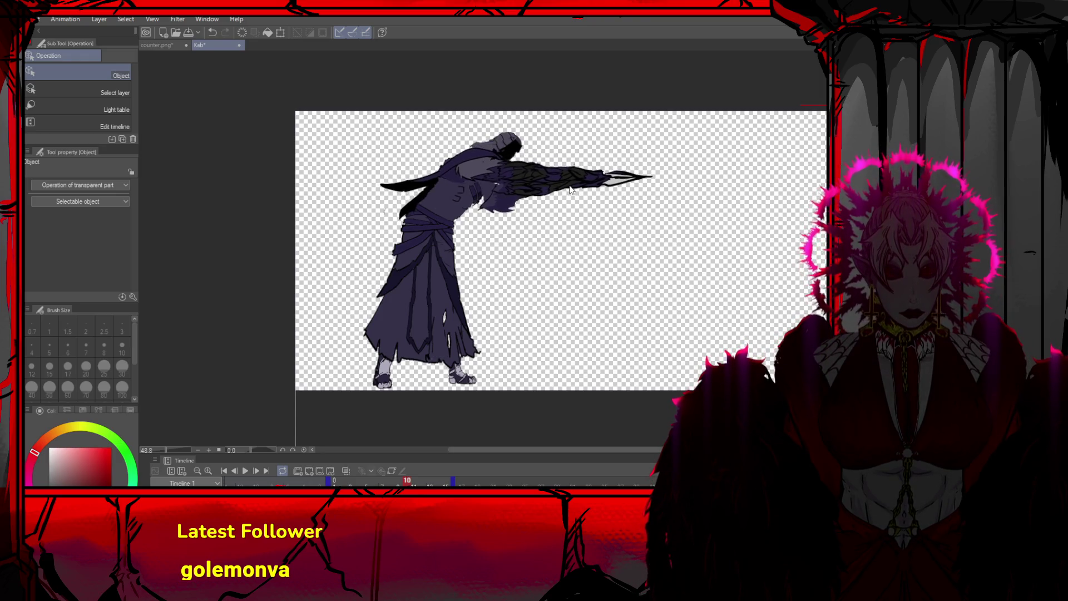
key(ctrl+z)
key(ctrl+z)
key(ctrl+z)
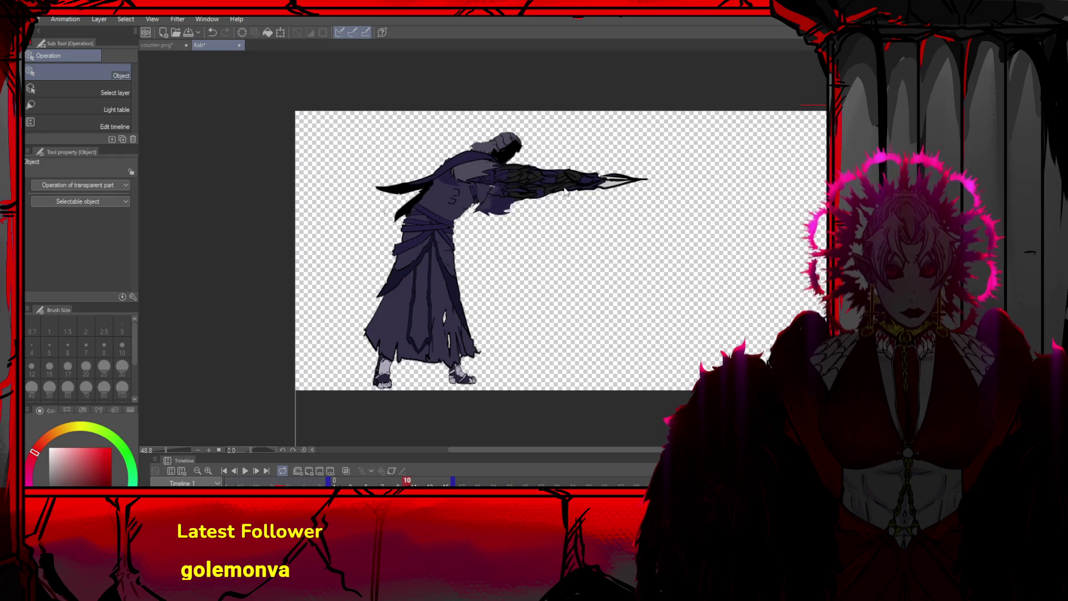
key(ctrl+z)
key(ctrl+z)
key(ctrl+z)
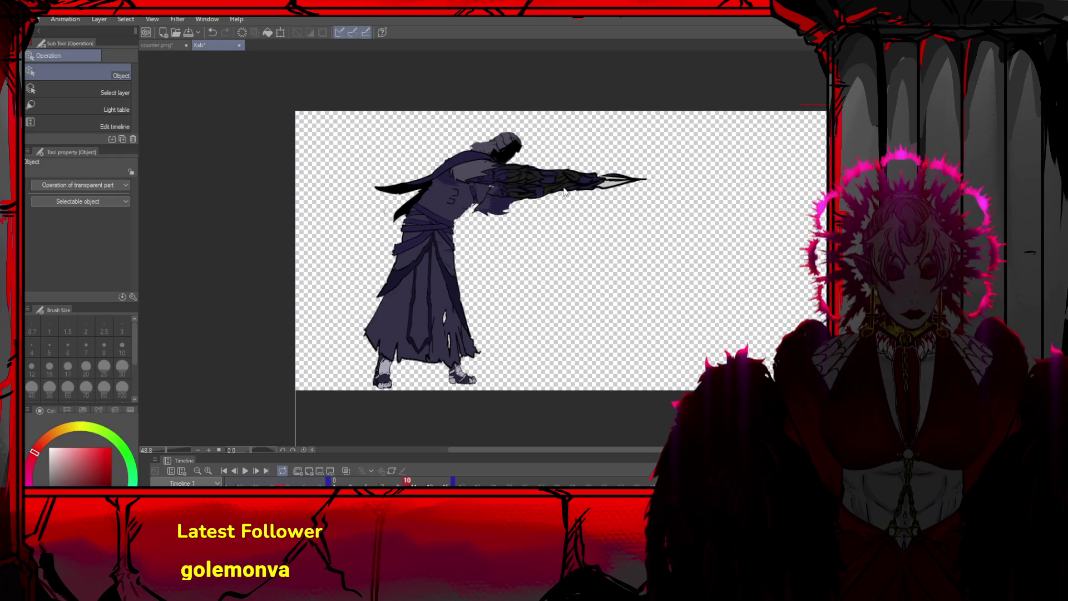
key(ctrl+z)
key(ctrl+z)
key(ctrl+z)
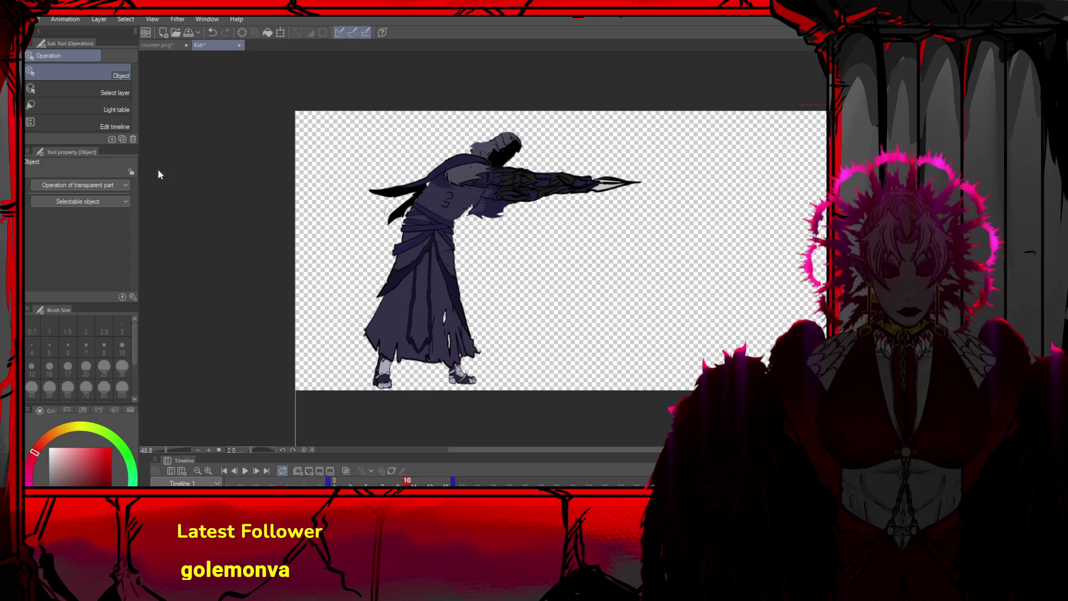
key(ctrl+z)
key(ctrl+z)
key(ctrl+z)
key(ctrl+z)
key(ctrl+z)
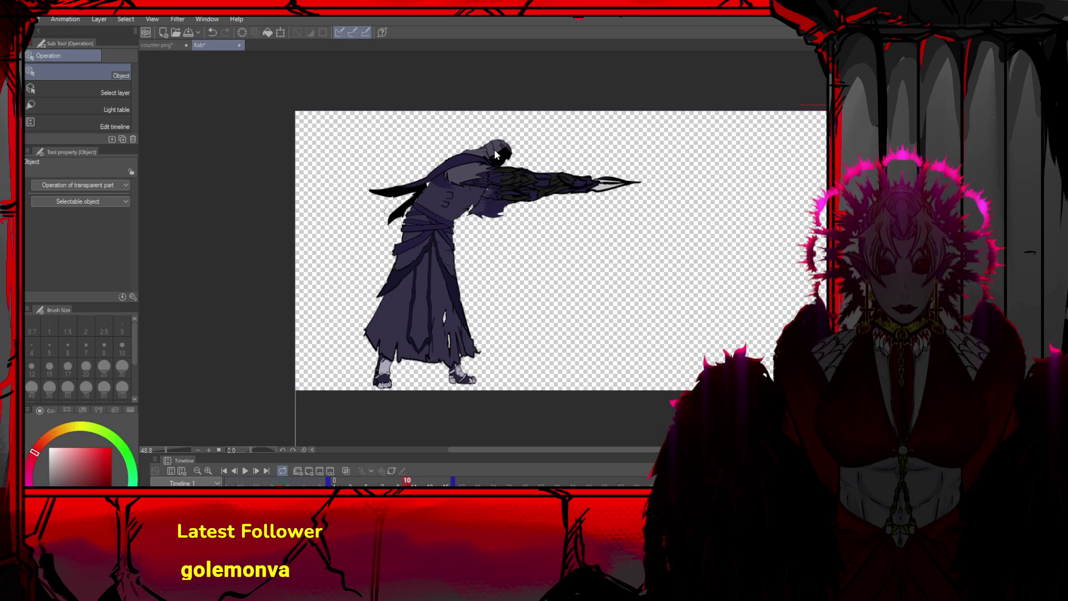
scroll(496, 185, up, 5)
key(ctrl+t)
Skew the lunging figure by shifting its bottom left and top right, then confirm
drag(517, 255, 509, 251)
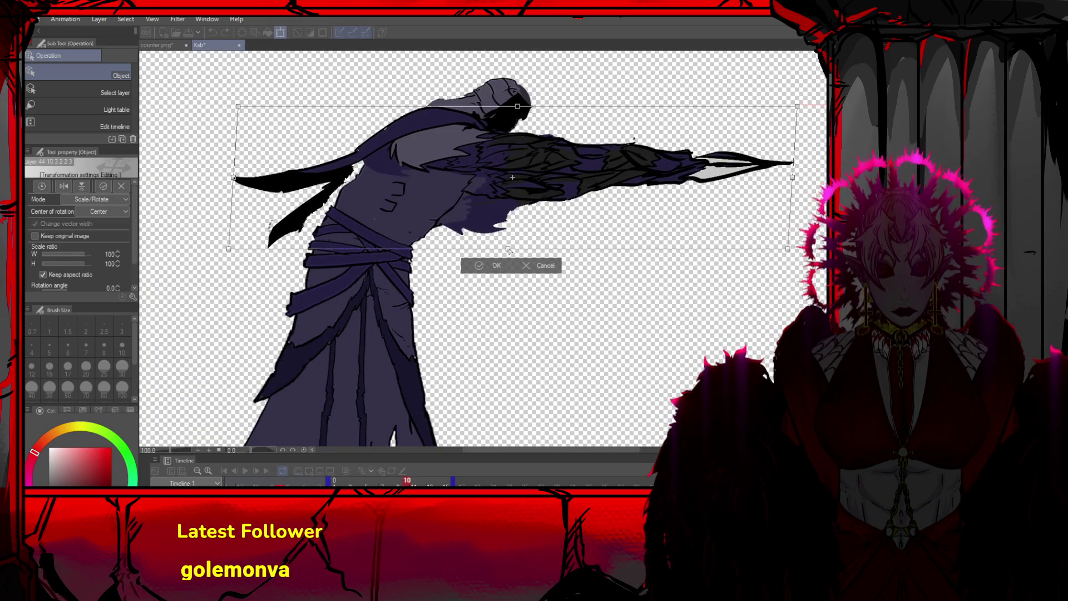
drag(249, 112, 248, 102)
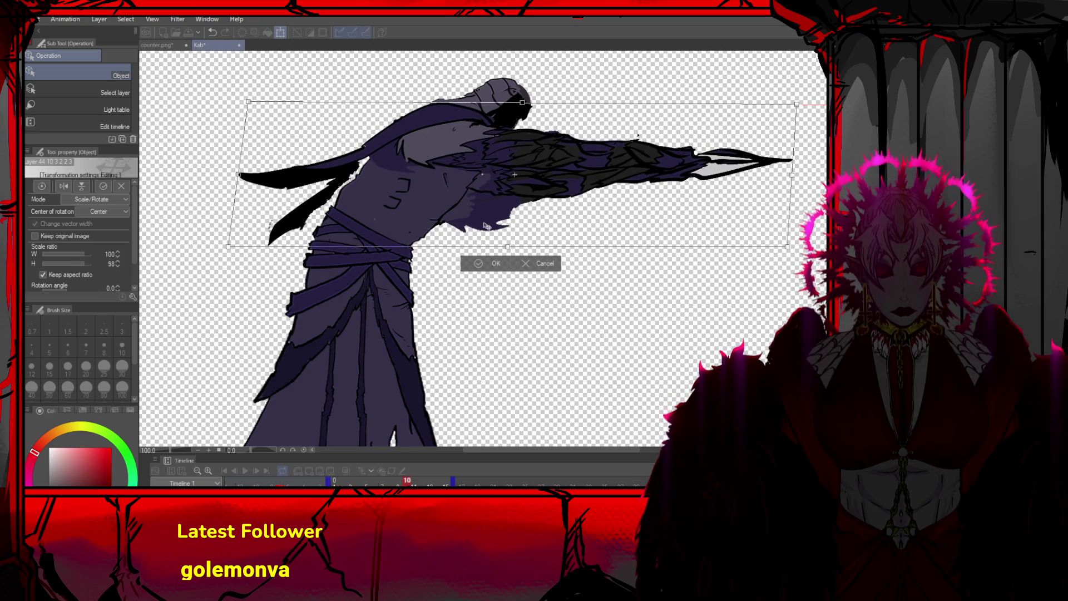
click(479, 266)
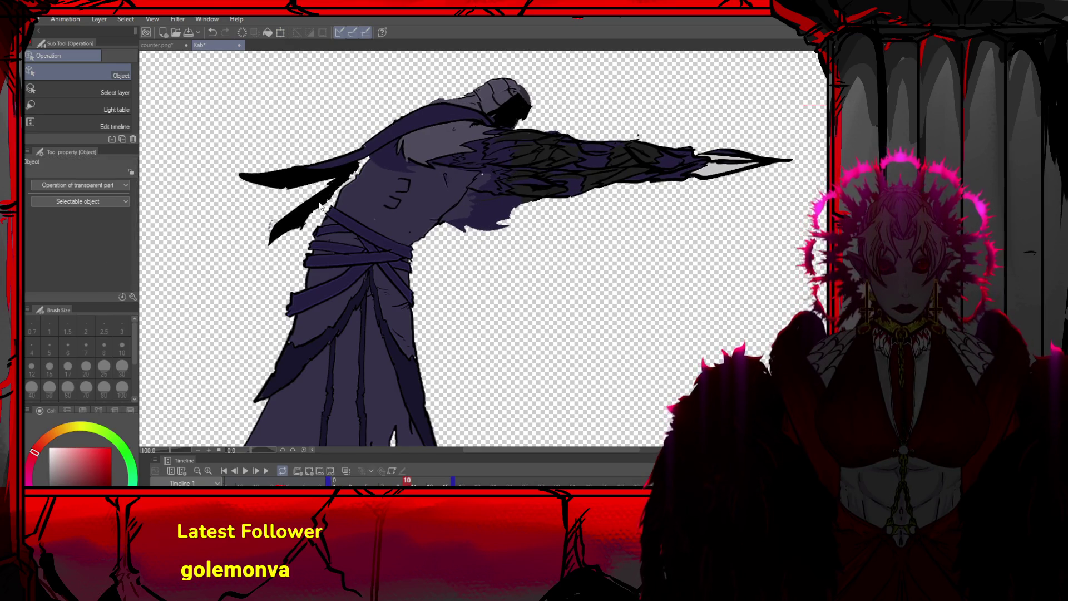
key(ctrl+z)
key(ctrl+z)
key(ctrl+z)
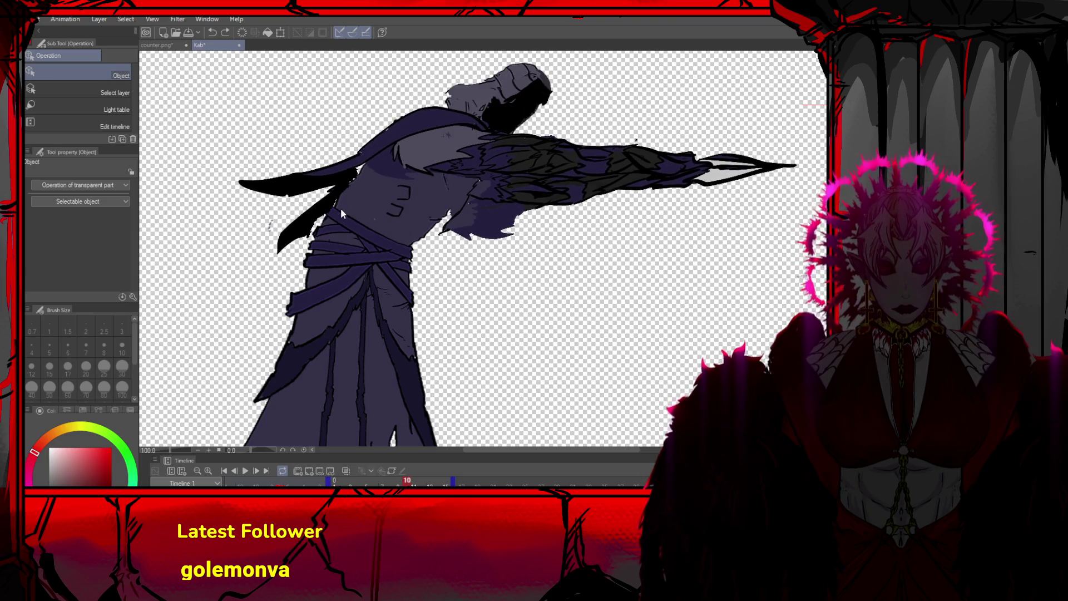
key(ctrl+z)
key(ctrl+z)
key(ctrl+z)
key(ctrl+z)
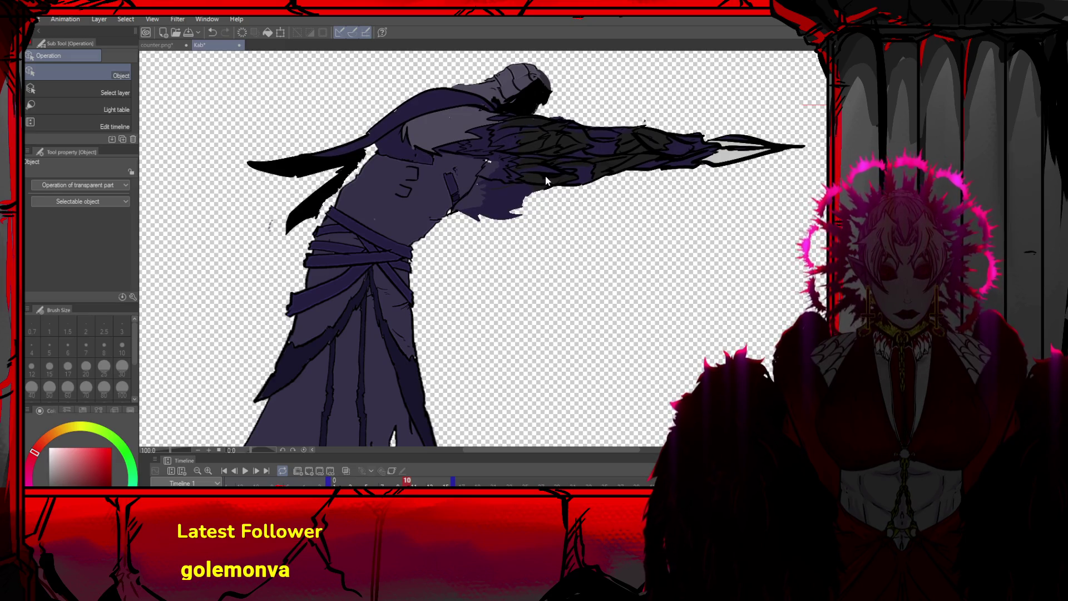
Re-transform the figure, skewing its top rightward and flattening it to 93% height
key(ctrl+t)
drag(525, 98, 542, 99)
drag(542, 151, 538, 149)
click(510, 251)
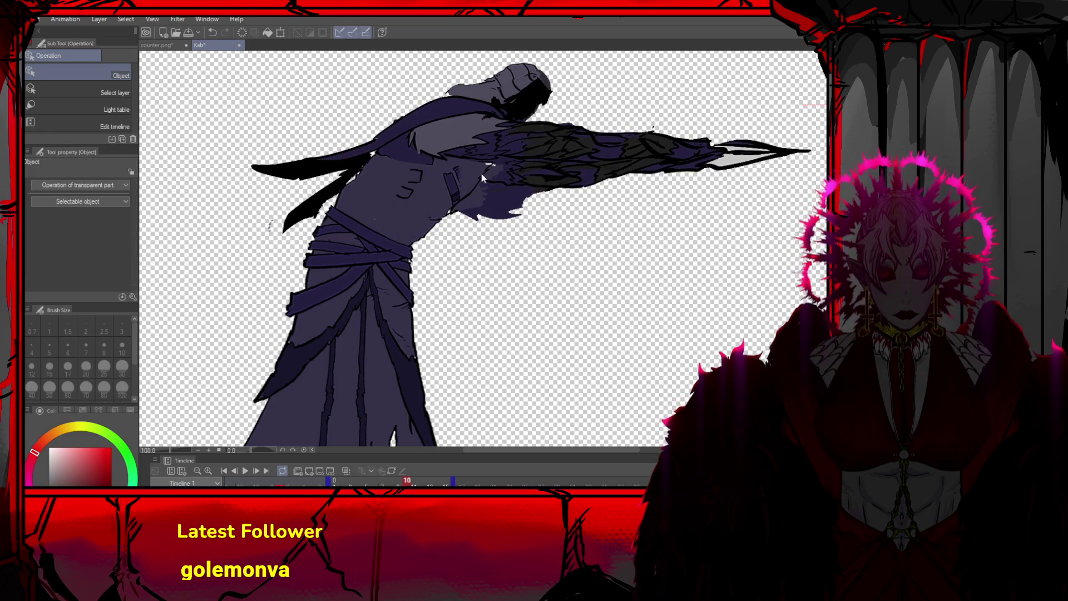
scroll(386, 95, down, 5)
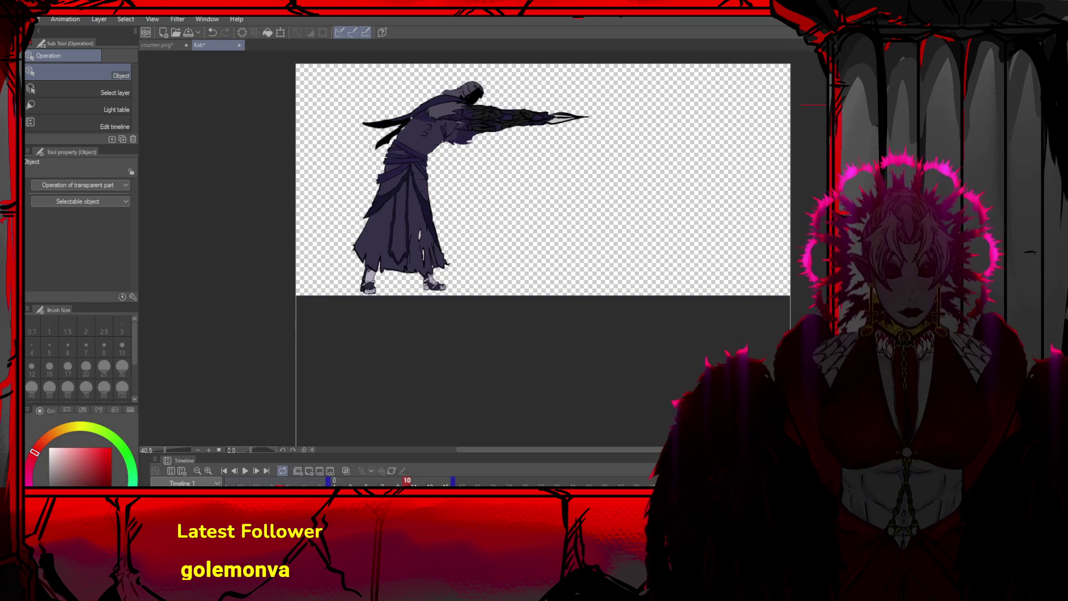
Lower and tilt the reaper's head
scroll(439, 98, up, 4)
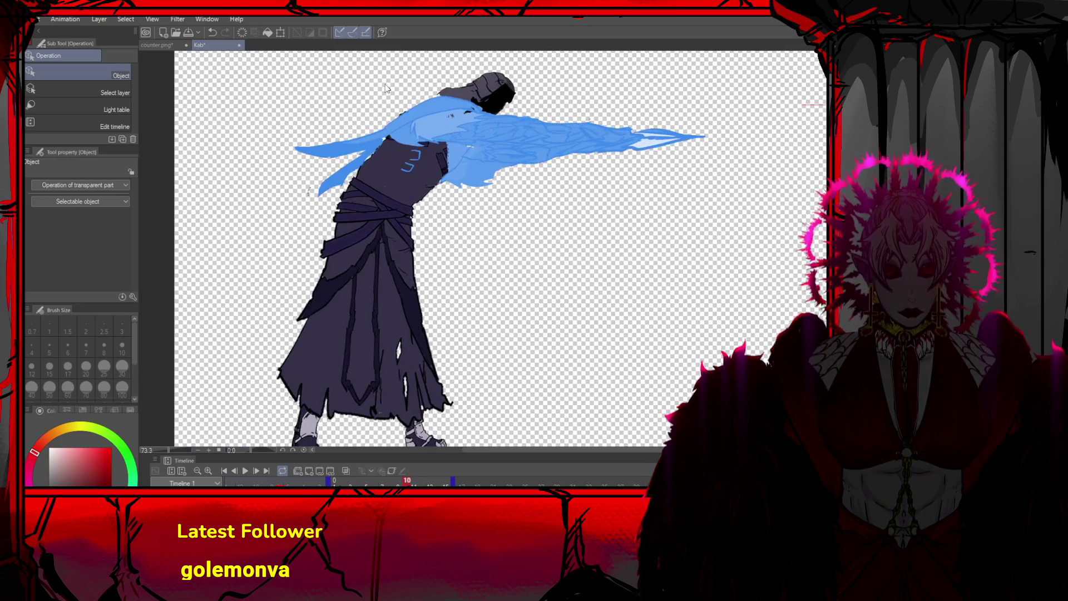
scroll(420, 112, up, 1)
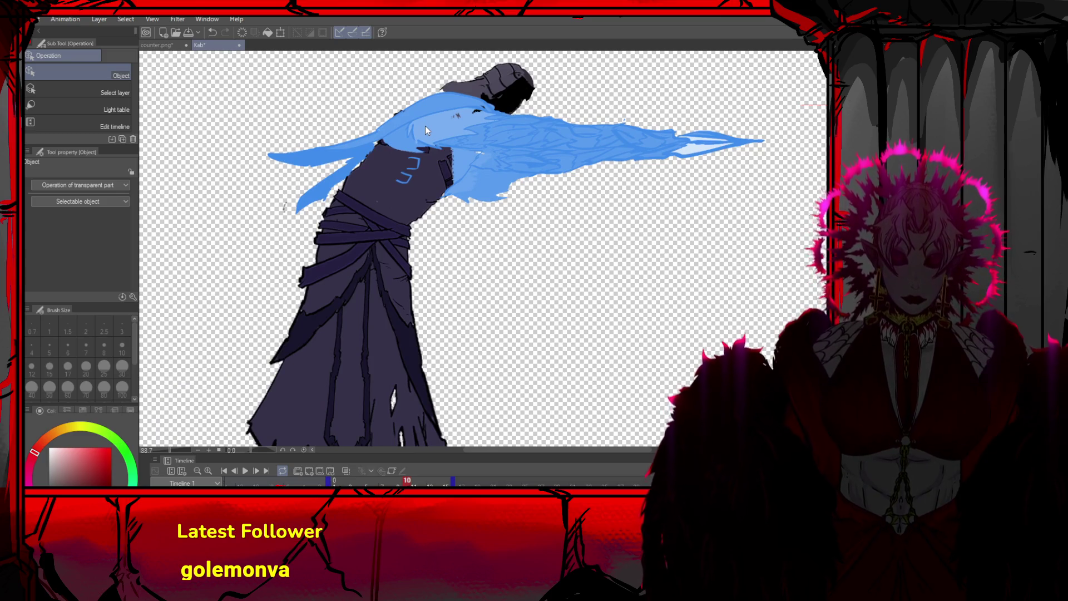
drag(530, 180, 514, 120)
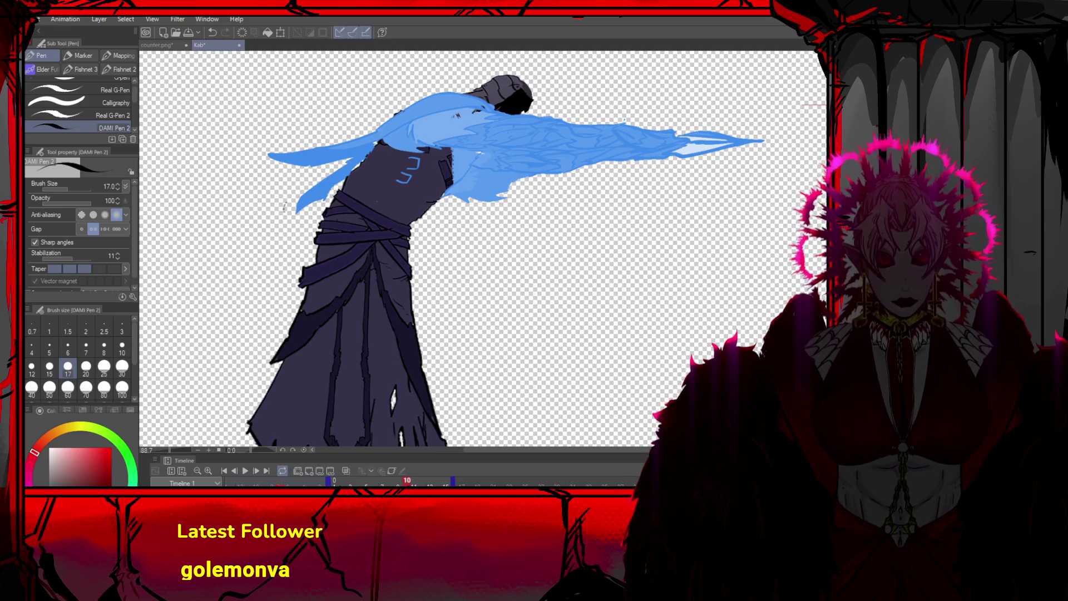
key(ctrl+z)
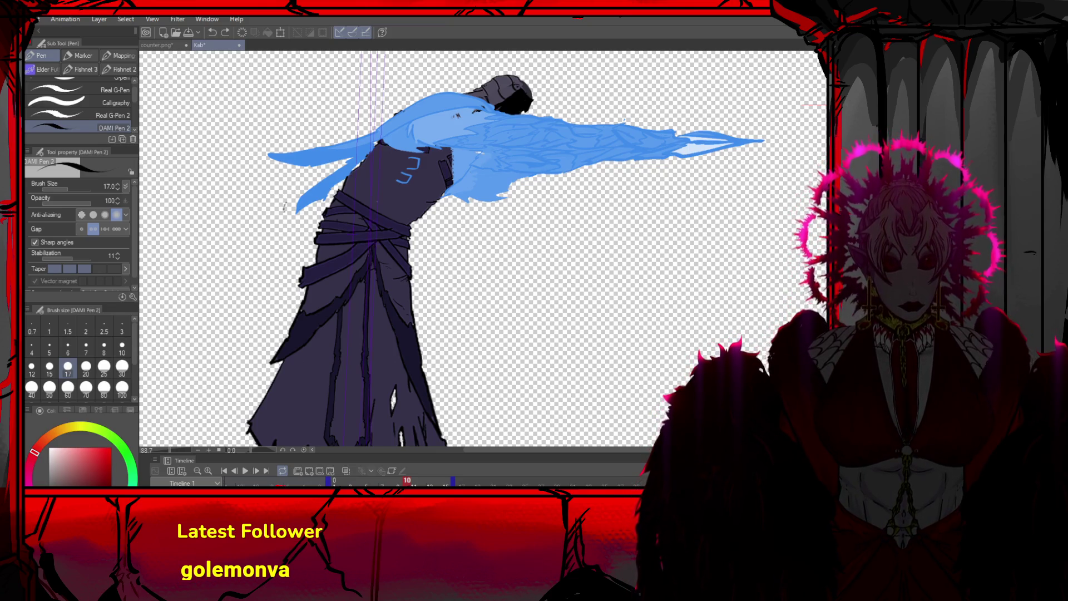
key(ctrl+y)
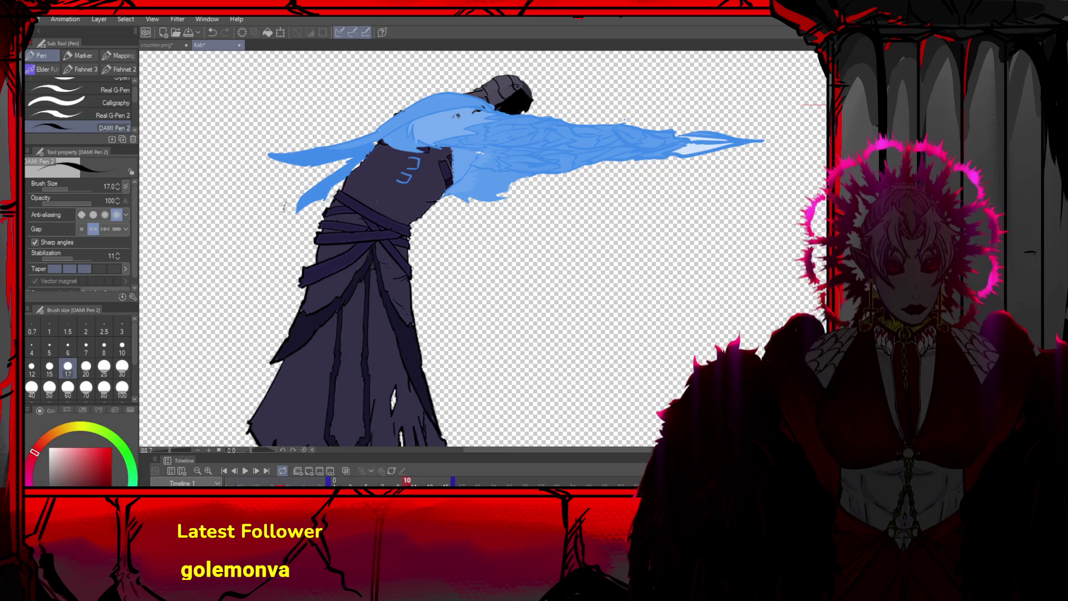
Ink and retry thin lines along the top of the blue shape near the head
drag(272, 157, 493, 104)
key(ctrl+z)
drag(362, 143, 493, 106)
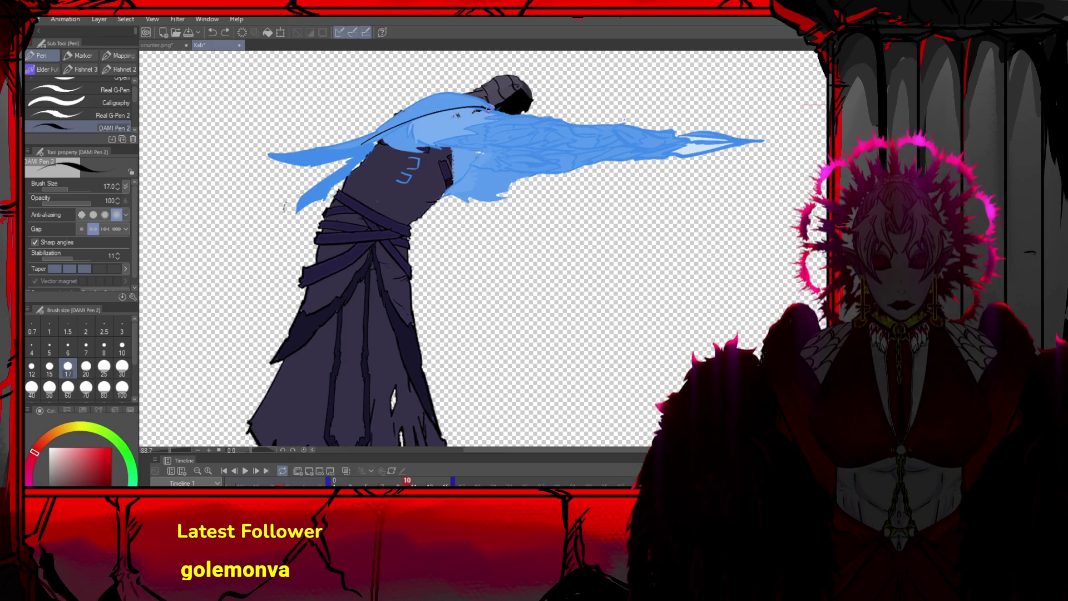
mouse_move(402, 111)
mouse_down()
mouse_move(430, 100)
mouse_move(495, 103)
mouse_up()
key(ctrl+z)
key(ctrl+z)
key(ctrl+z)
mouse_move(424, 114)
mouse_down()
mouse_move(500, 102)
mouse_move(420, 100)
mouse_up()
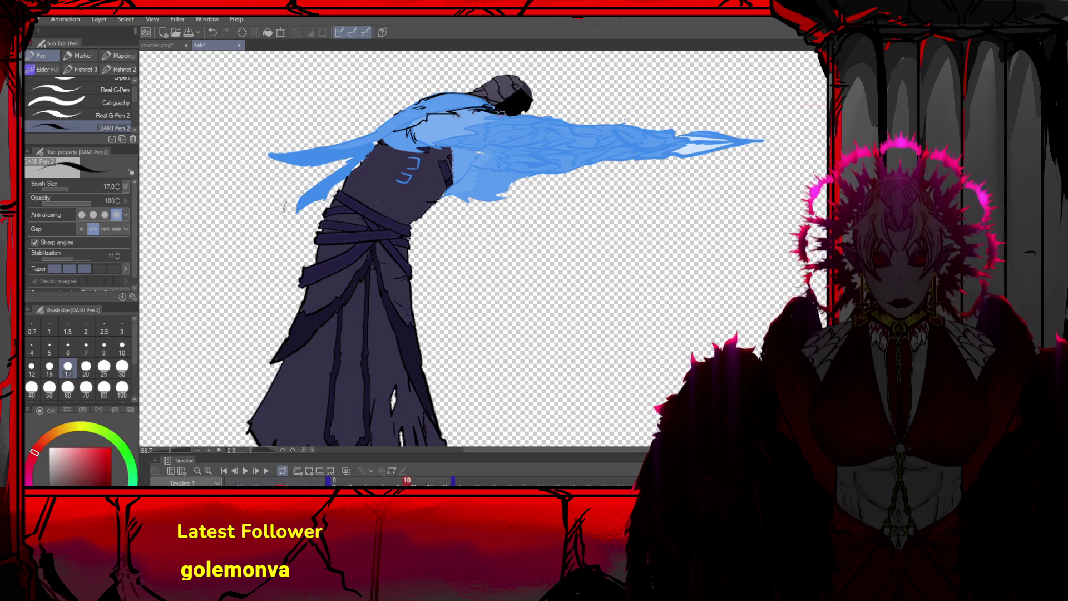
mouse_move(474, 120)
mouse_down()
mouse_move(460, 137)
mouse_move(417, 124)
mouse_up()
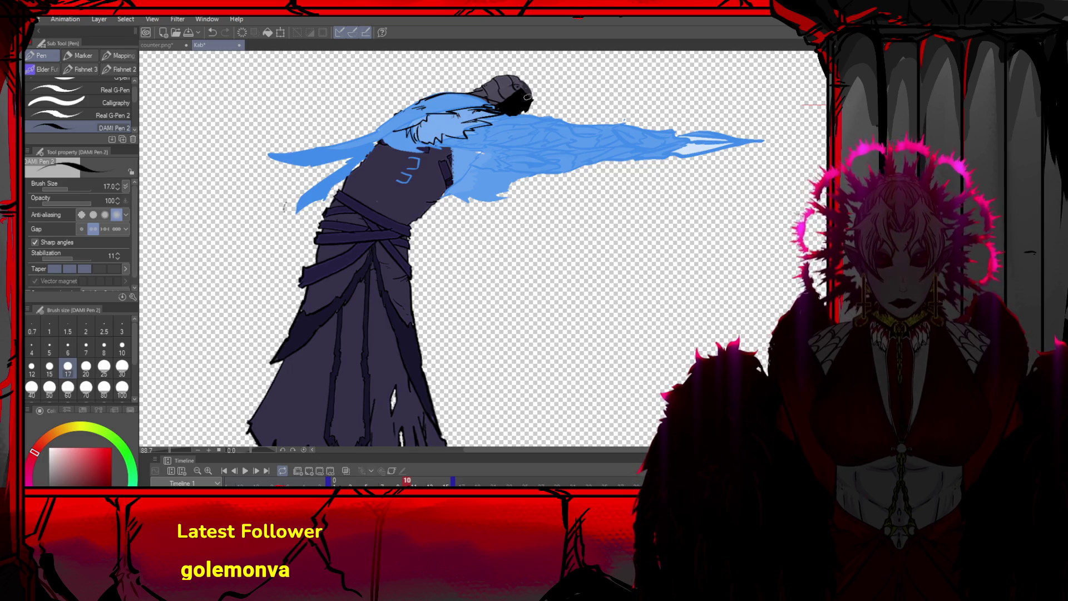
drag(416, 102, 404, 109)
key(ctrl+z)
Outline the top and lower edges of the left blue wing tip
drag(271, 155, 384, 135)
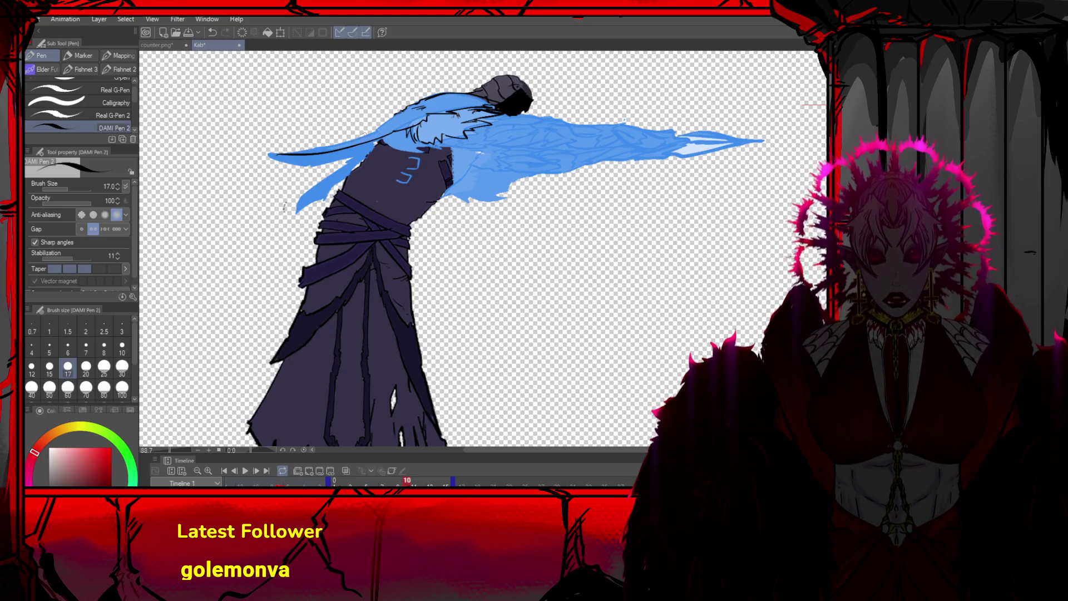
drag(260, 160, 370, 131)
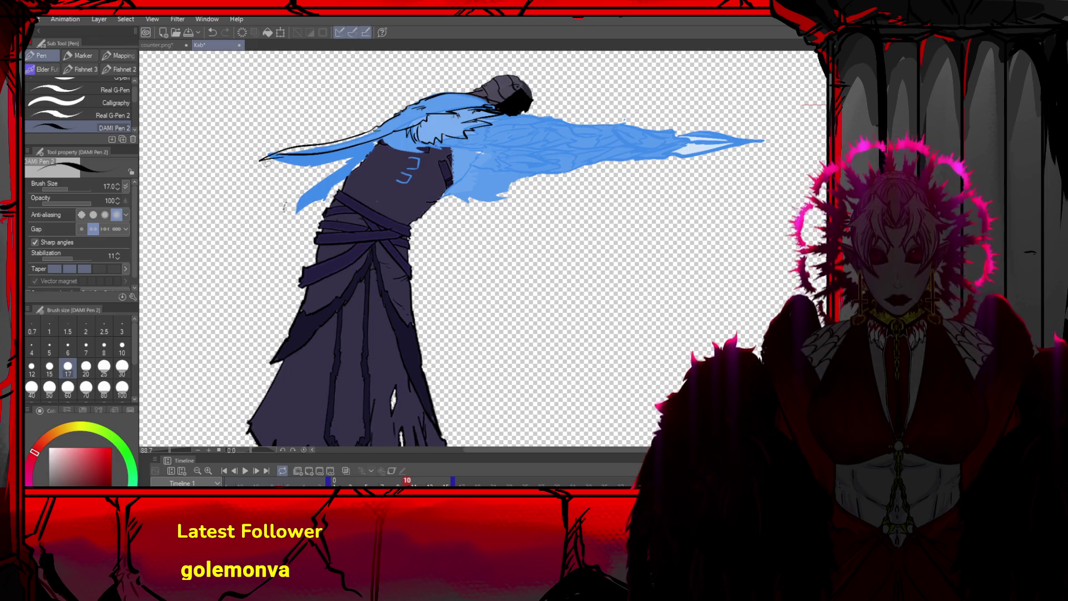
mouse_move(261, 160)
mouse_down()
mouse_move(349, 157)
mouse_move(275, 216)
mouse_move(345, 182)
mouse_up()
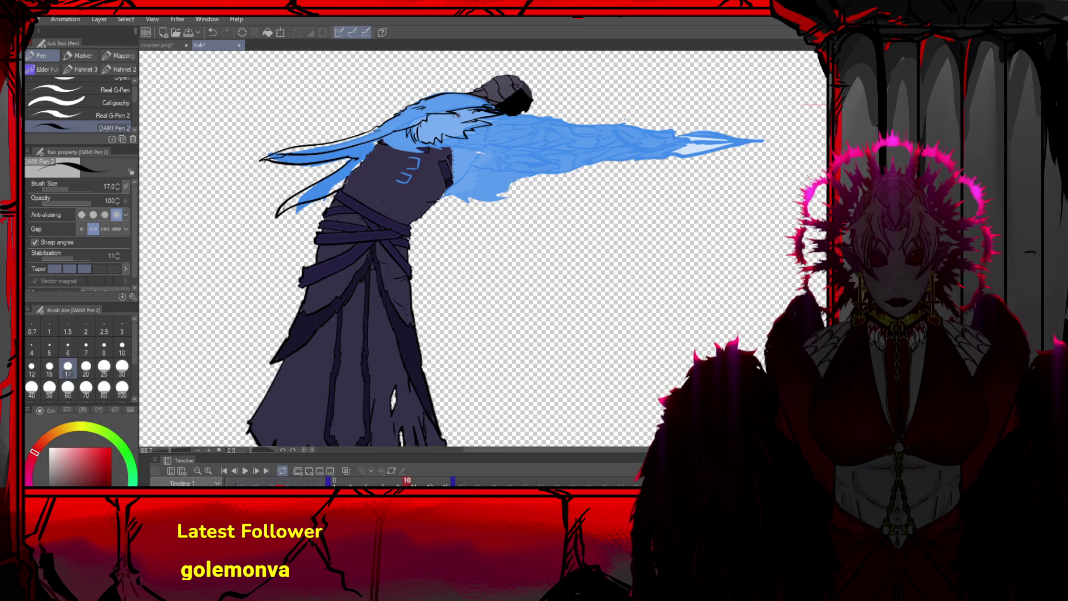
scroll(362, 212, down, 3)
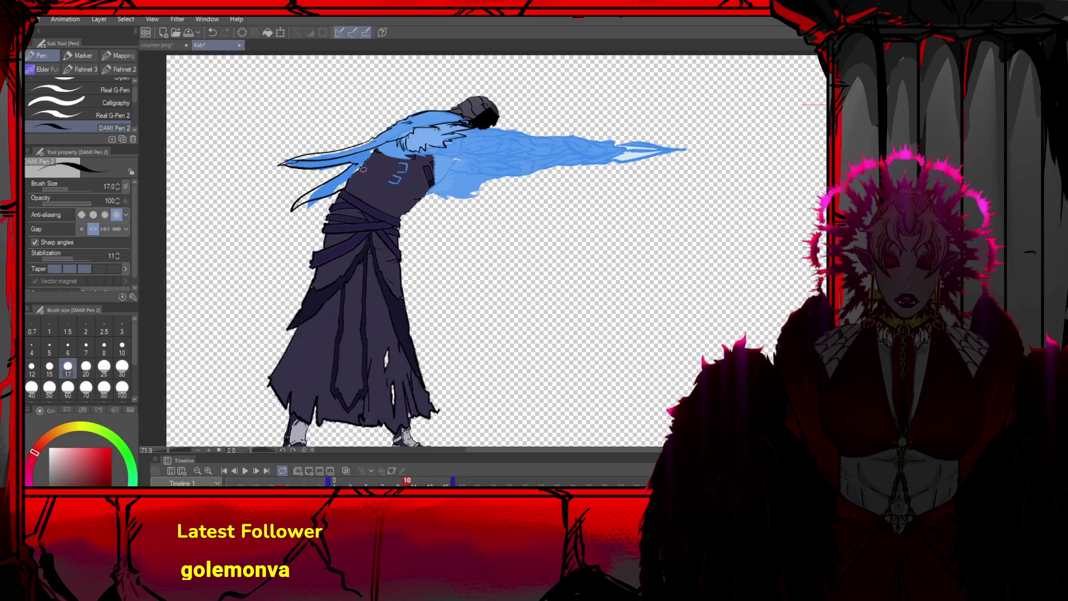
scroll(402, 201, up, 3)
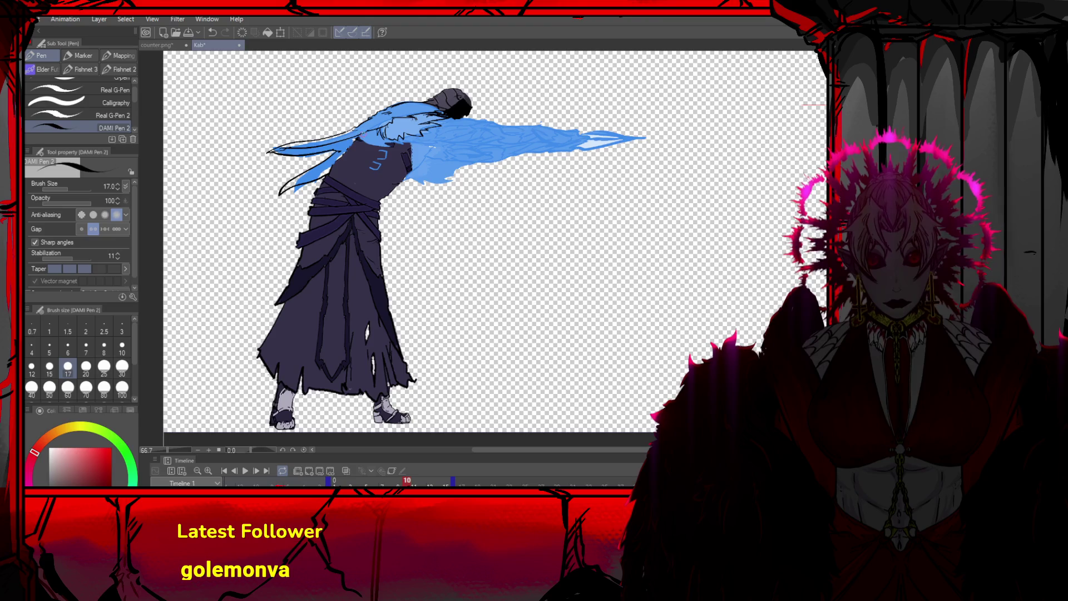
Remove the last small mark on the torso and start a free transform of the layer
key(ctrl+z)
drag(358, 135, 369, 131)
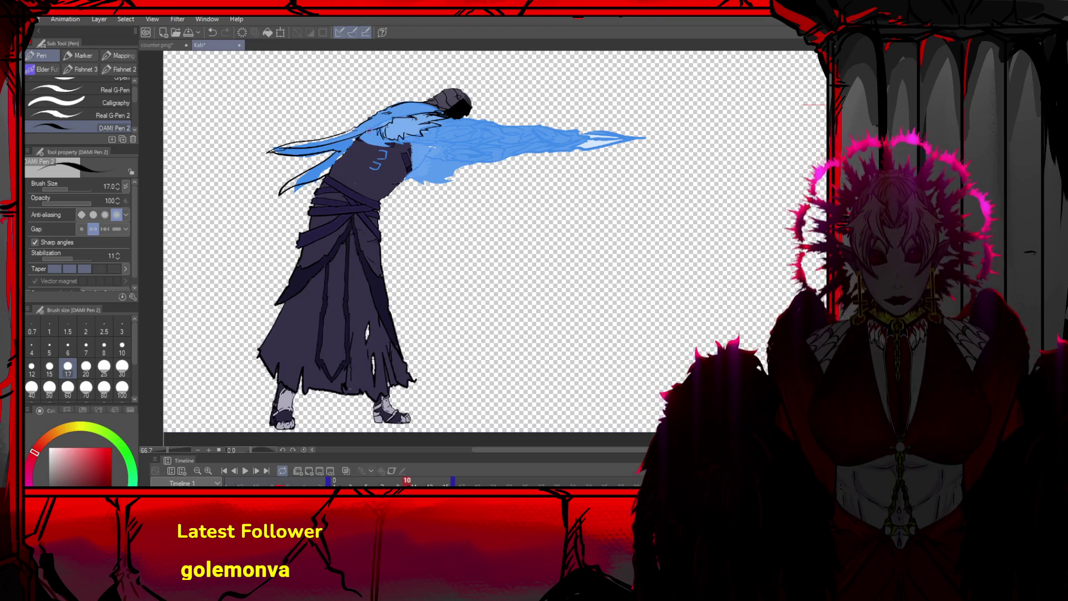
key(ctrl+z)
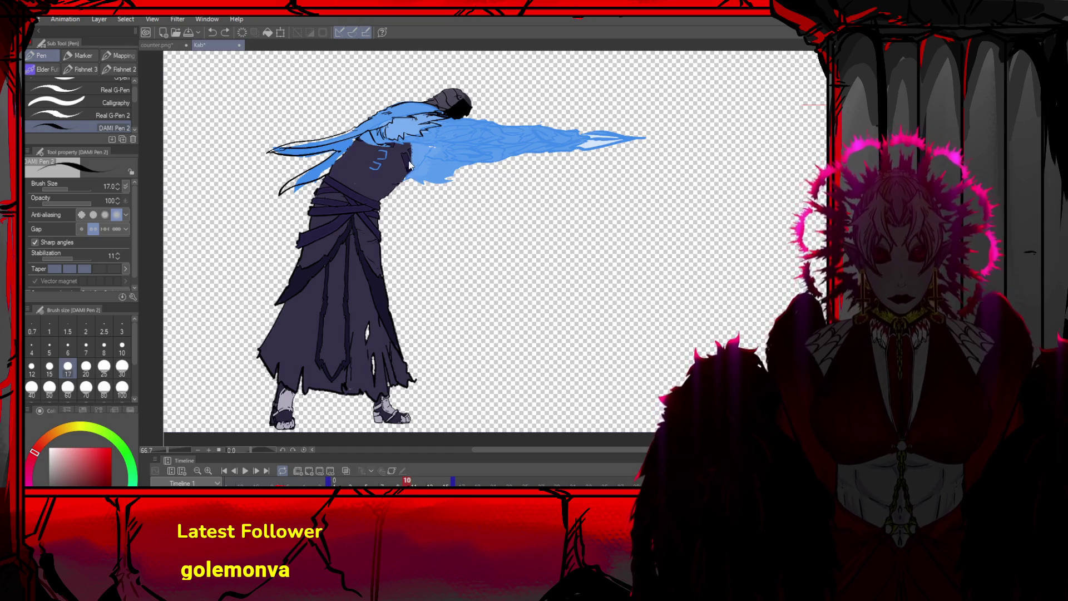
key(ctrl+t)
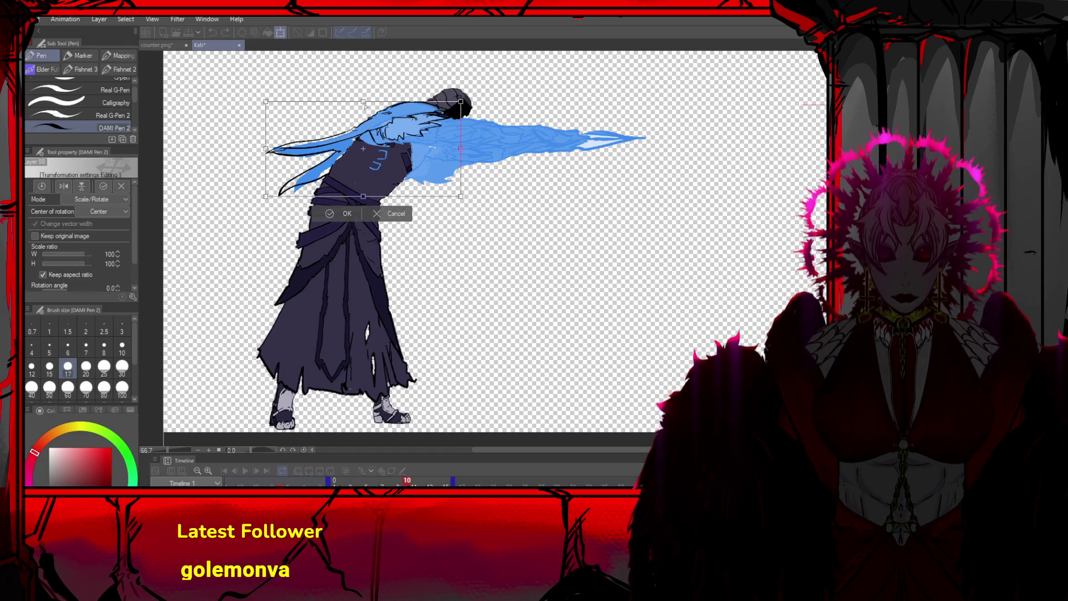
Cancel the pending transform, then scale the upper body to about W 129, H 92 and rotate it -9.4°
click(399, 211)
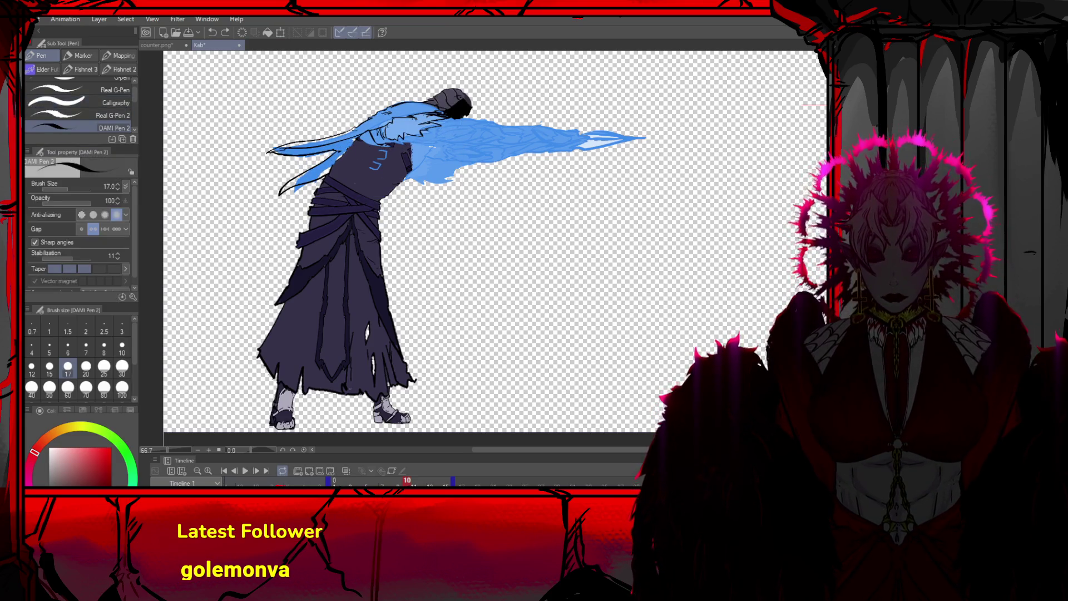
key(o)
click(368, 165)
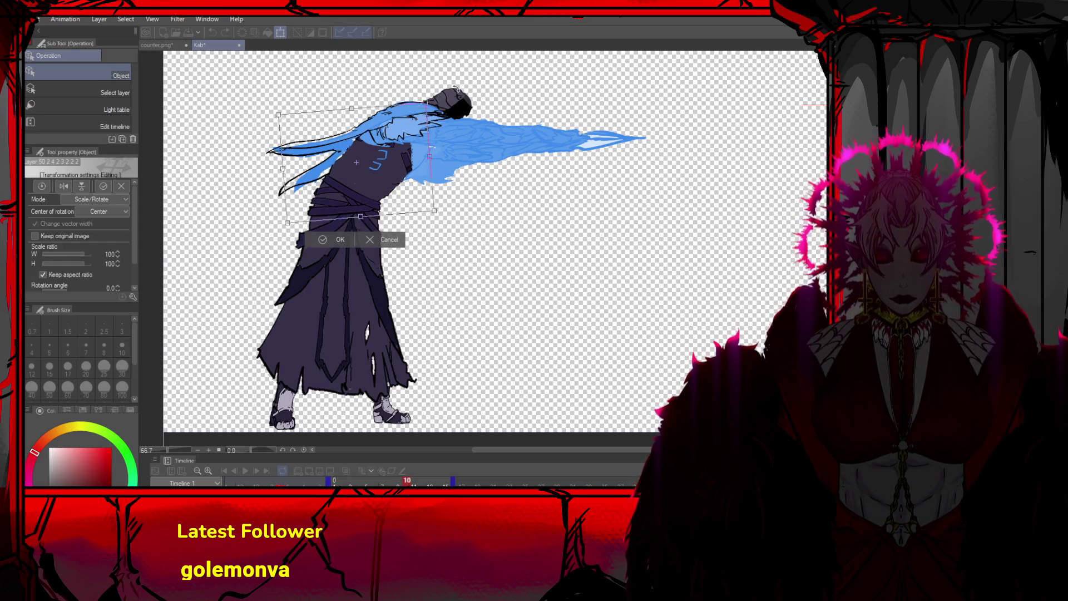
mouse_move(348, 110)
mouse_down()
mouse_move(356, 149)
mouse_move(328, 125)
mouse_up()
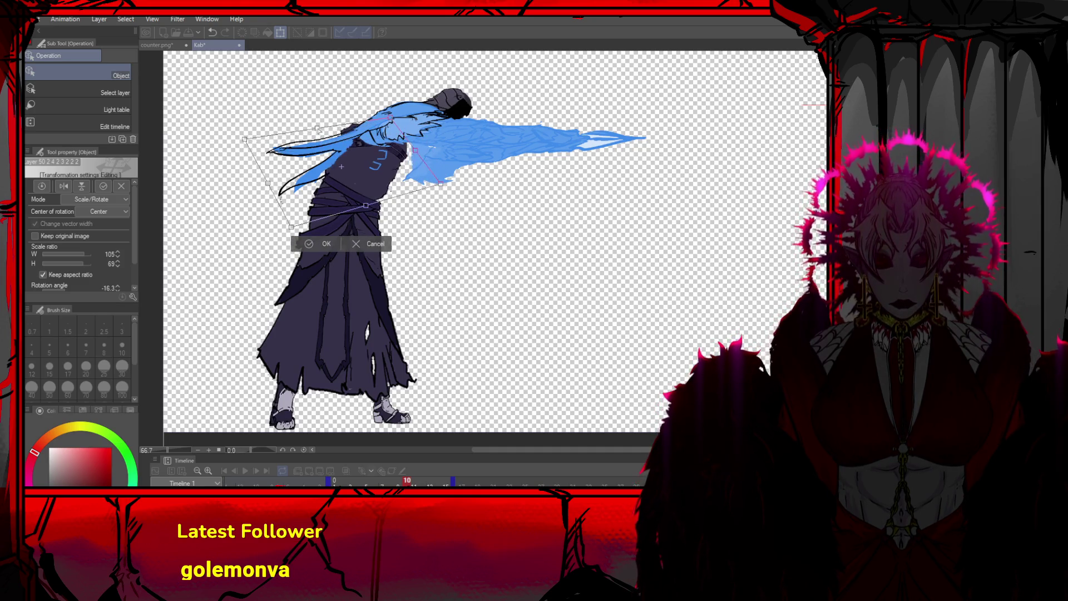
mouse_move(403, 145)
mouse_down()
mouse_move(452, 106)
mouse_move(413, 158)
mouse_up()
drag(474, 118, 440, 141)
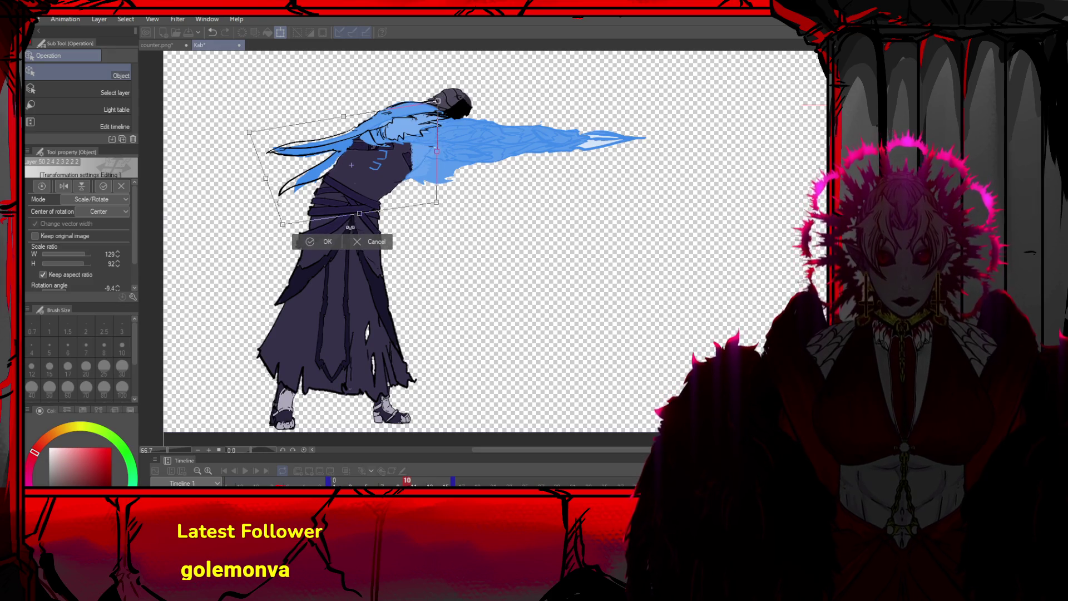
click(320, 242)
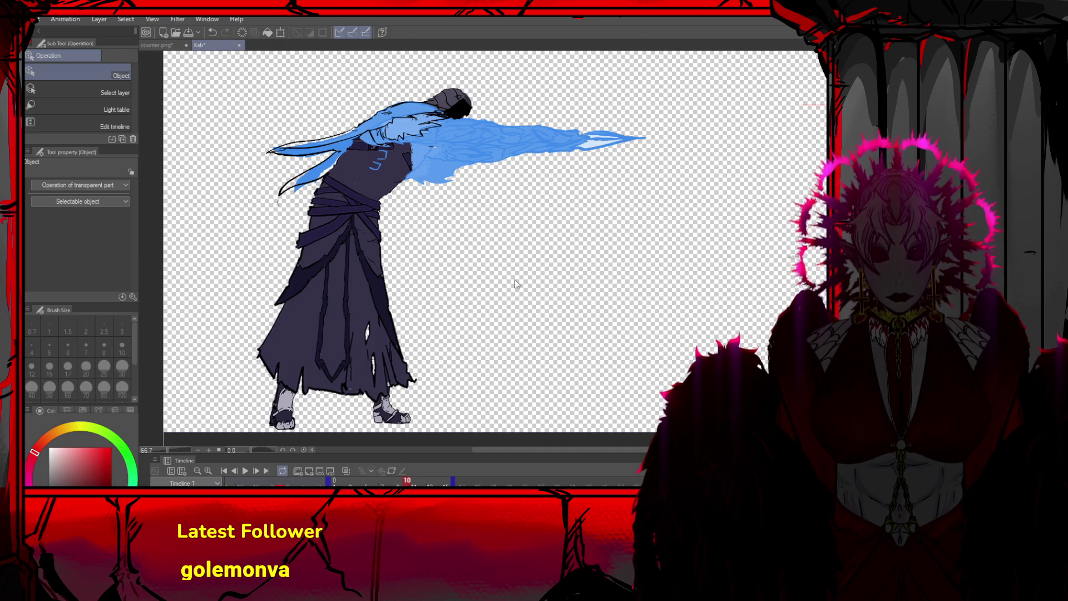
Pick up the dark purple and ink outline strokes along the top and edges of the blade-arm
key(g)
alt+click(386, 175)
key(p)
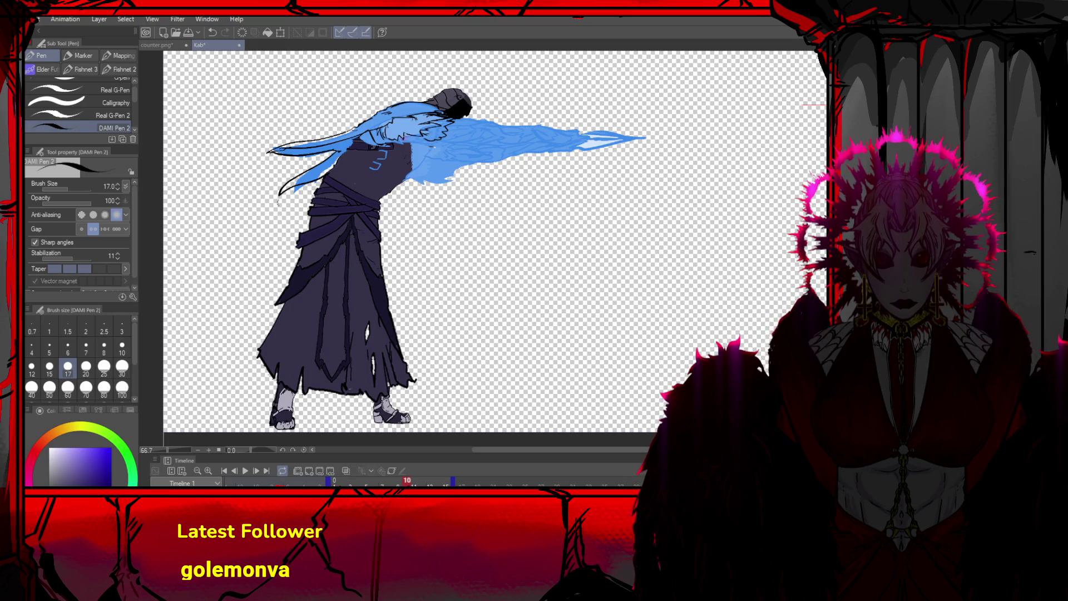
drag(444, 131, 493, 126)
drag(471, 134, 490, 124)
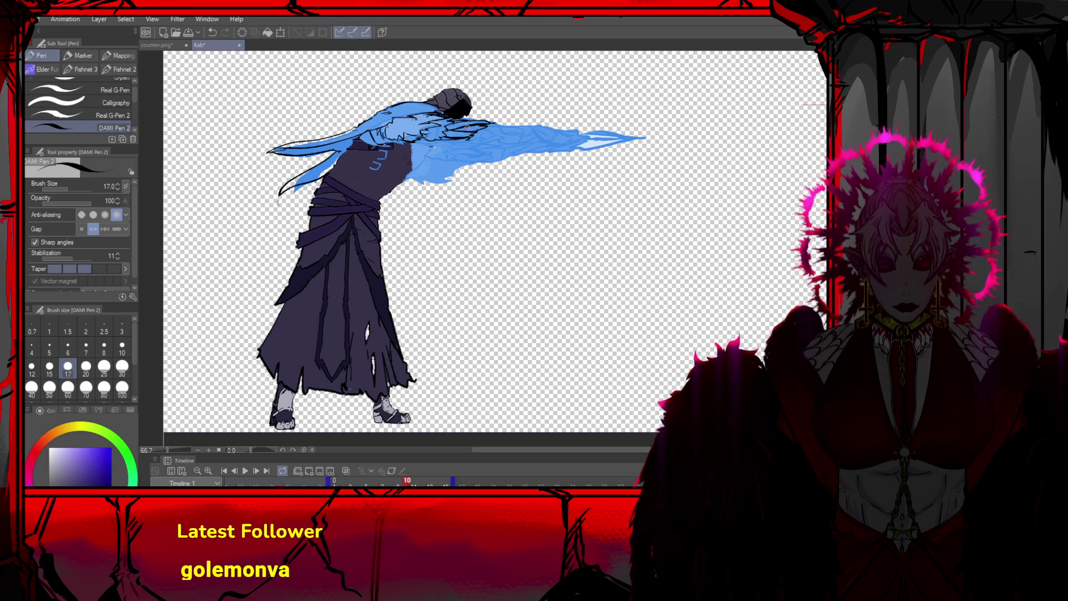
mouse_move(486, 118)
mouse_down()
mouse_move(538, 132)
mouse_move(539, 121)
mouse_move(554, 124)
mouse_up()
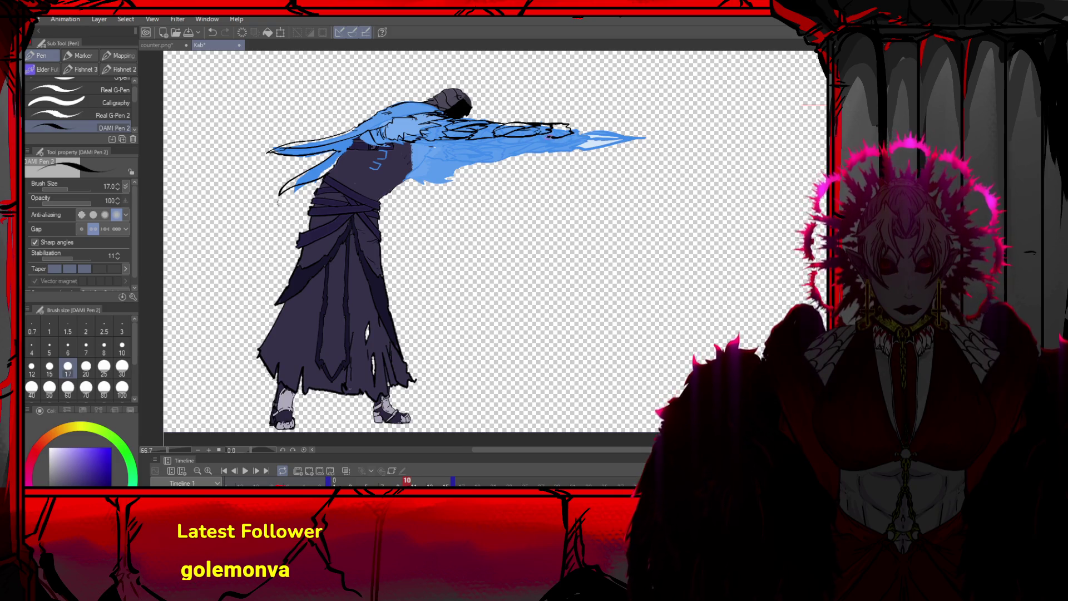
mouse_move(563, 124)
mouse_down()
mouse_move(614, 126)
mouse_move(568, 133)
mouse_up()
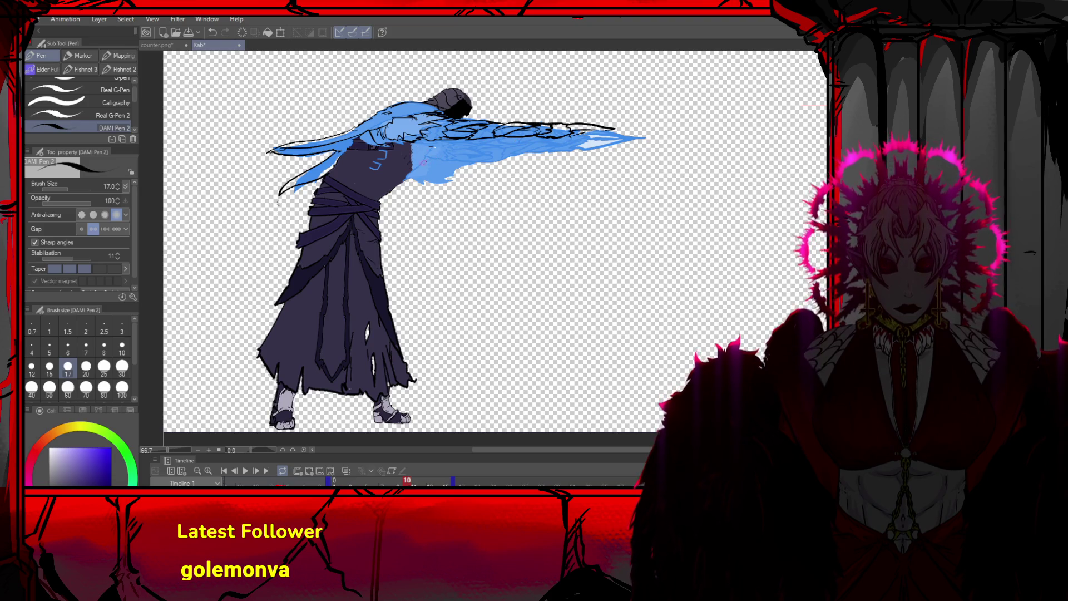
key(ctrl+z)
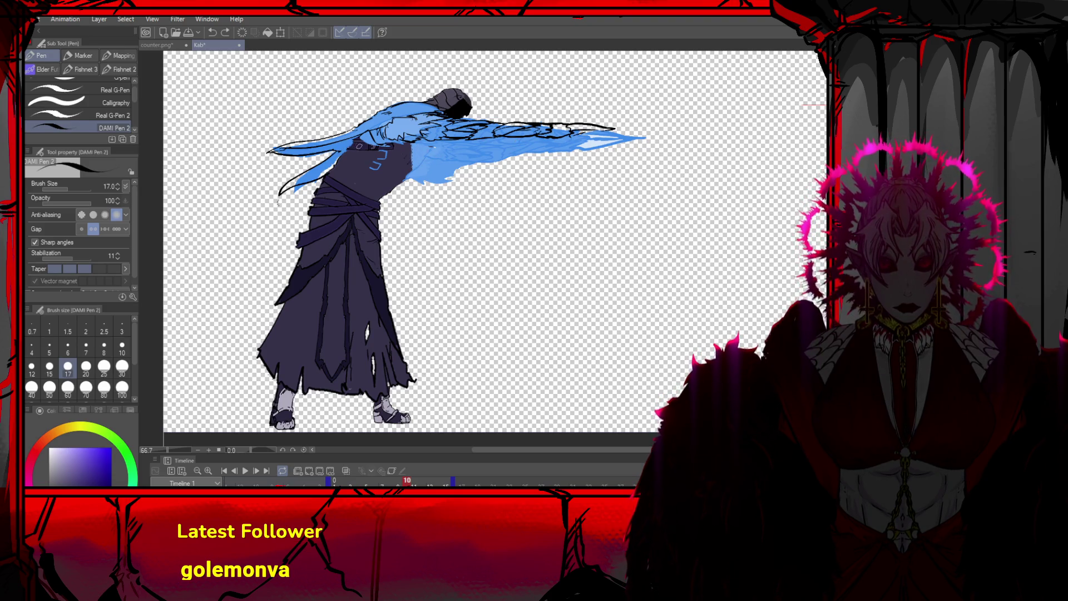
mouse_move(379, 149)
mouse_down()
mouse_move(390, 156)
mouse_move(372, 134)
mouse_up()
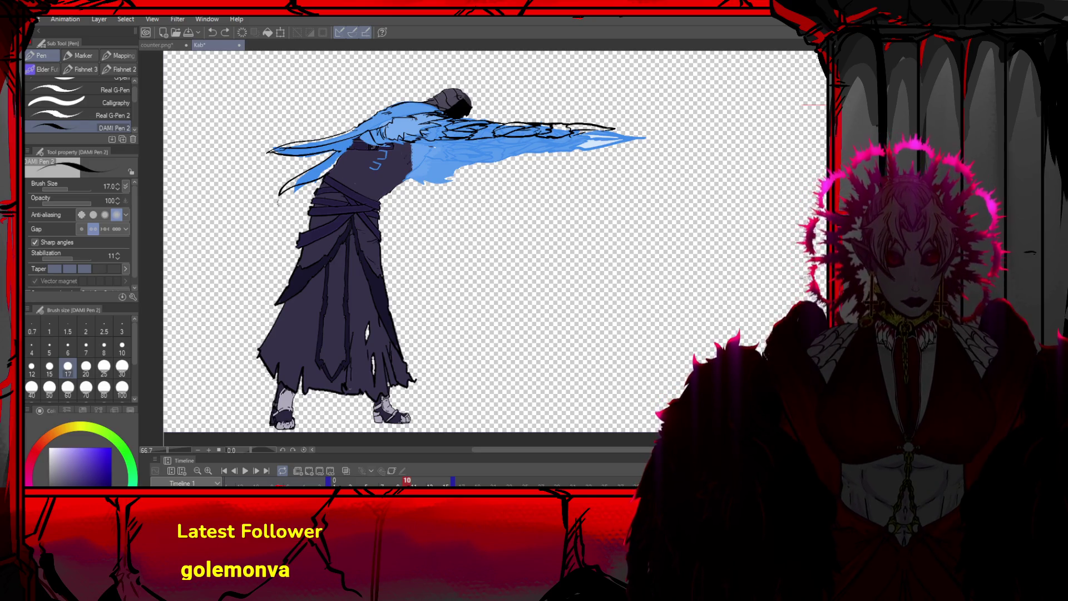
Paint dark purple over the torso at brush size 100, then switch to red at size 8
key(o)
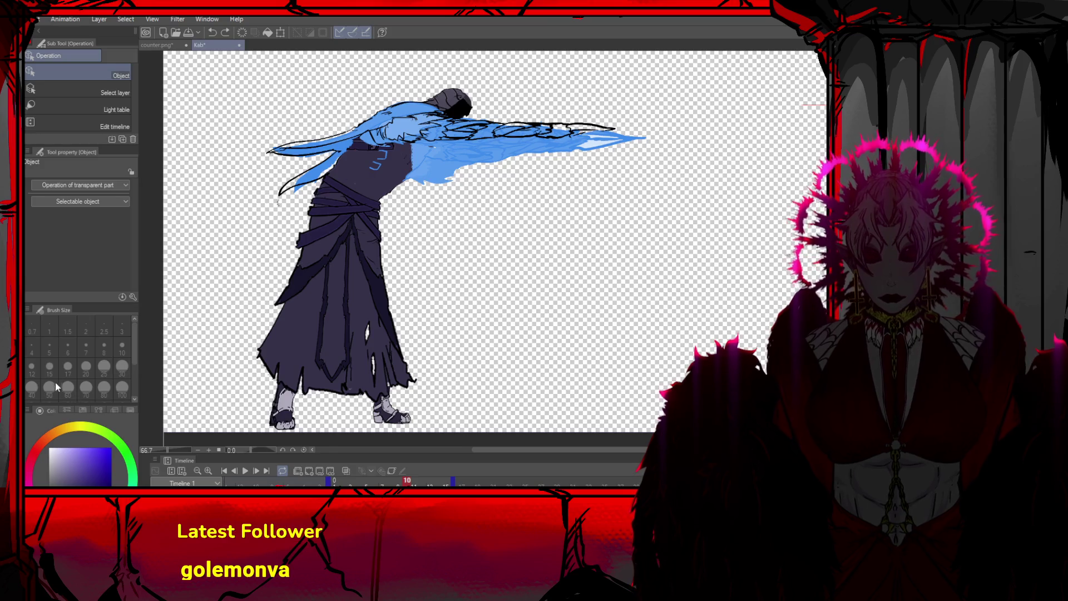
key(p)
click(120, 388)
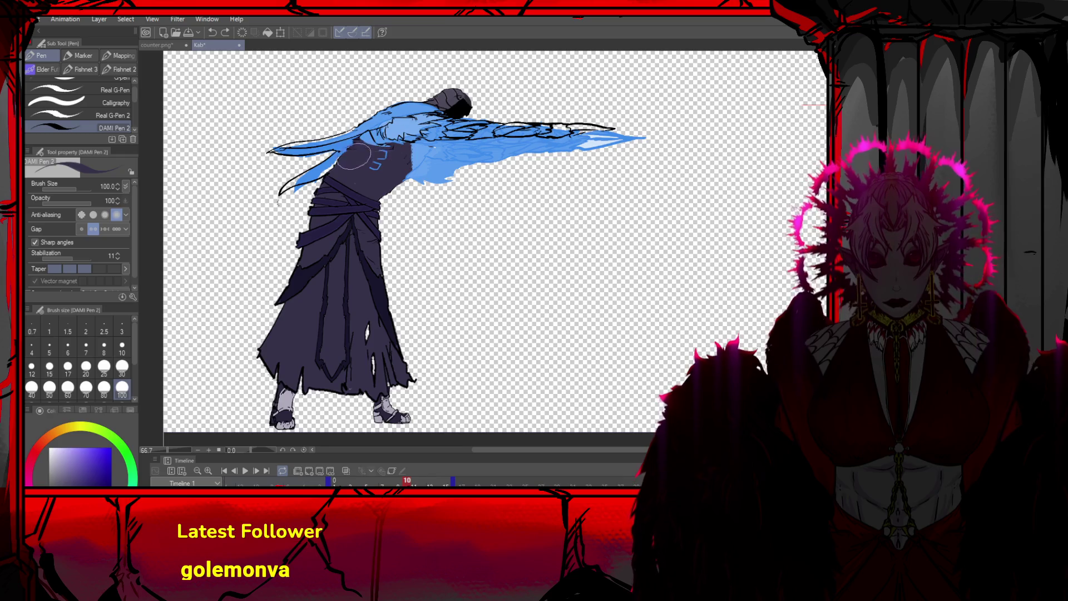
mouse_move(349, 157)
mouse_down()
mouse_move(406, 150)
mouse_move(414, 166)
mouse_up()
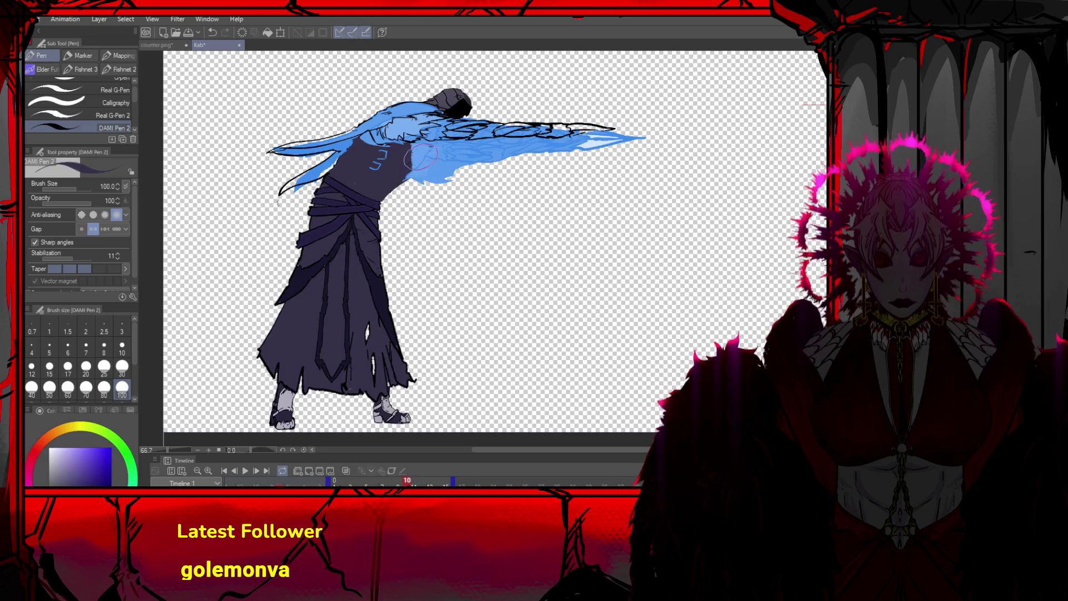
click(34, 452)
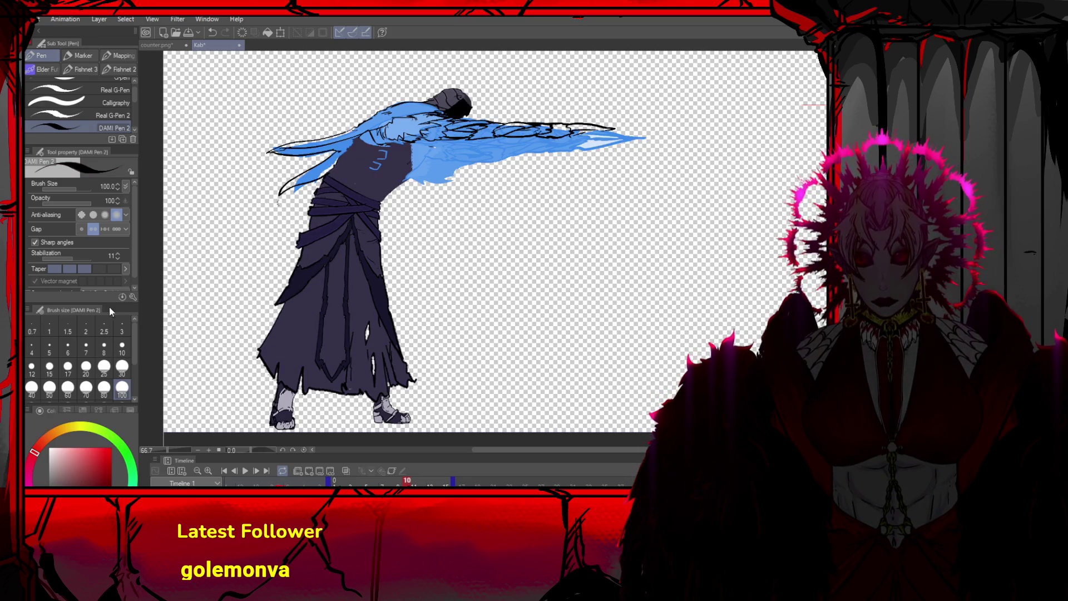
click(104, 348)
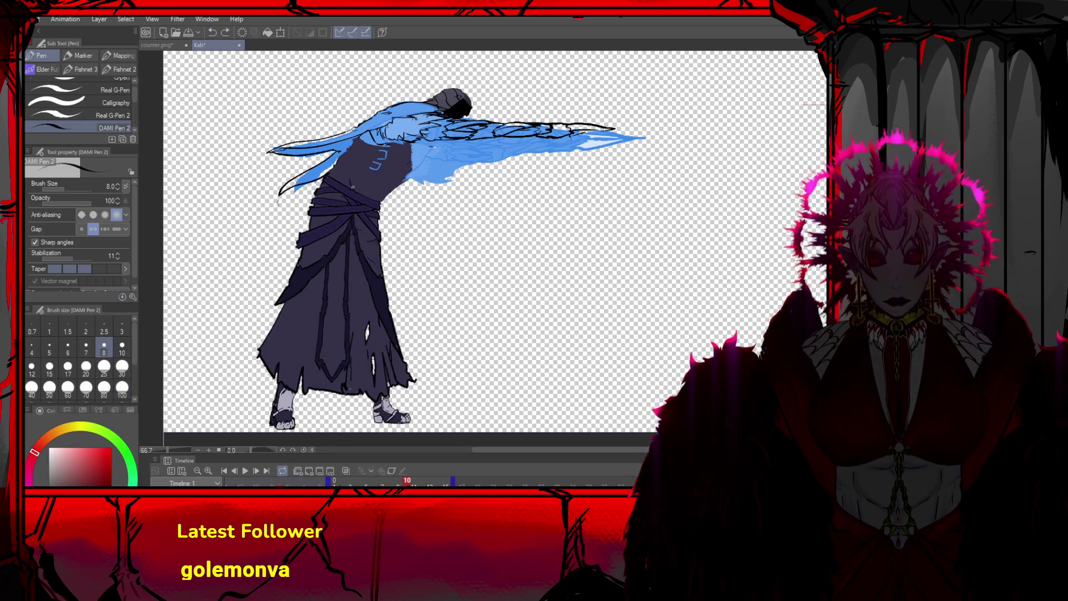
Undo the stray strokes at the waist, shoulder, chest and arm
drag(384, 198, 406, 182)
key(ctrl+z)
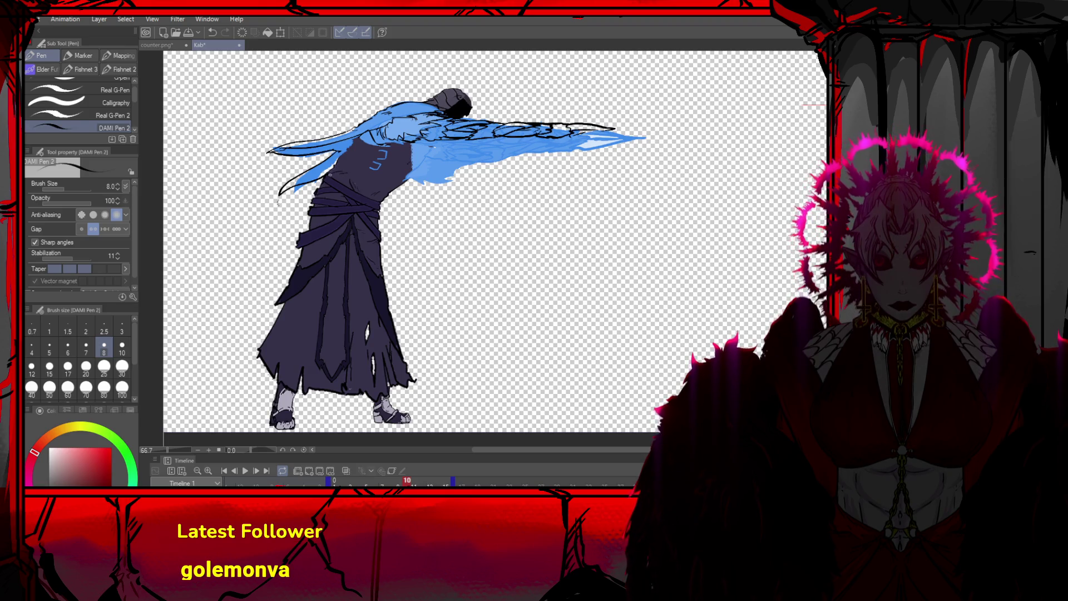
key(ctrl+z)
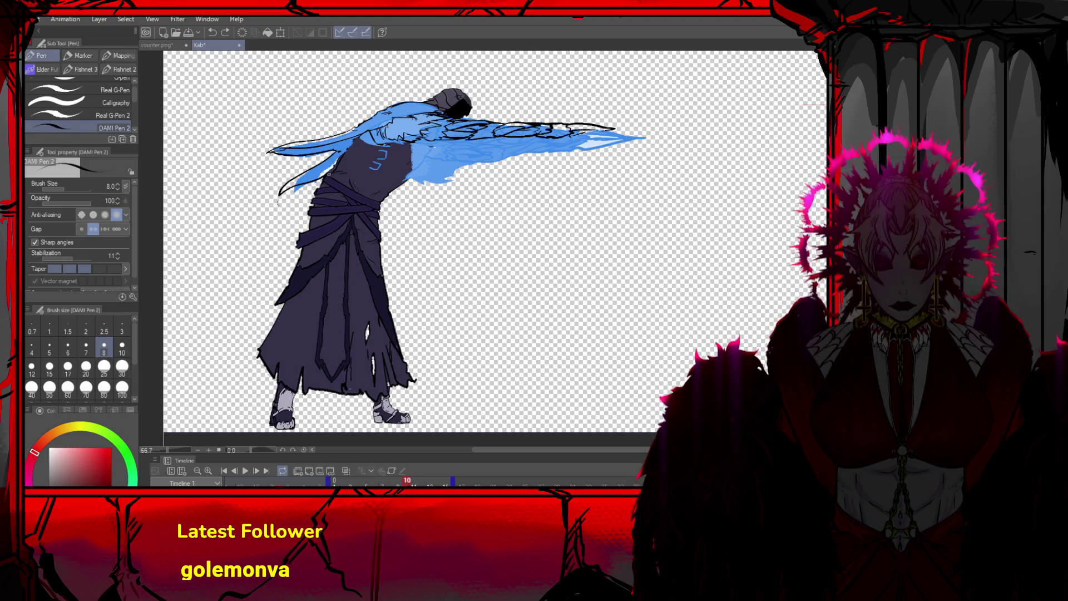
key(ctrl+z)
key(ctrl+y)
key(ctrl+z)
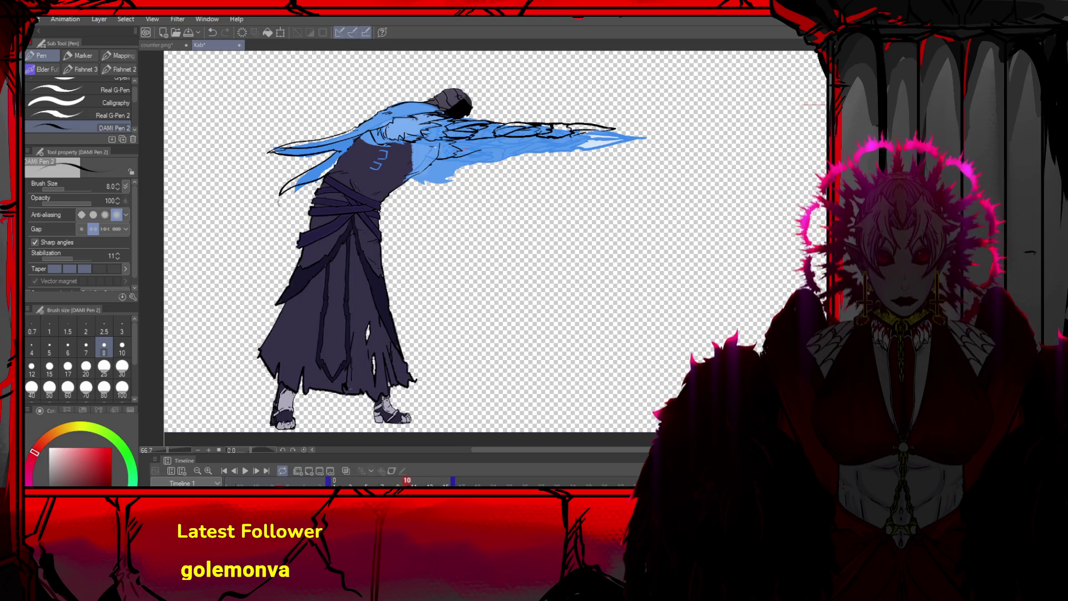
key(ctrl+z)
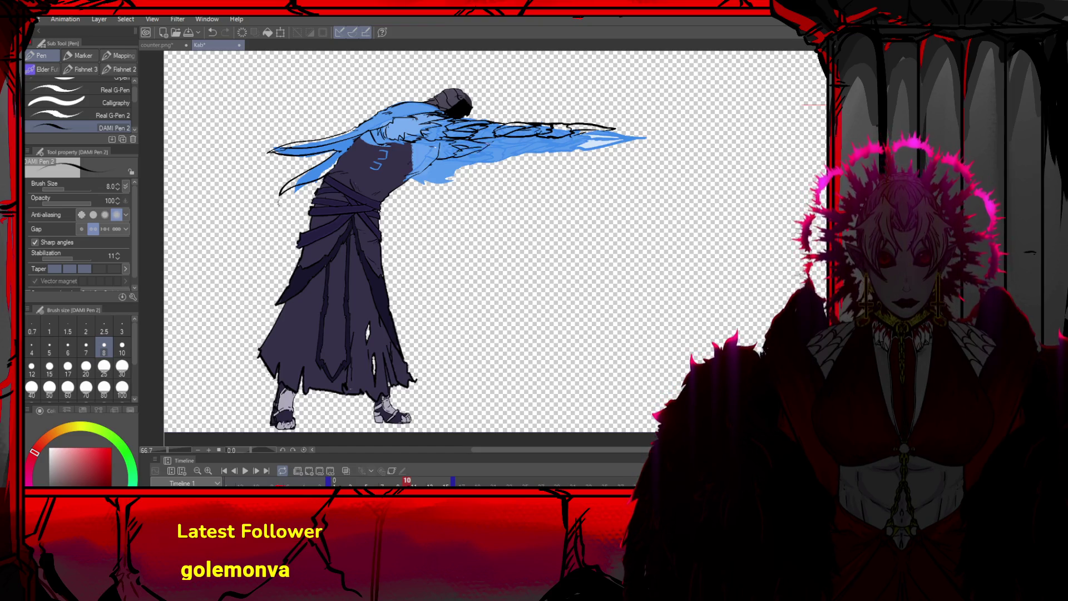
drag(482, 156, 501, 152)
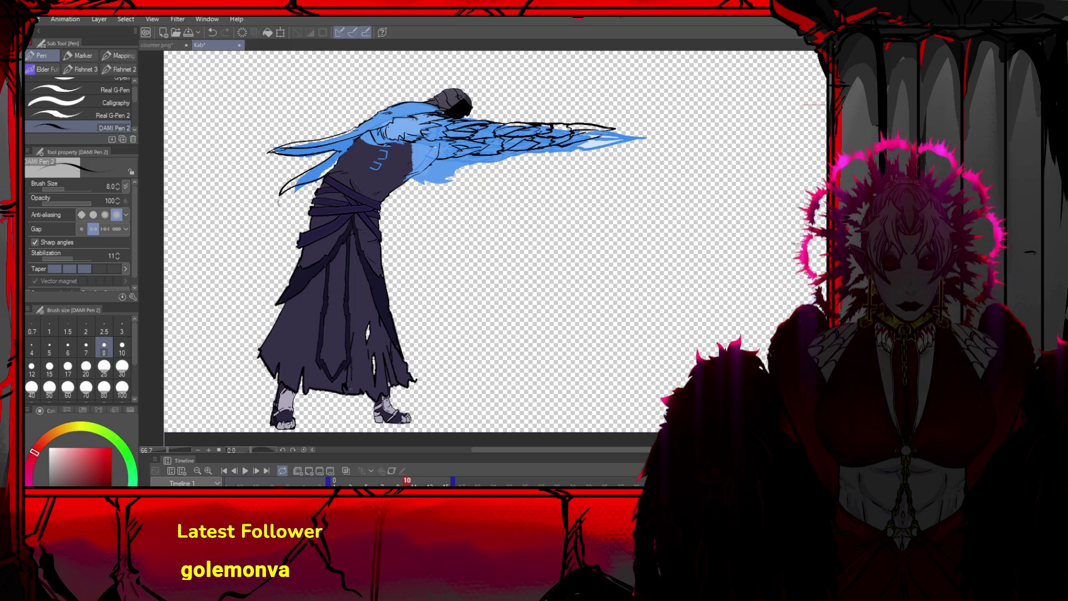
key(ctrl+z)
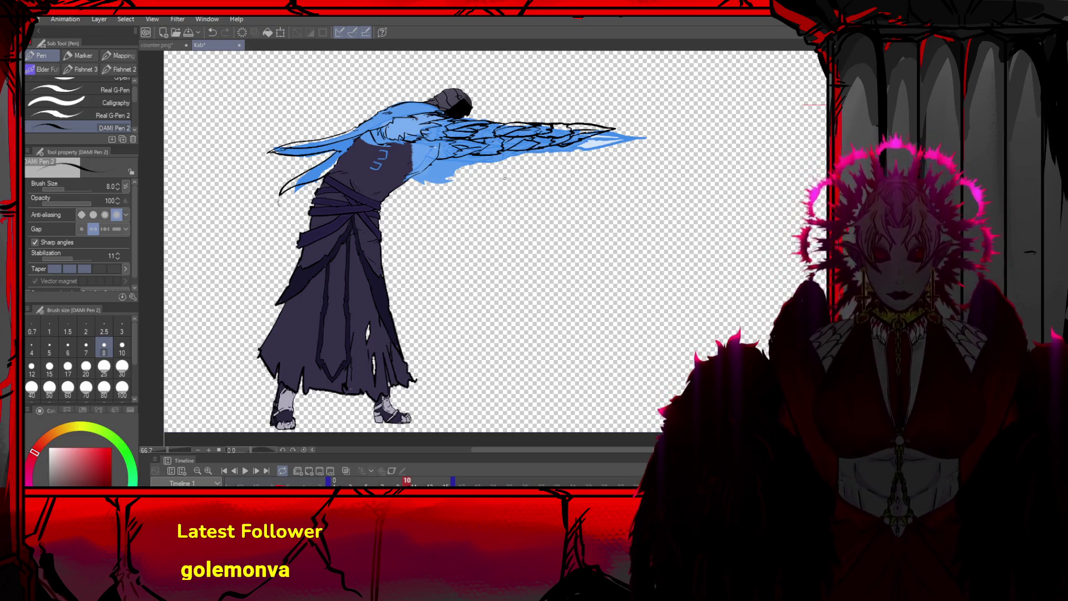
Eyedrop dark purple, paint over the blue shoulder spot, and clear the blue tint from arm and torso
drag(396, 177, 426, 157)
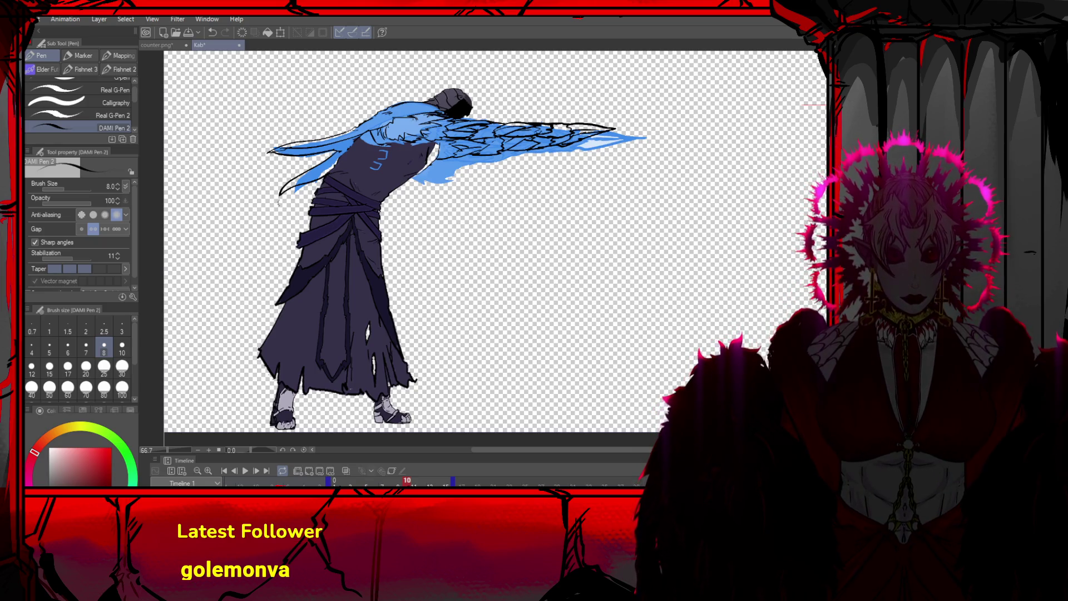
key(o)
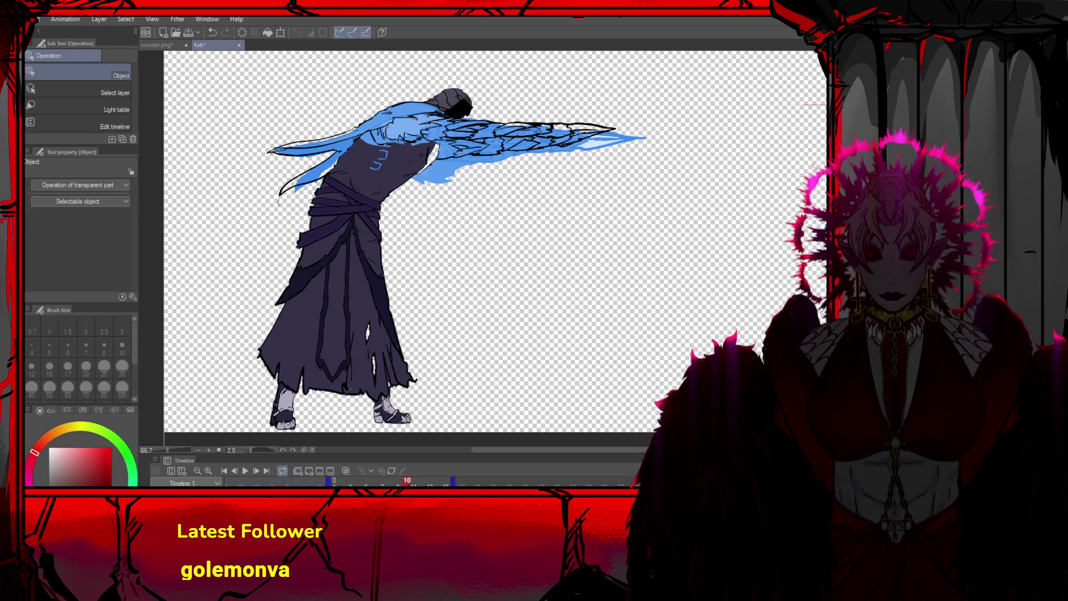
key(p)
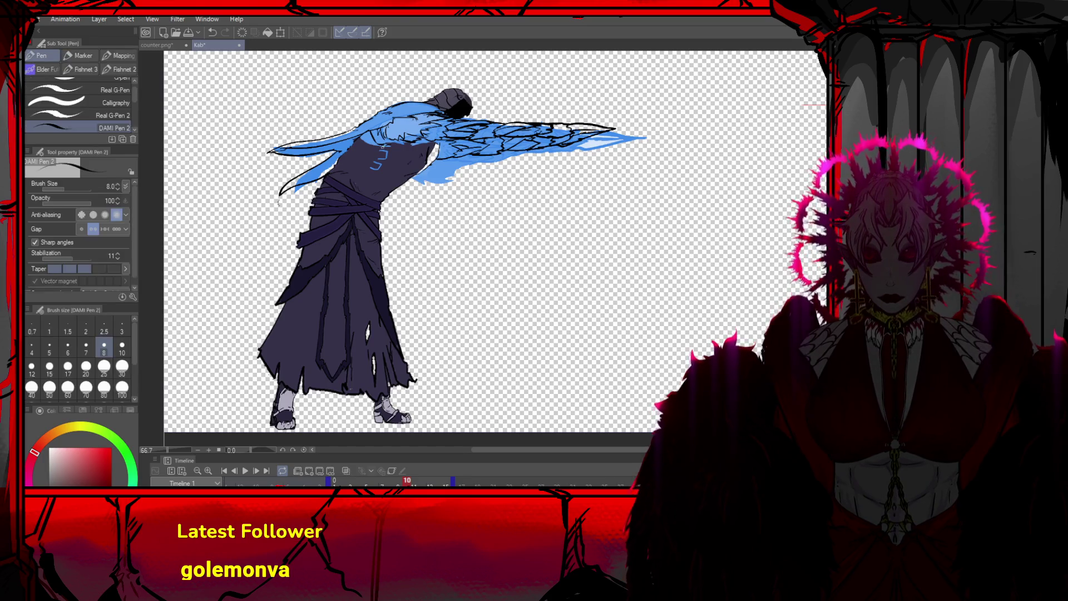
key(ctrl+z)
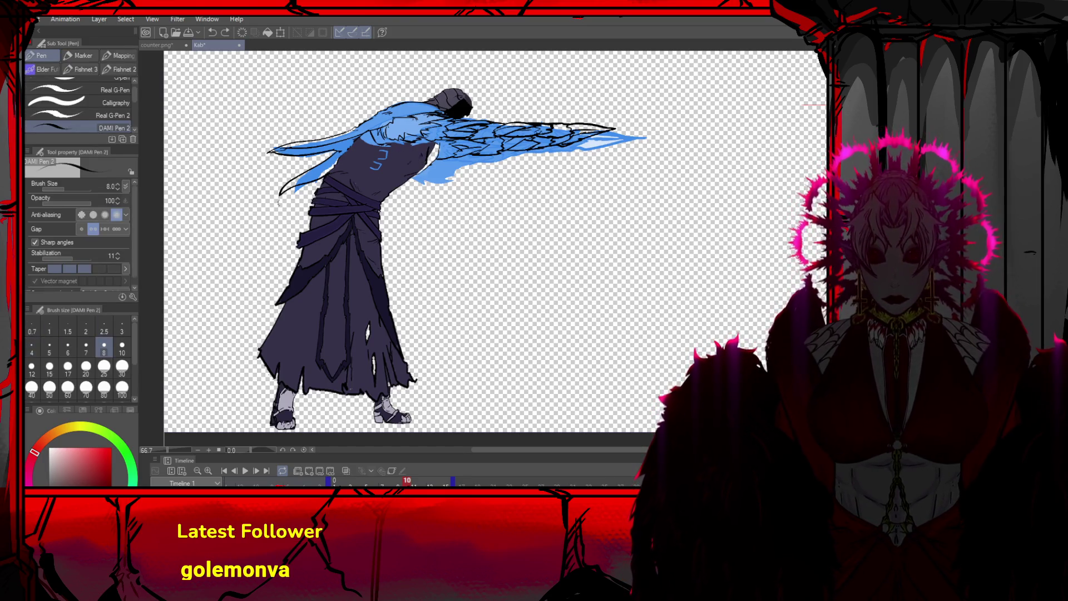
key(t)
key(p)
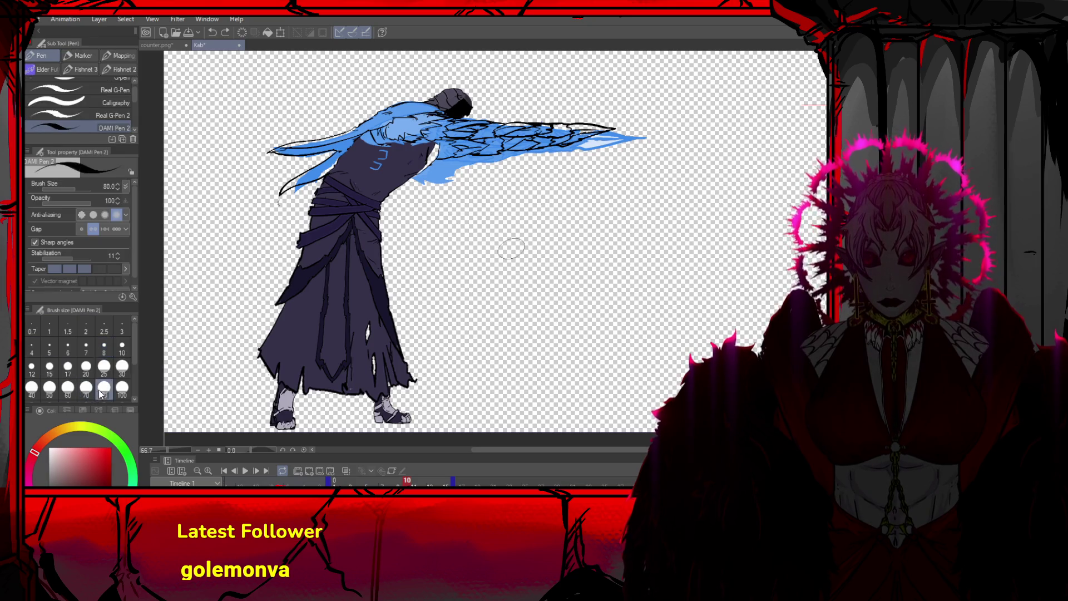
alt+click(416, 164)
drag(415, 168, 427, 149)
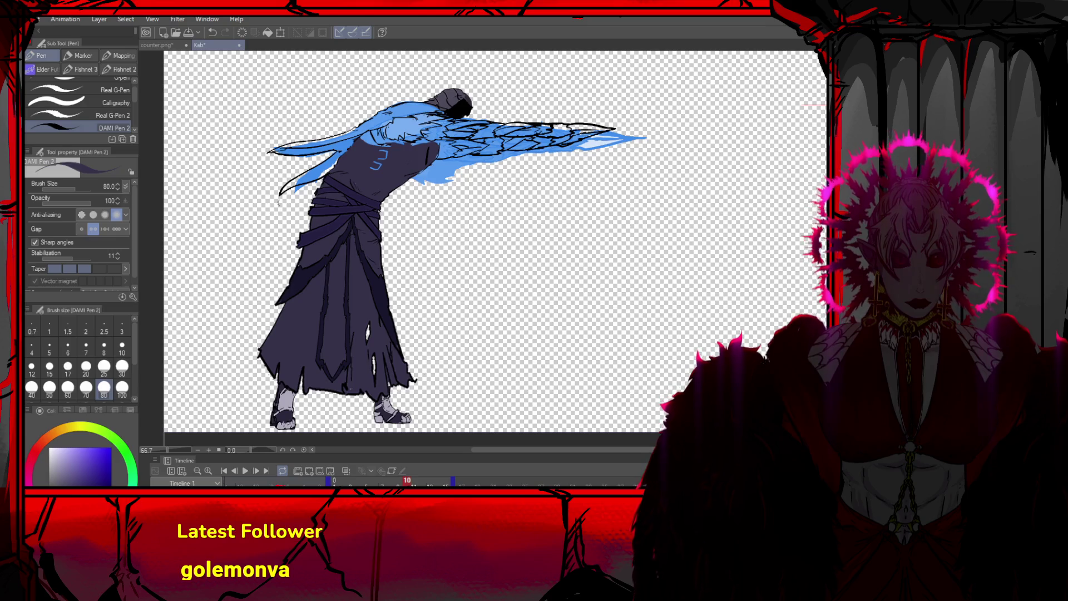
key(ctrl+z)
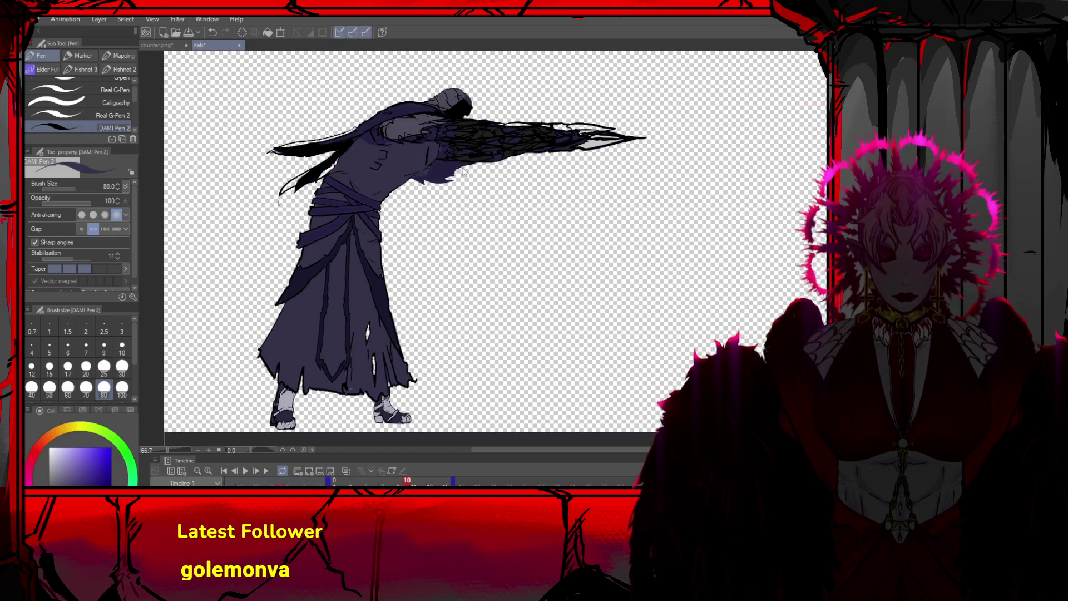
Try a dark purple rectangle over the arm, then undo it
key(u)
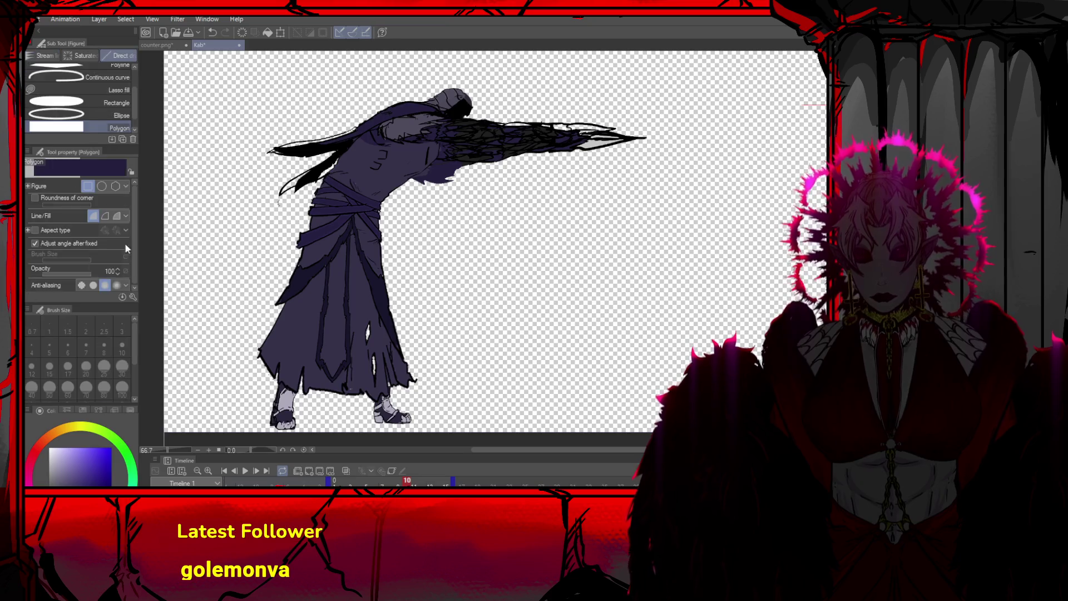
drag(662, 83, 249, 207)
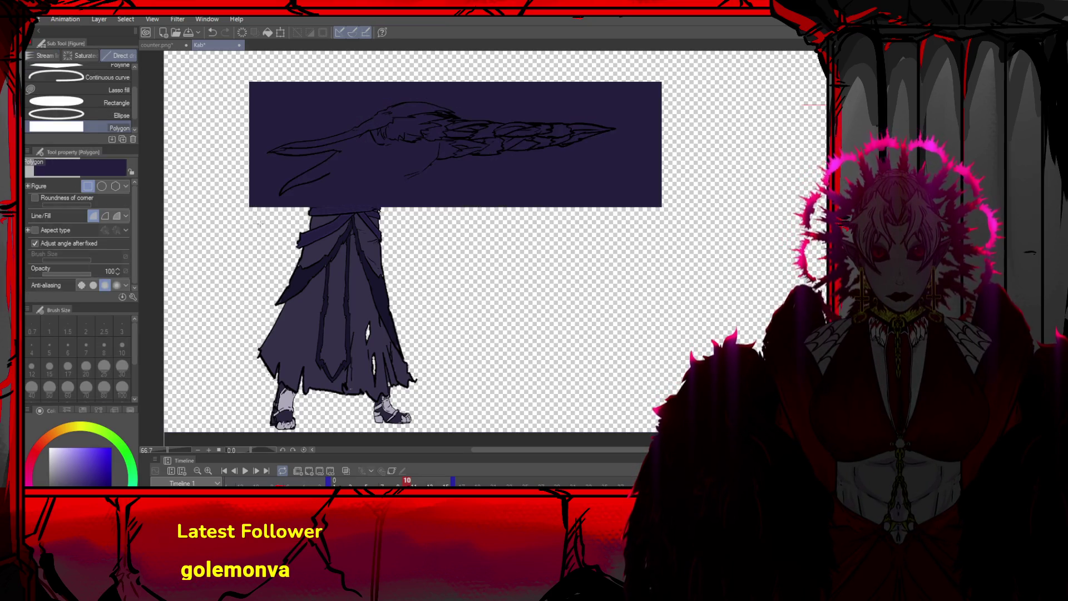
key(e)
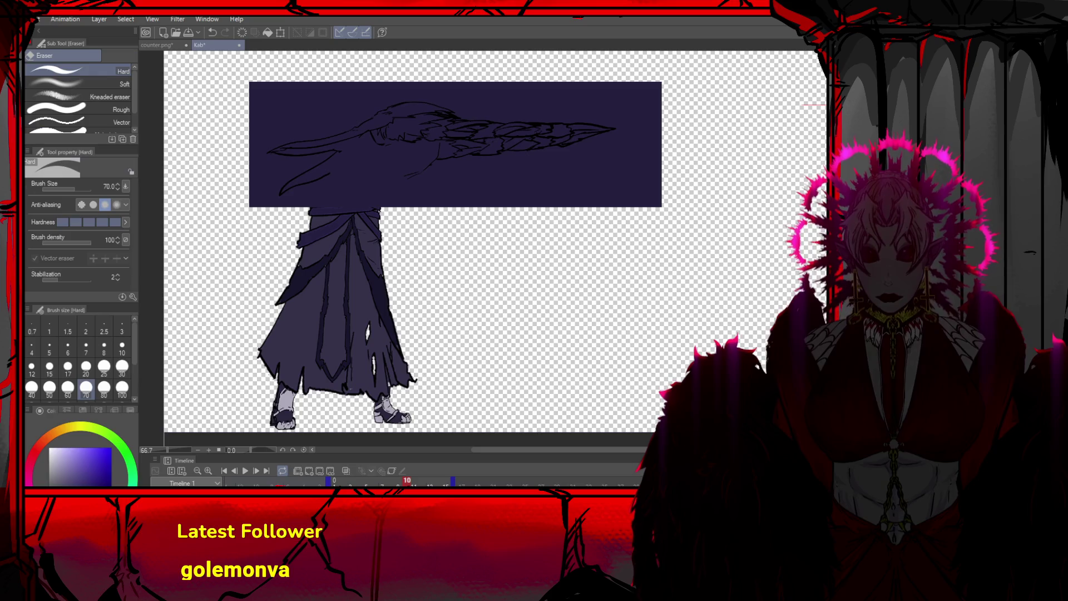
key(g)
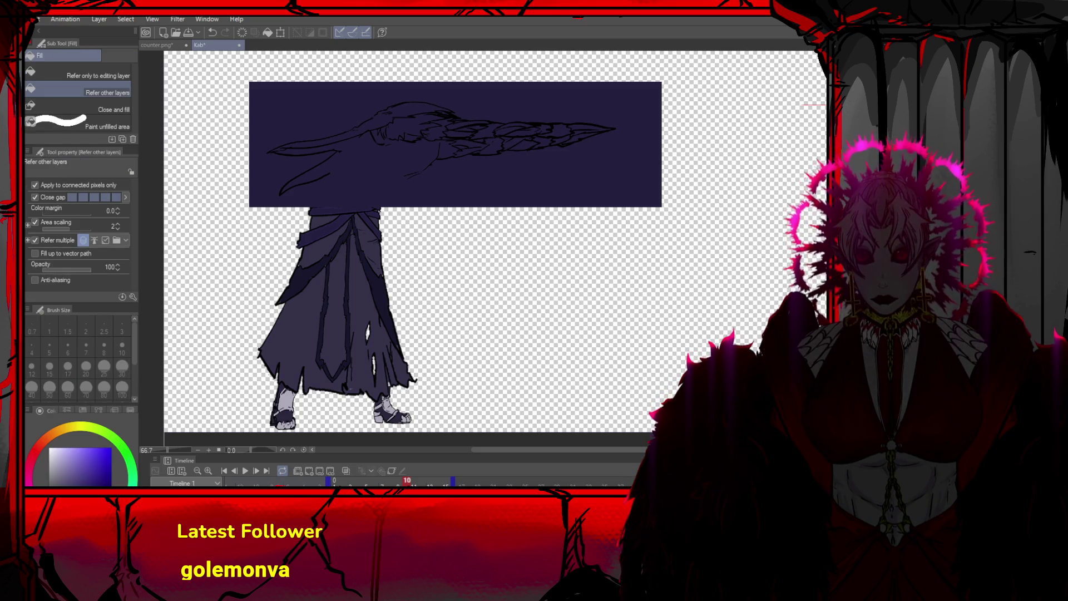
key(ctrl+z)
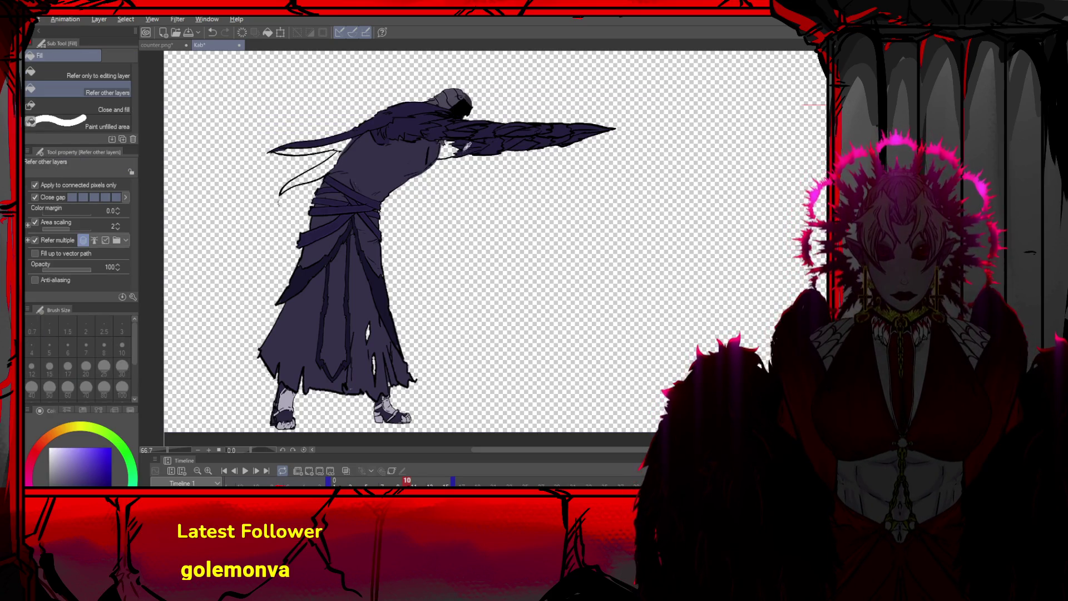
Fill the shoulder-joint gaps and two scarf strands dark, then set the pen to size 25
click(450, 145)
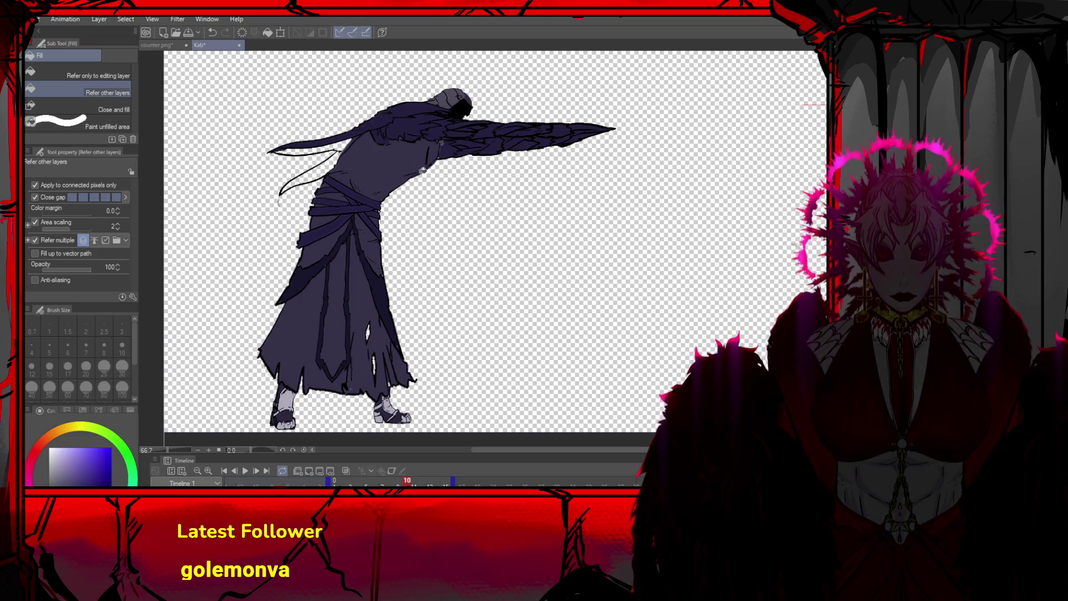
alt+click(464, 104)
click(350, 144)
click(344, 150)
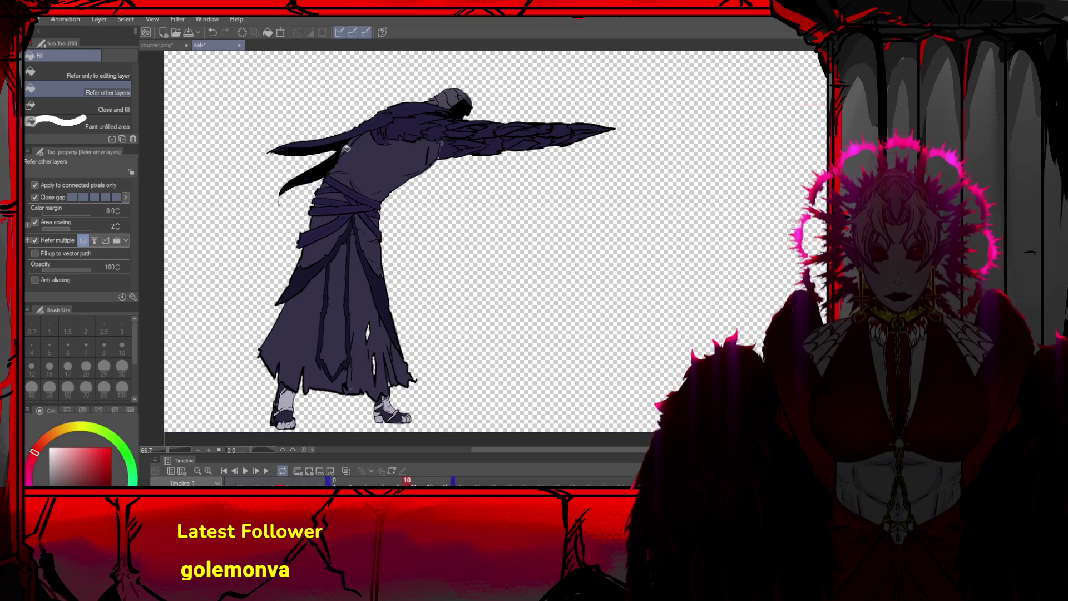
key(p)
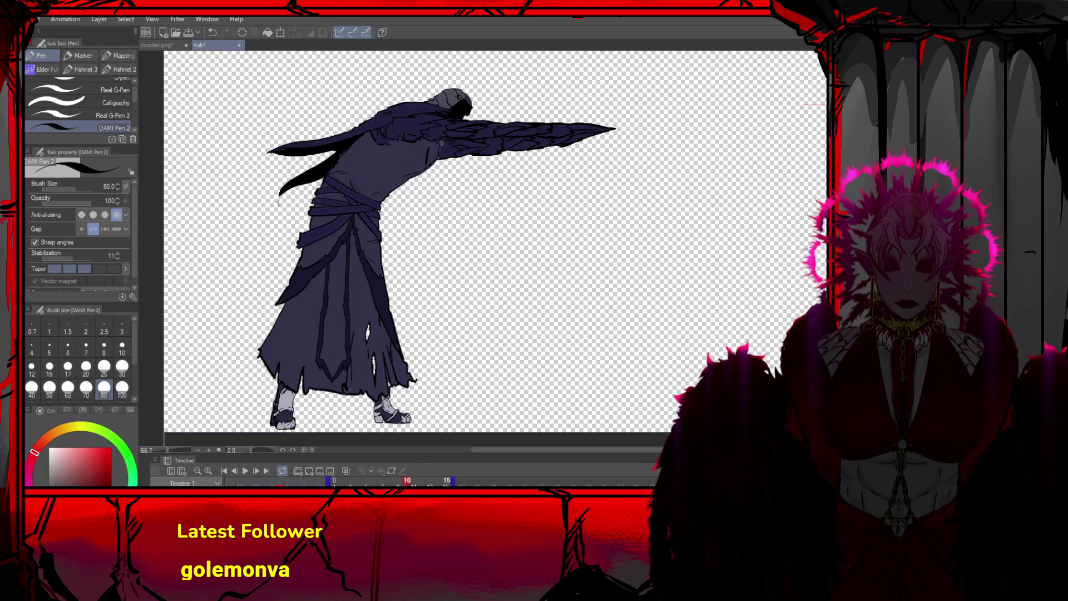
click(104, 367)
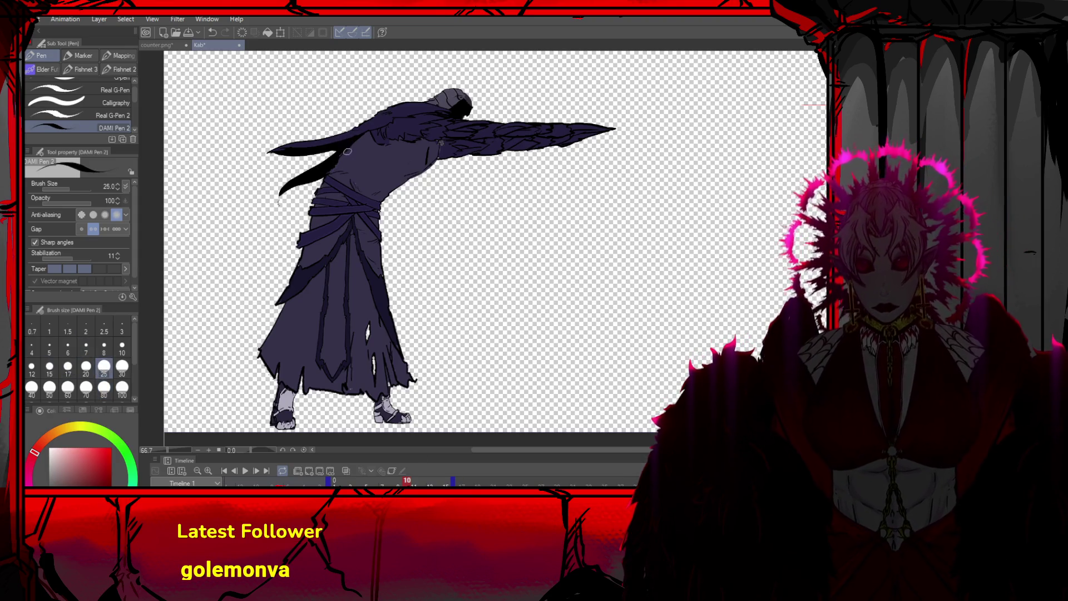
Go to frame 9, zoom in, and try several black outline strokes along the upper arm
key(comma)
scroll(373, 174, up, 2)
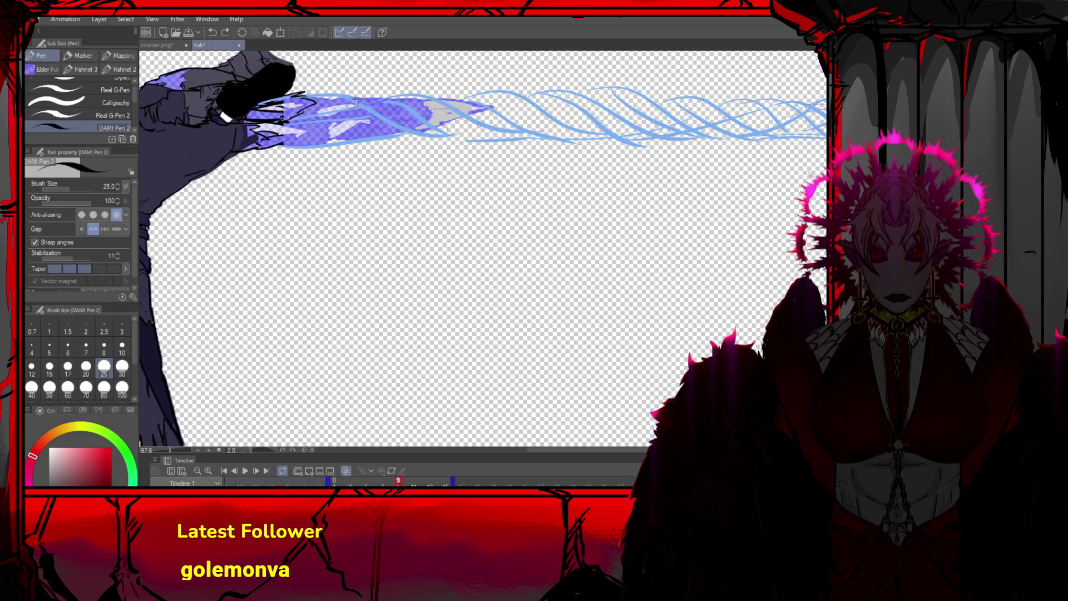
mouse_move(344, 111)
mouse_down()
mouse_move(356, 103)
mouse_move(350, 94)
mouse_move(383, 94)
mouse_move(396, 120)
mouse_move(380, 119)
mouse_up()
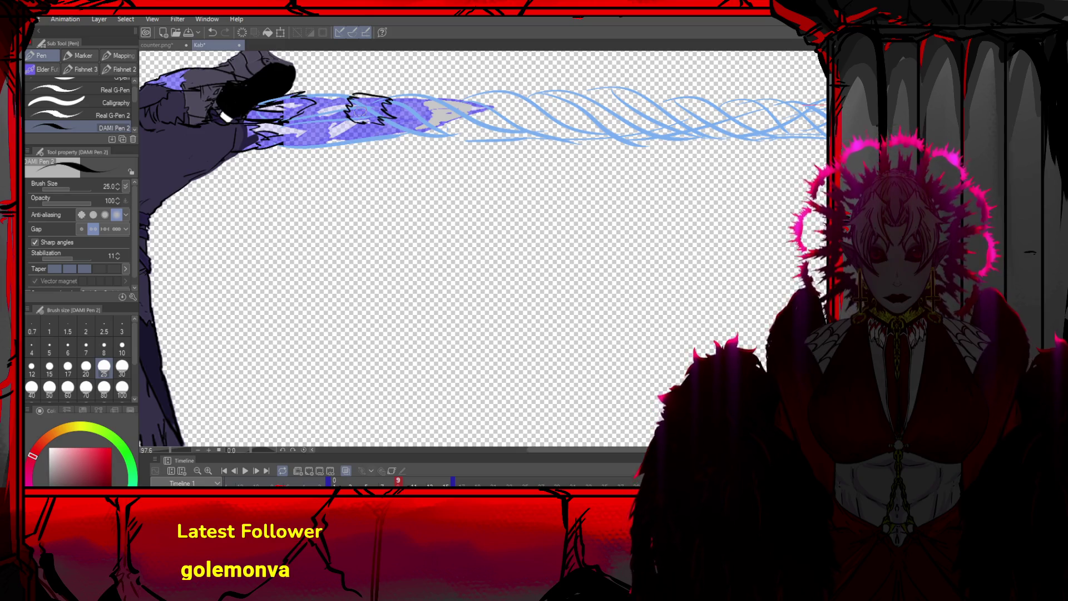
mouse_move(442, 139)
mouse_down()
mouse_move(426, 133)
mouse_move(466, 139)
mouse_move(434, 98)
mouse_move(453, 102)
mouse_up()
key(ctrl+z)
key(ctrl+z)
key(ctrl+z)
mouse_move(284, 120)
mouse_down()
mouse_move(350, 99)
mouse_move(349, 109)
mouse_move(354, 96)
mouse_move(425, 133)
mouse_move(408, 132)
mouse_move(434, 118)
mouse_move(429, 125)
mouse_move(463, 138)
mouse_move(439, 142)
mouse_move(473, 138)
mouse_move(456, 138)
mouse_up()
key(ctrl+z)
key(ctrl+z)
mouse_move(269, 121)
mouse_down()
mouse_move(281, 141)
mouse_move(303, 136)
mouse_move(295, 125)
mouse_move(286, 130)
mouse_move(303, 145)
mouse_move(348, 117)
mouse_up()
key(ctrl+z)
mouse_move(284, 143)
mouse_down()
mouse_move(336, 119)
mouse_move(378, 120)
mouse_up()
key(ctrl+z)
key(ctrl+z)
key(ctrl+z)
key(ctrl+z)
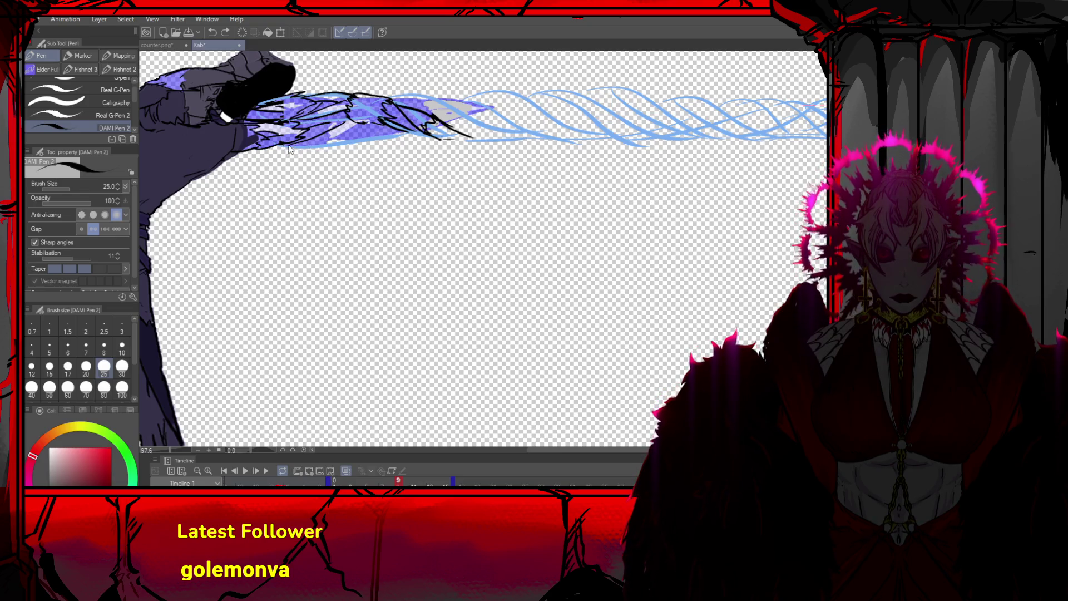
Ink the arm's upper edge and retry jagged strokes at the arm tip near the hand
drag(311, 140, 339, 131)
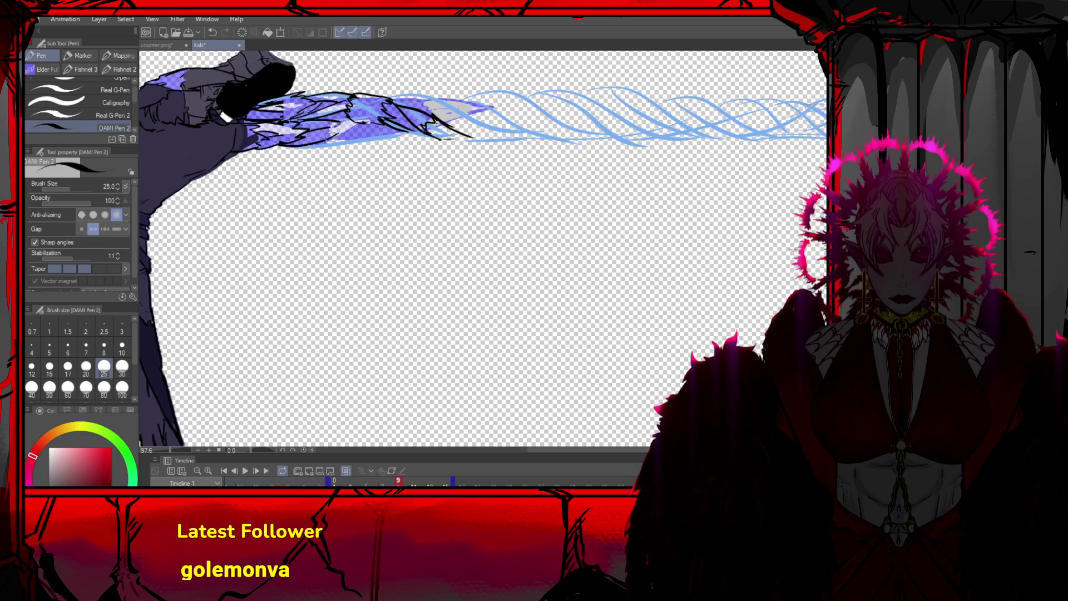
mouse_move(336, 130)
mouse_down()
mouse_move(377, 127)
mouse_move(420, 89)
mouse_move(410, 103)
mouse_up()
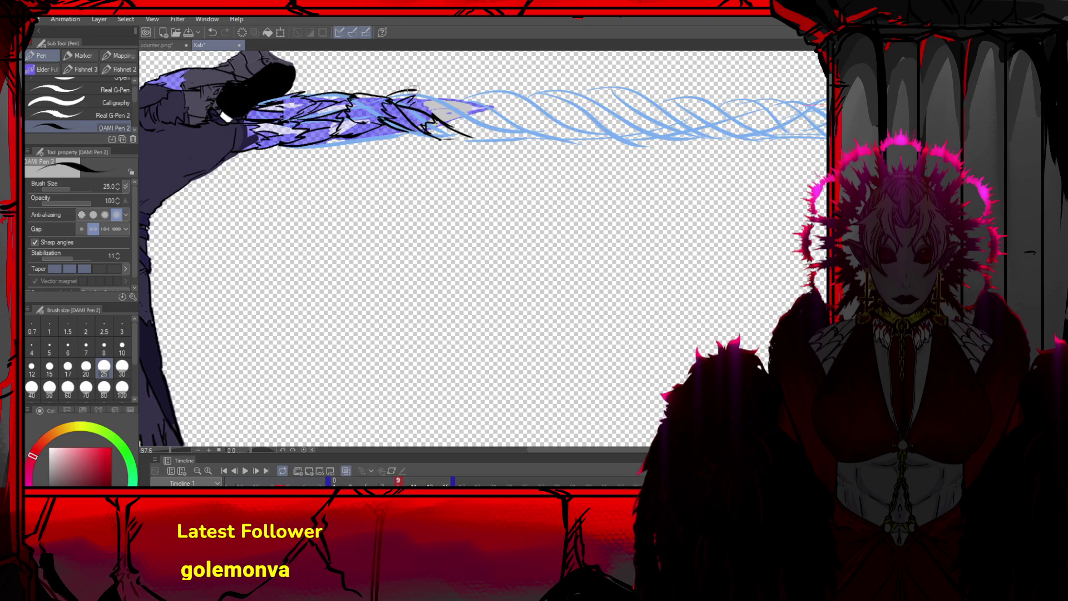
mouse_move(417, 90)
mouse_down()
mouse_move(433, 88)
mouse_move(445, 106)
mouse_move(435, 119)
mouse_move(453, 112)
mouse_move(472, 126)
mouse_up()
key(ctrl+z)
key(ctrl+z)
drag(439, 92, 481, 127)
key(ctrl+z)
mouse_move(431, 90)
mouse_down()
mouse_move(485, 114)
mouse_move(472, 129)
mouse_move(477, 118)
mouse_move(517, 120)
mouse_move(482, 143)
mouse_up()
key(ctrl+z)
key(ctrl+z)
key(ctrl+z)
Ink more black braid lineart rightward along the blue guides, retrying strokes around the braid tip
mouse_move(467, 101)
mouse_down()
mouse_move(498, 119)
mouse_move(485, 134)
mouse_up()
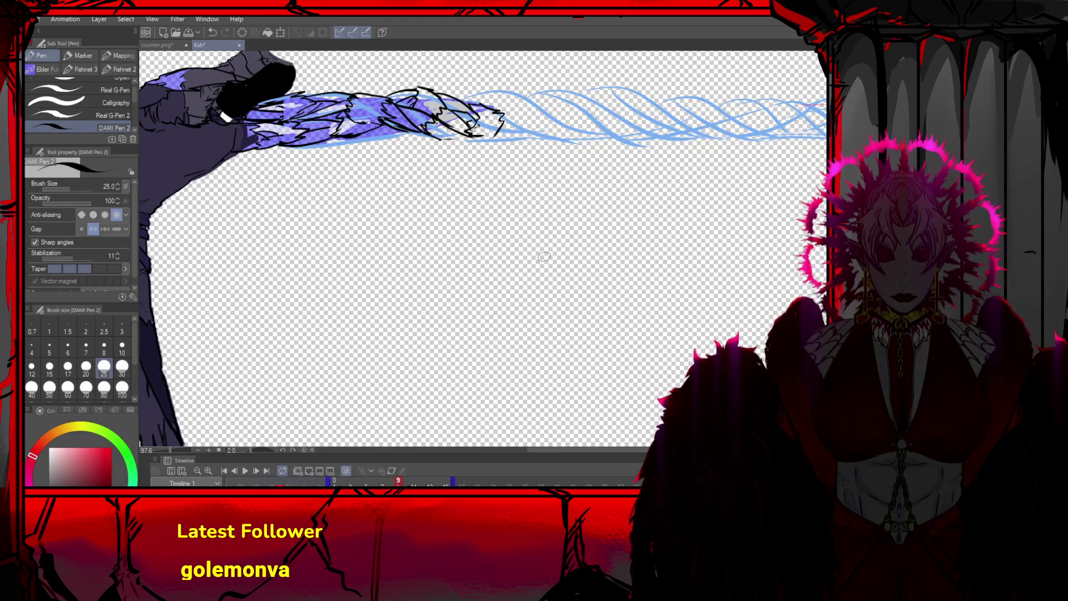
mouse_move(401, 140)
mouse_down()
mouse_move(426, 109)
mouse_move(453, 131)
mouse_up()
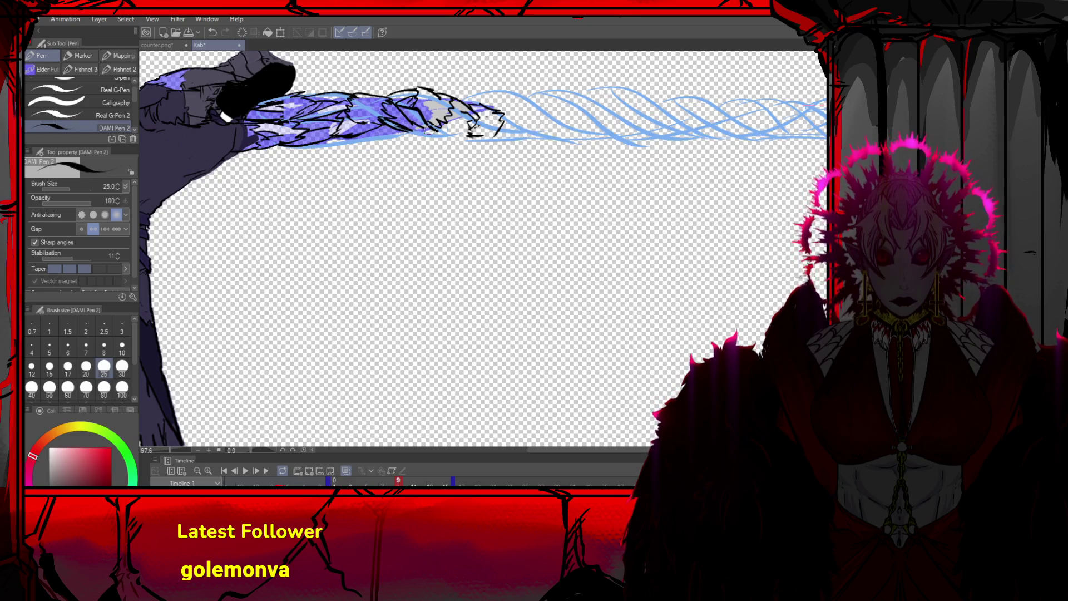
mouse_move(406, 134)
mouse_down()
mouse_move(492, 118)
mouse_move(478, 115)
mouse_move(509, 118)
mouse_up()
key(ctrl+z)
mouse_move(456, 101)
mouse_down()
mouse_move(473, 88)
mouse_move(489, 93)
mouse_move(492, 111)
mouse_move(477, 93)
mouse_move(540, 111)
mouse_move(517, 110)
mouse_move(533, 118)
mouse_move(517, 119)
mouse_move(526, 137)
mouse_move(541, 127)
mouse_move(535, 138)
mouse_move(508, 120)
mouse_move(541, 107)
mouse_move(559, 122)
mouse_move(490, 139)
mouse_move(522, 123)
mouse_move(542, 89)
mouse_move(544, 103)
mouse_move(551, 92)
mouse_move(574, 97)
mouse_up()
key(ctrl+z)
key(ctrl+z)
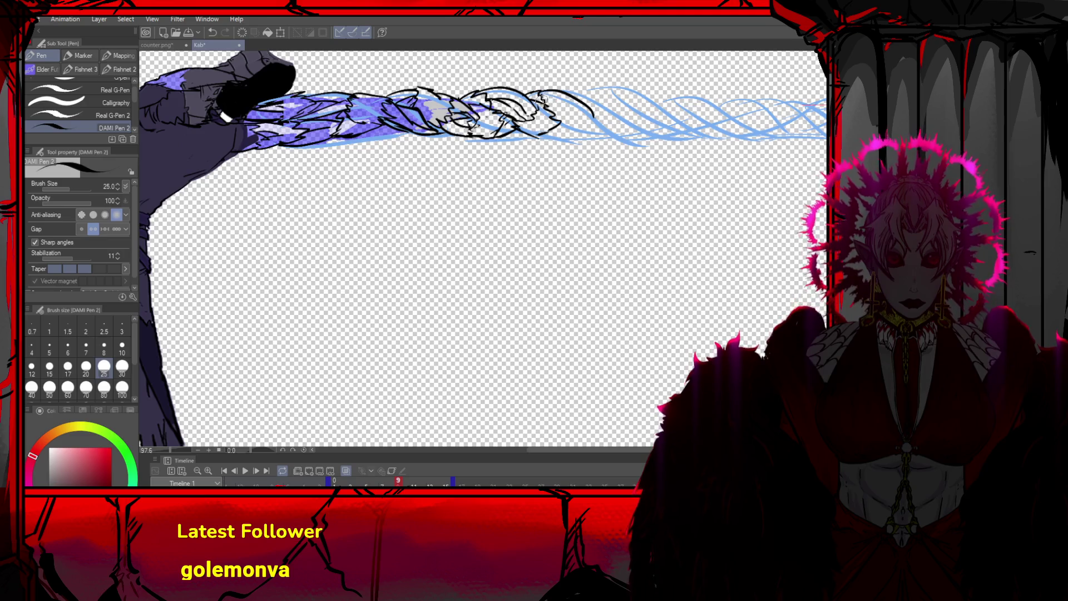
mouse_move(546, 103)
mouse_down()
mouse_move(584, 136)
mouse_move(603, 136)
mouse_up()
Ink more black braid strands past the right end of the lineart, undoing missed strokes
mouse_move(537, 133)
mouse_down()
mouse_move(578, 125)
mouse_move(579, 103)
mouse_move(609, 120)
mouse_move(598, 136)
mouse_move(576, 136)
mouse_up()
key(ctrl+z)
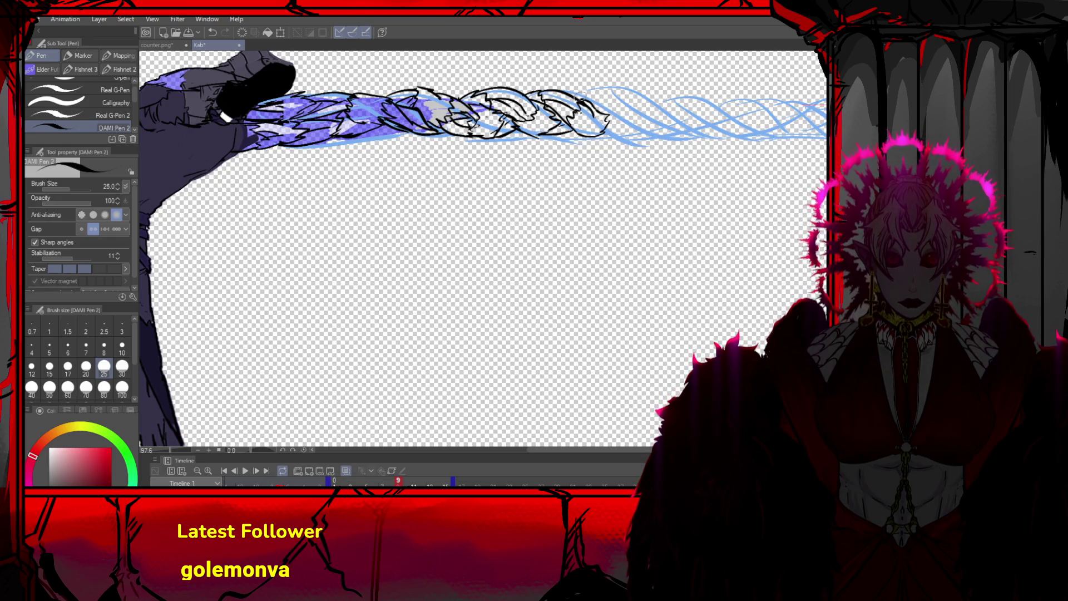
key(ctrl+z)
drag(579, 94, 584, 98)
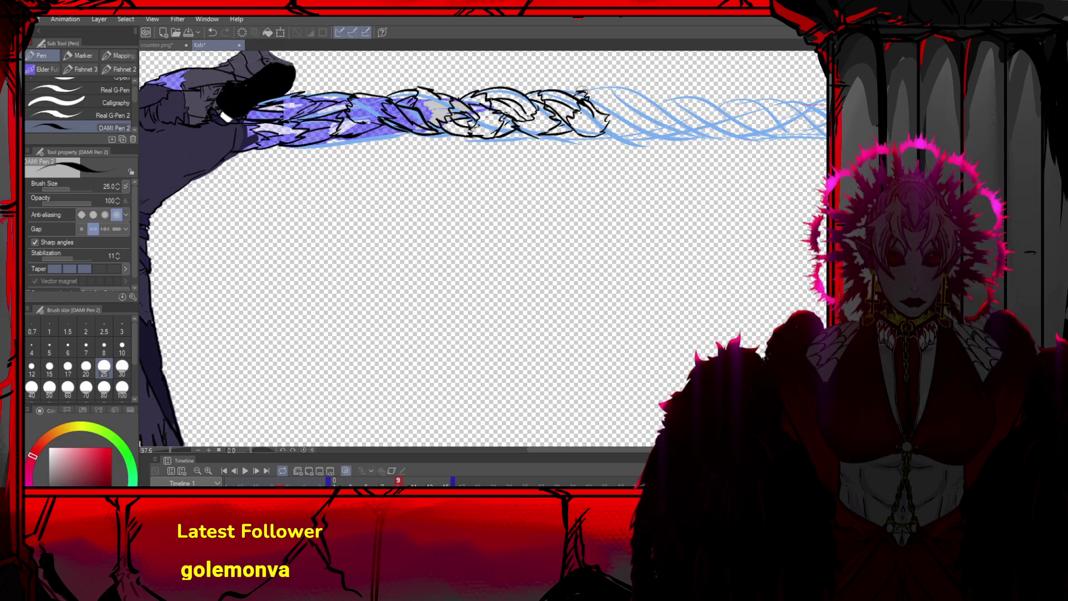
mouse_move(578, 88)
mouse_down()
mouse_move(620, 89)
mouse_move(603, 114)
mouse_up()
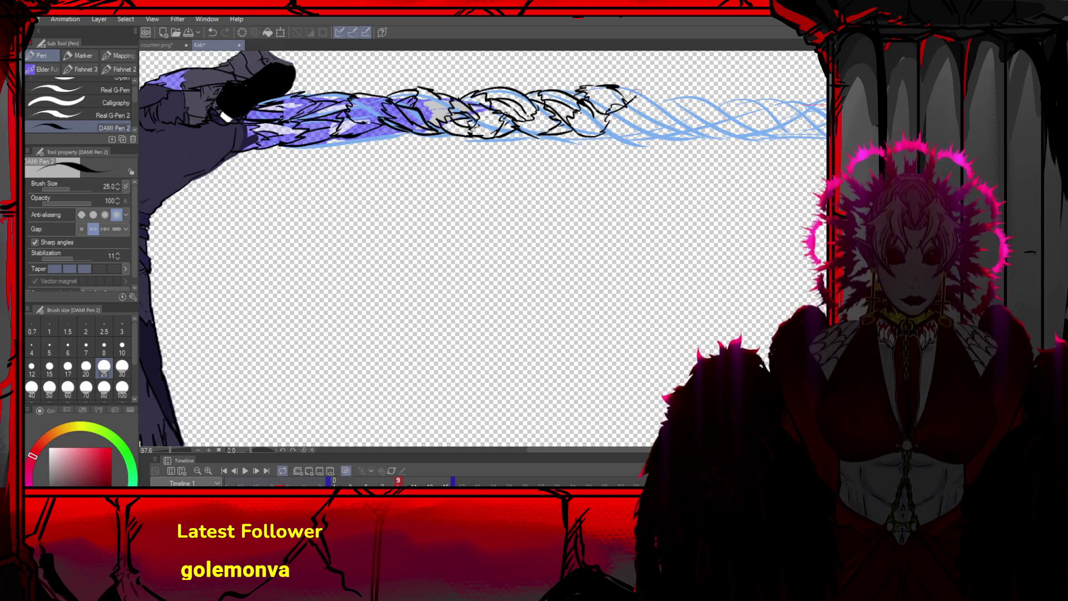
key(ctrl+z)
mouse_move(605, 118)
mouse_down()
mouse_move(625, 103)
mouse_move(600, 134)
mouse_up()
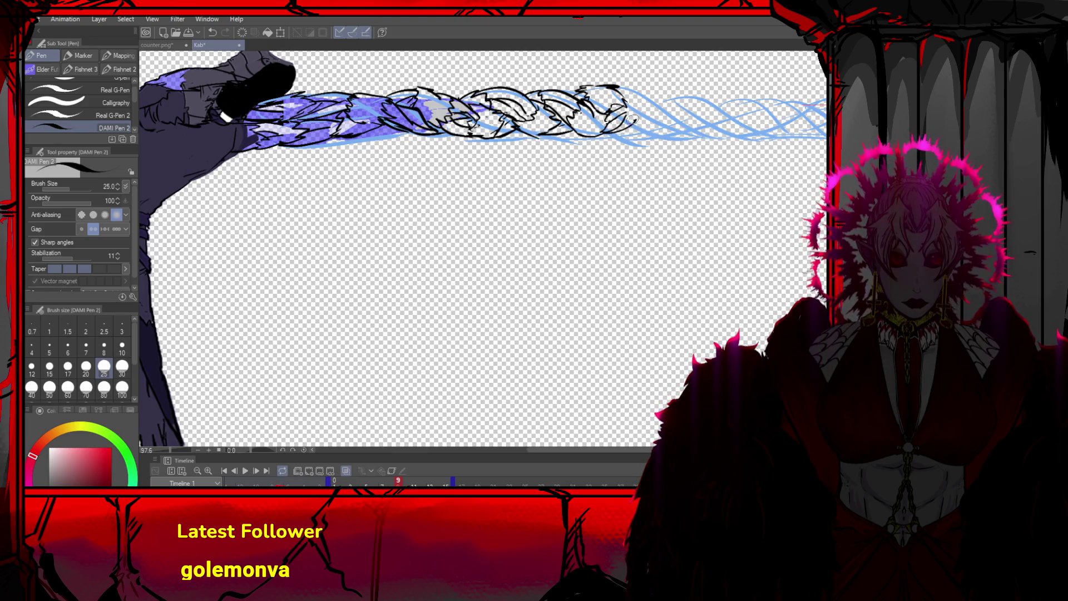
mouse_move(634, 89)
mouse_down()
mouse_move(620, 105)
mouse_move(652, 112)
mouse_up()
key(ctrl+z)
key(ctrl+z)
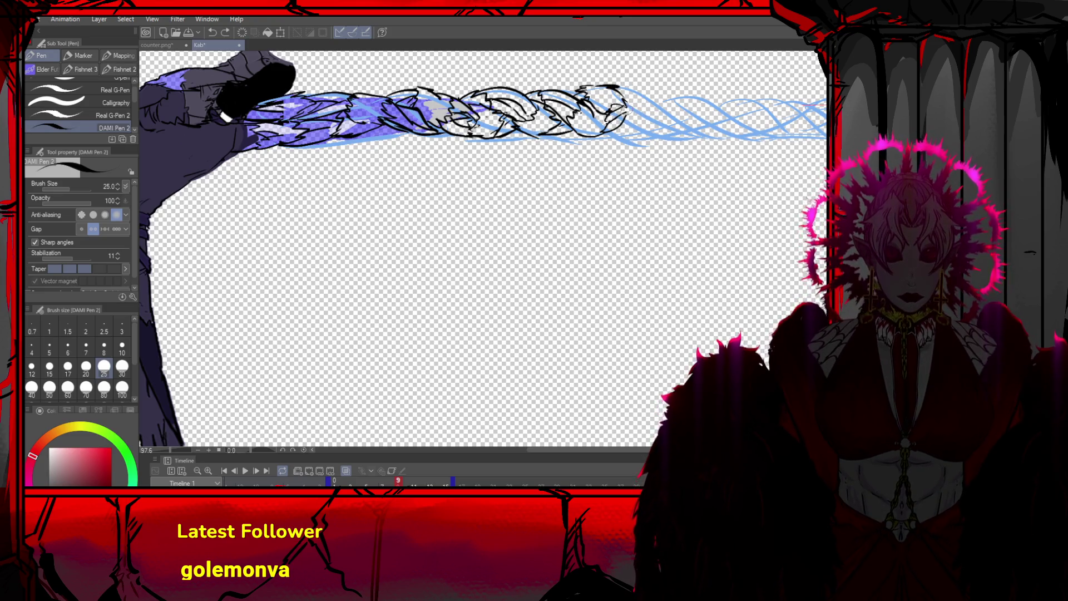
mouse_move(608, 108)
mouse_down()
mouse_move(645, 129)
mouse_move(657, 122)
mouse_up()
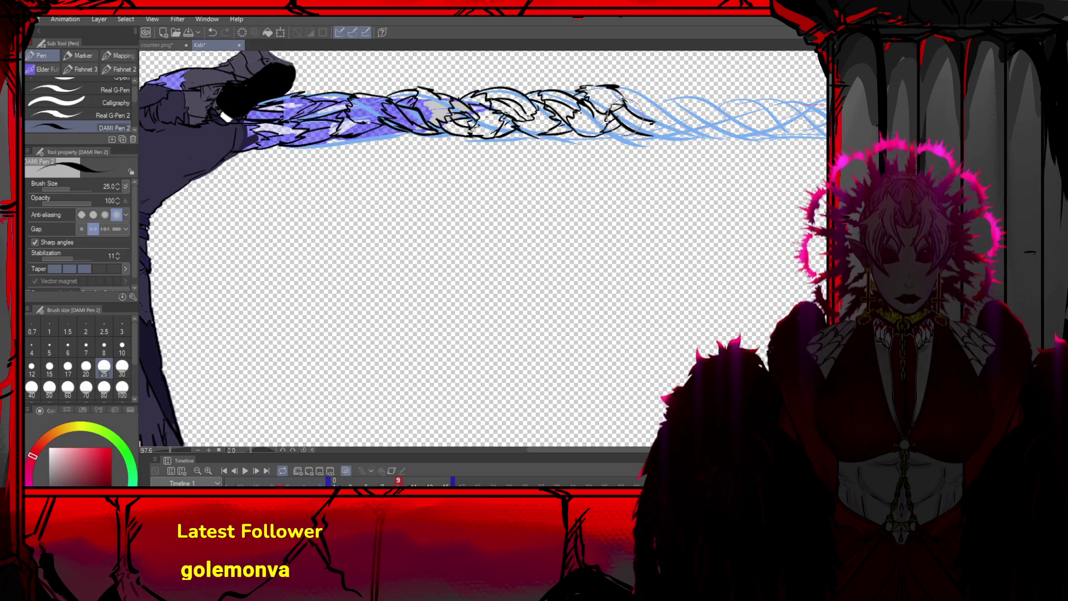
Extend the braid's right end with short strokes and a long curve down the blue sketch
scroll(634, 114, down, 5)
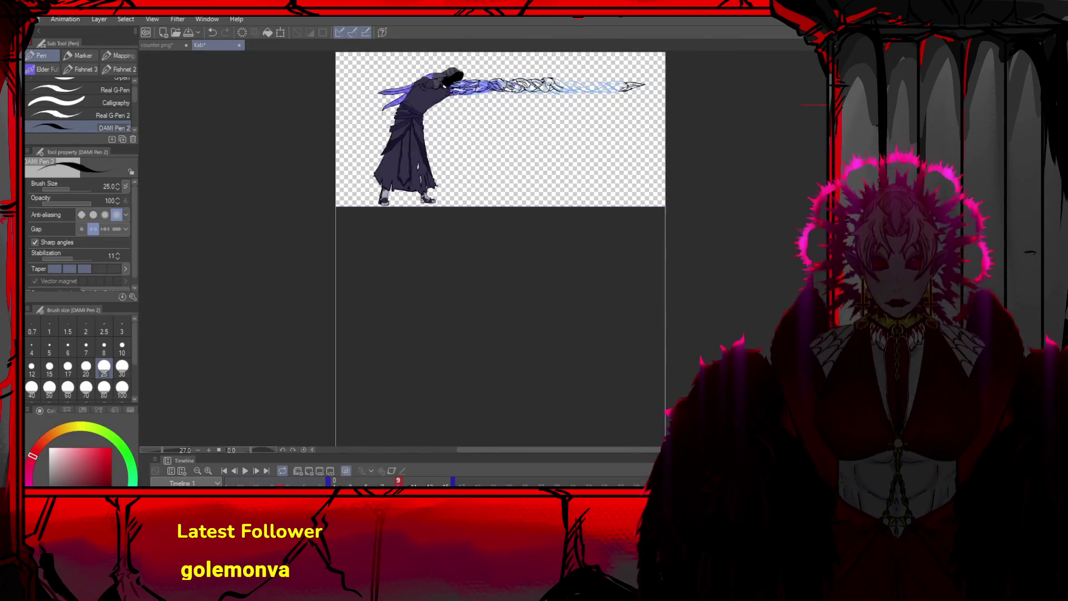
scroll(431, 71, up, 6)
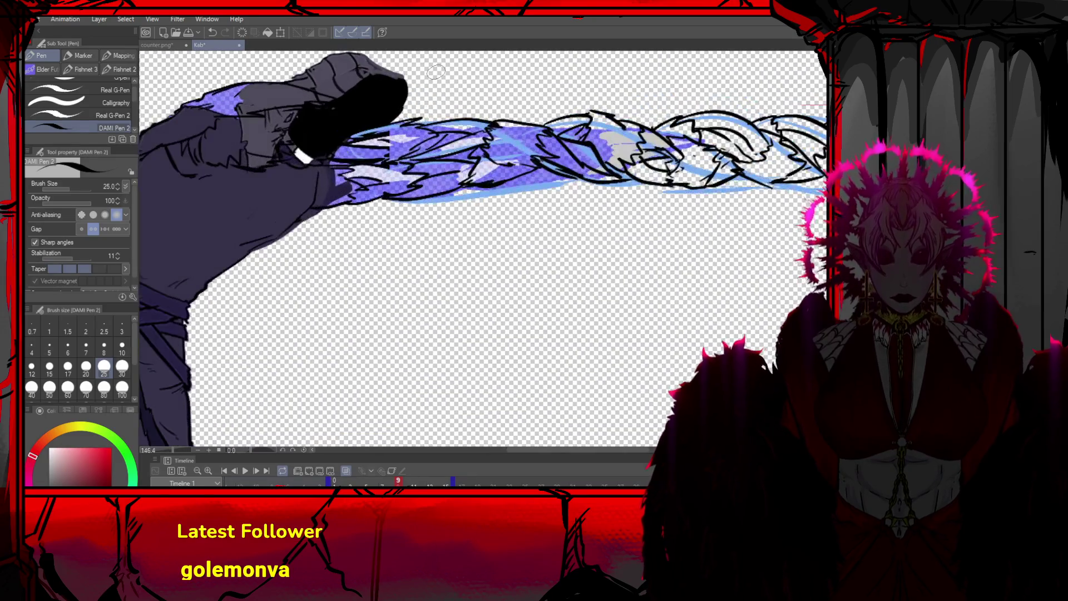
scroll(431, 71, down, 3)
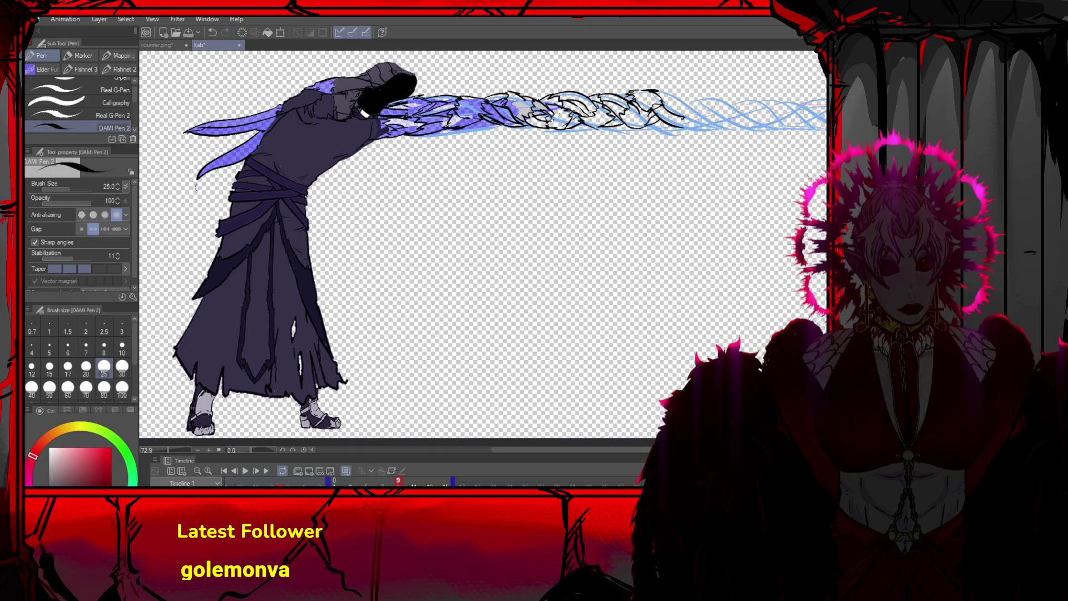
scroll(184, 98, down, 4)
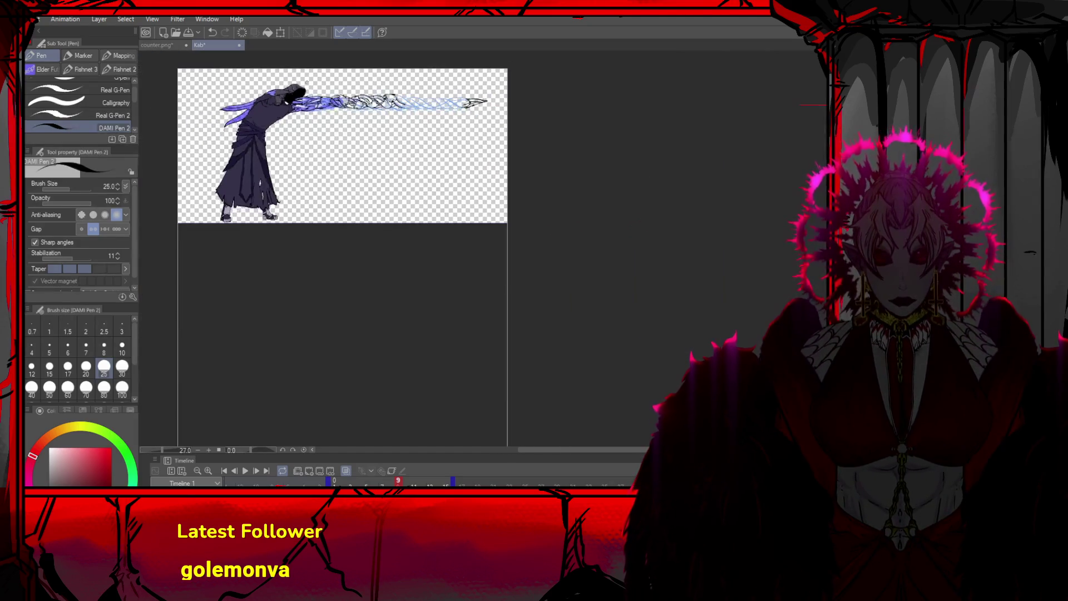
scroll(262, 94, up, 3)
scroll(262, 94, up, 3)
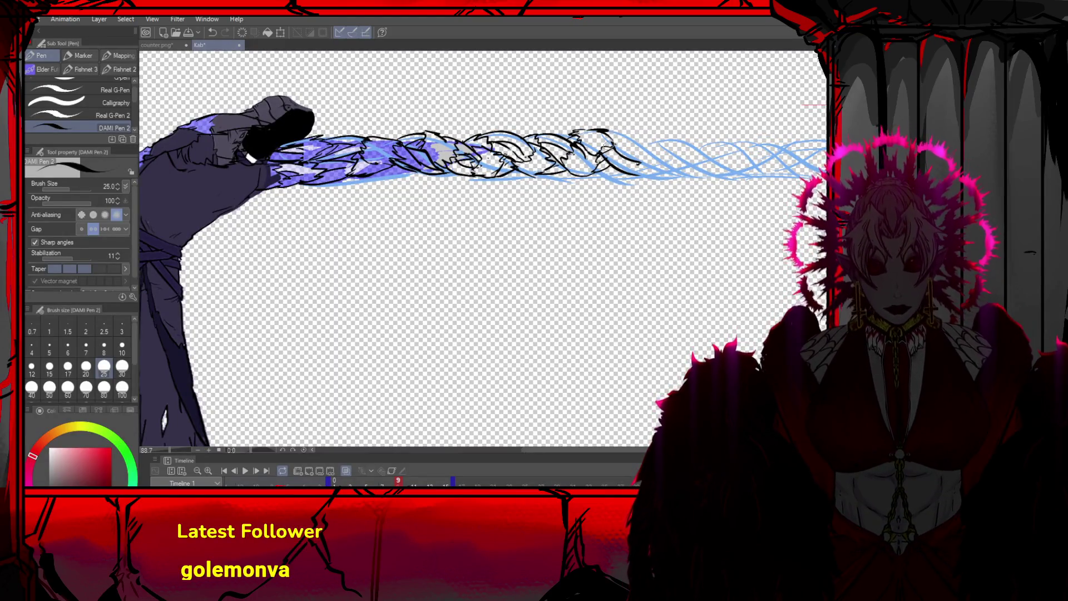
drag(632, 174, 640, 161)
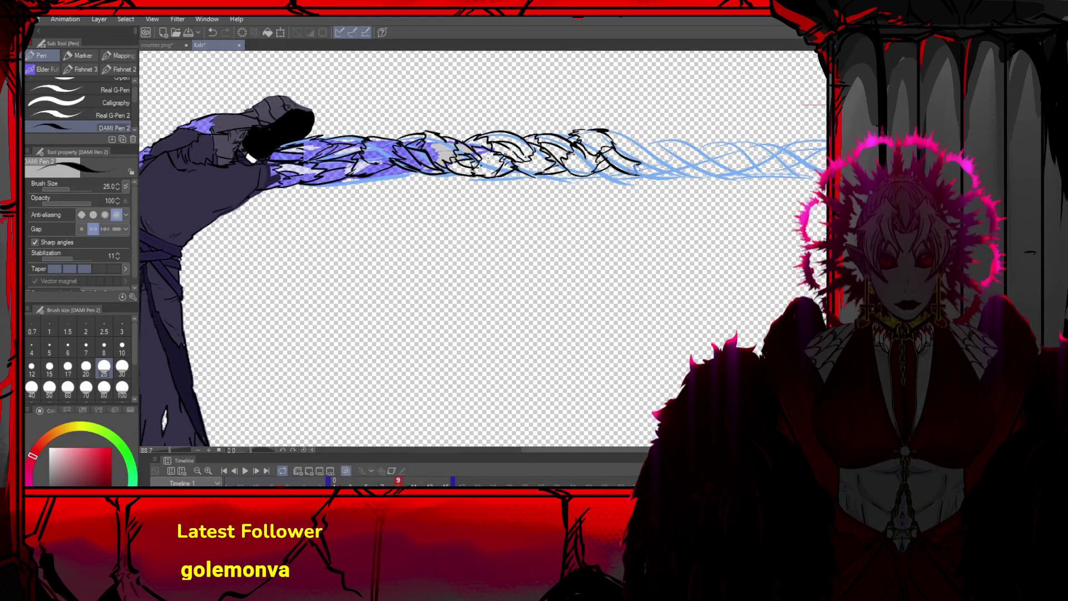
key(h)
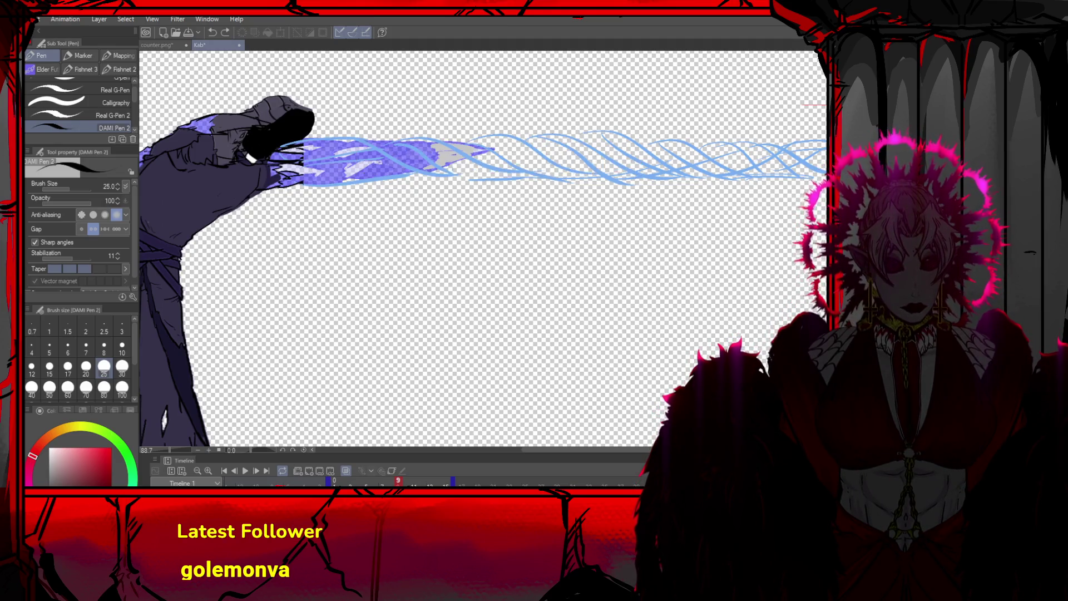
key(h)
mouse_move(639, 178)
mouse_down()
mouse_move(641, 143)
mouse_move(658, 161)
mouse_up()
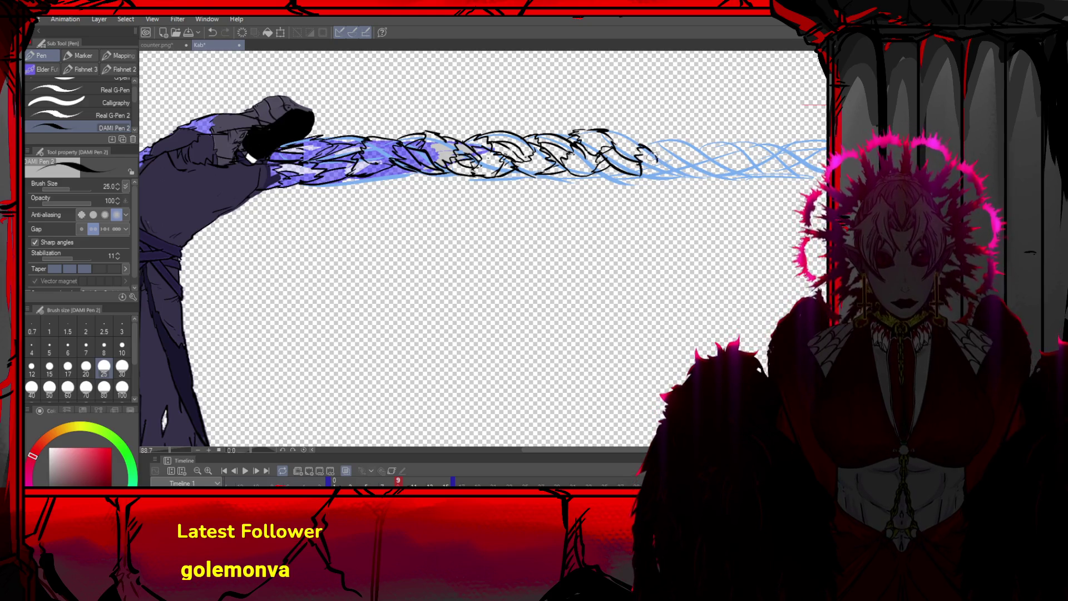
key(ctrl+z)
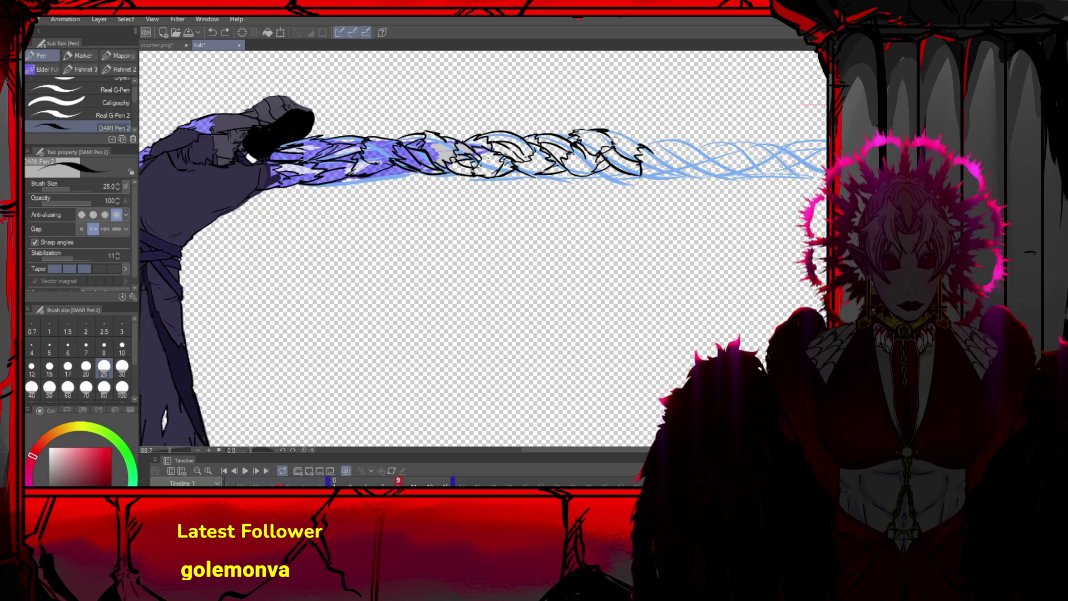
drag(600, 137, 625, 130)
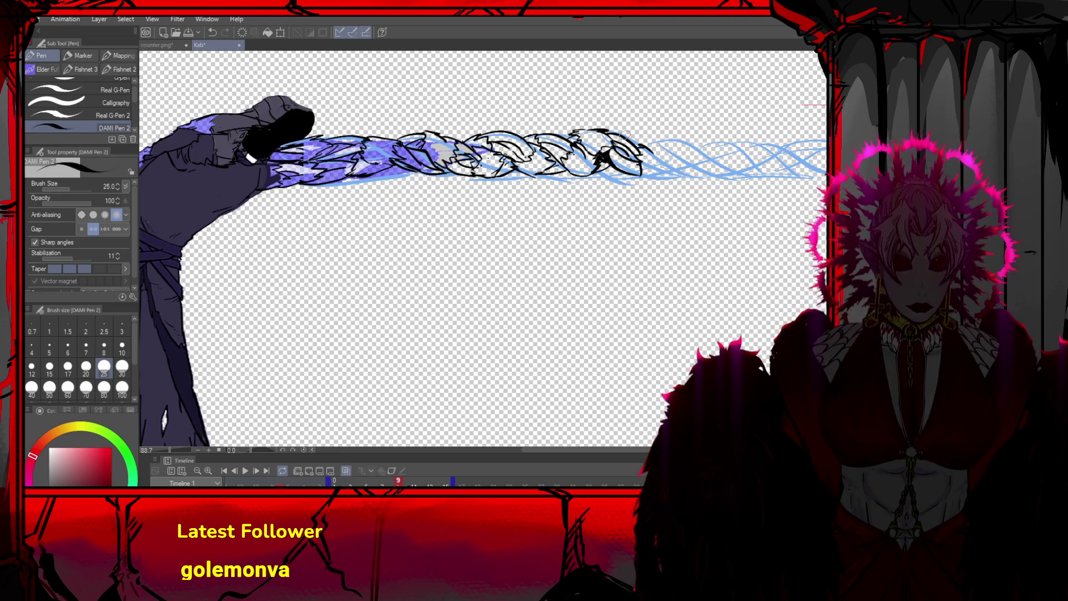
mouse_move(637, 138)
mouse_down()
mouse_move(654, 125)
mouse_move(663, 146)
mouse_move(649, 180)
mouse_move(666, 155)
mouse_move(673, 170)
mouse_move(652, 177)
mouse_move(637, 166)
mouse_up()
key(ctrl+z)
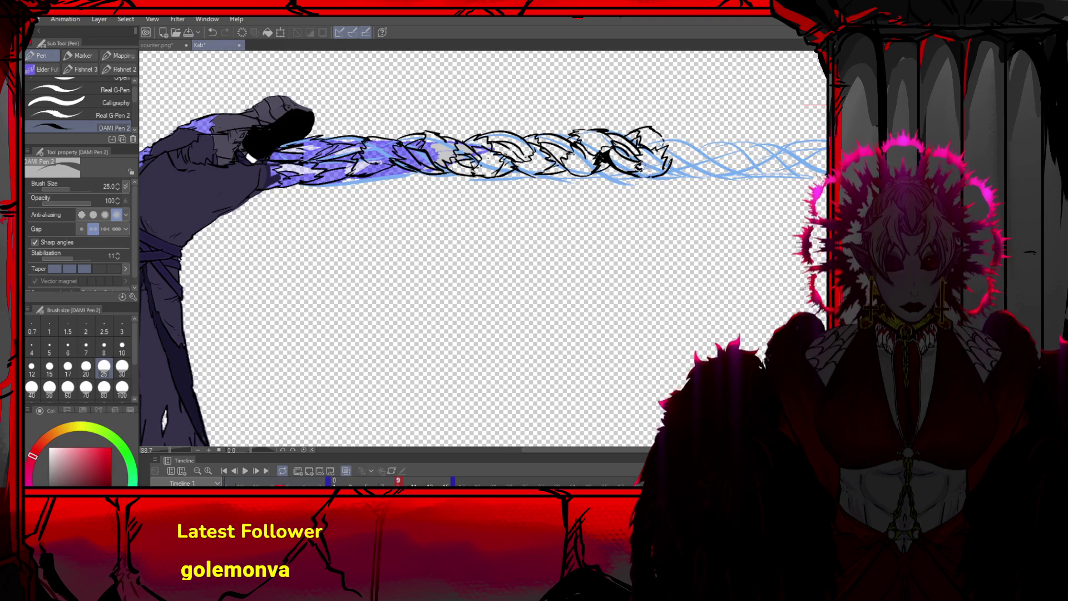
mouse_move(669, 156)
mouse_down()
mouse_move(665, 178)
mouse_move(645, 182)
mouse_move(684, 139)
mouse_move(664, 175)
mouse_move(690, 152)
mouse_move(662, 129)
mouse_move(683, 142)
mouse_move(690, 167)
mouse_move(676, 133)
mouse_move(712, 146)
mouse_move(676, 177)
mouse_move(712, 161)
mouse_move(687, 173)
mouse_move(720, 177)
mouse_move(714, 170)
mouse_move(726, 166)
mouse_move(712, 158)
mouse_move(723, 170)
mouse_move(740, 164)
mouse_move(722, 181)
mouse_move(743, 156)
mouse_move(719, 132)
mouse_move(715, 150)
mouse_move(736, 165)
mouse_move(728, 156)
mouse_move(742, 144)
mouse_move(752, 150)
mouse_move(736, 167)
mouse_move(778, 162)
mouse_up()
Replace the bad long stroke and ink the remaining braid strands out to the pointed tip
key(ctrl+z)
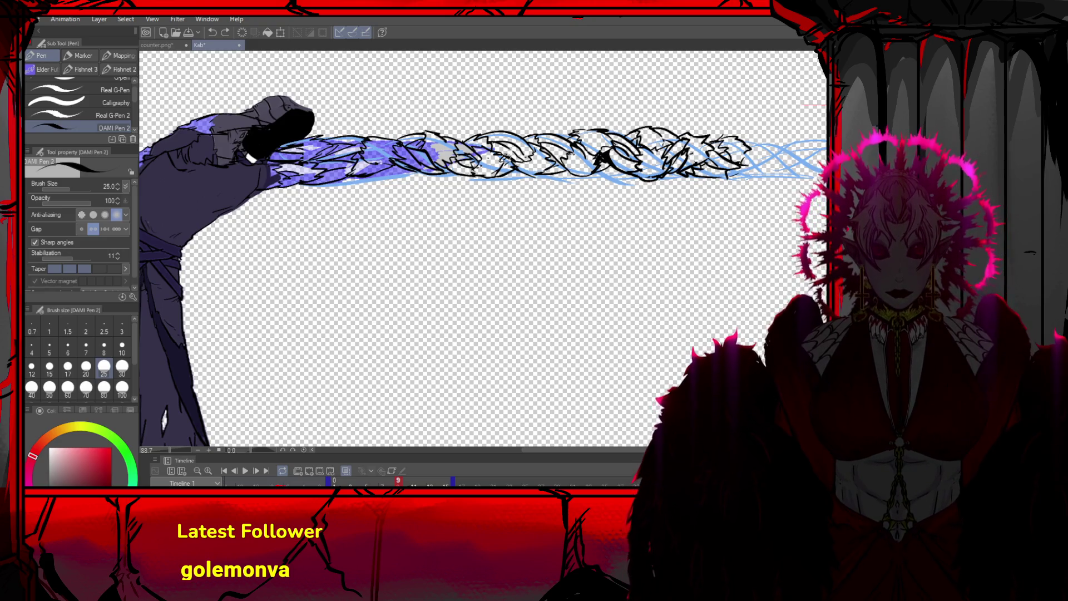
drag(490, 156, 477, 162)
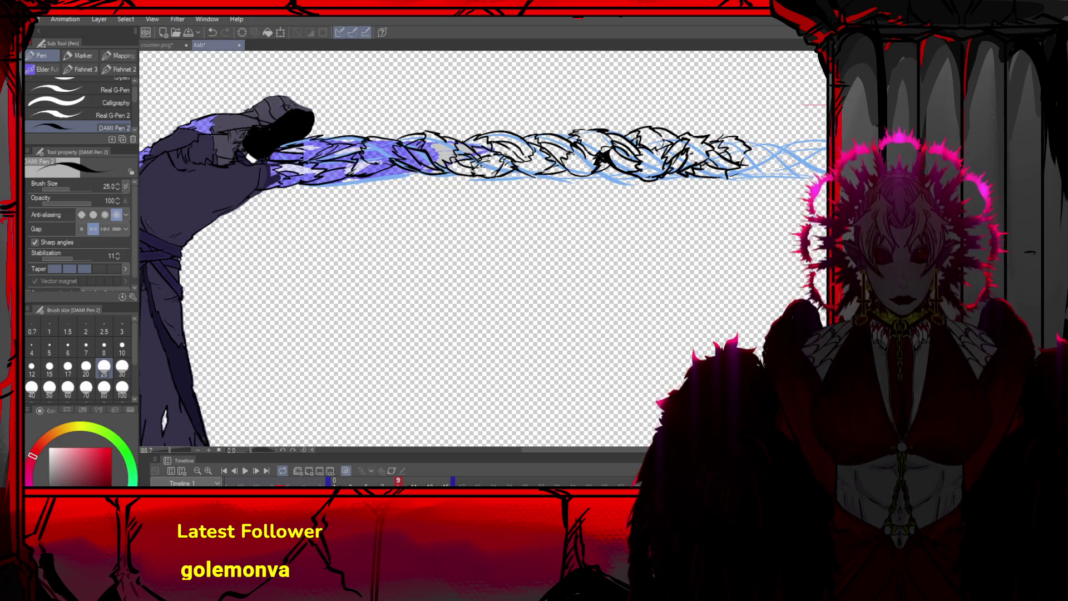
mouse_move(729, 168)
mouse_down()
mouse_move(748, 174)
mouse_move(739, 155)
mouse_move(774, 138)
mouse_move(751, 178)
mouse_move(772, 155)
mouse_up()
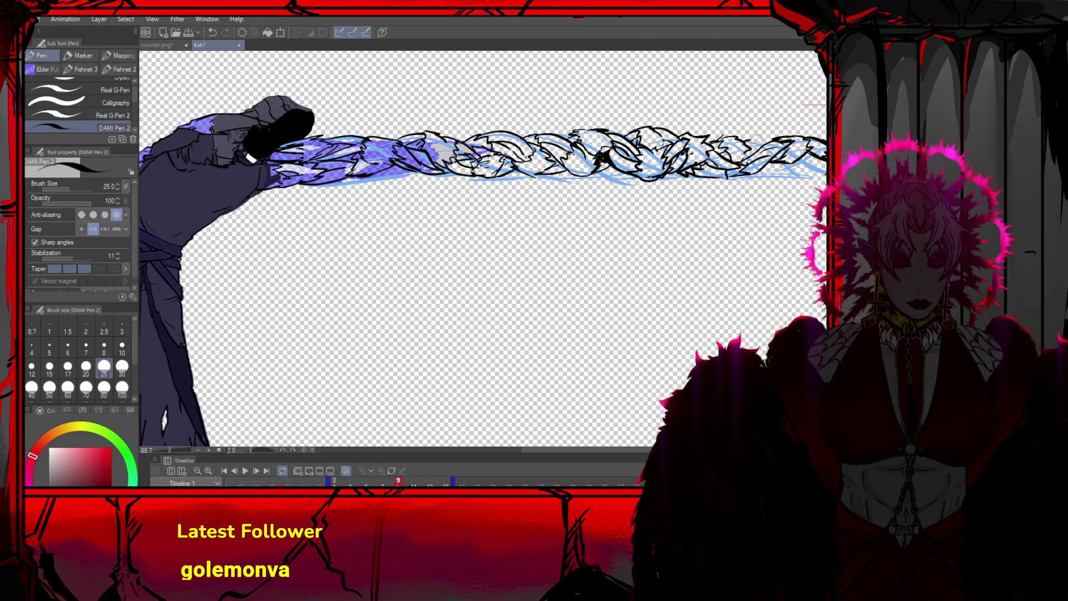
mouse_move(743, 147)
mouse_down()
mouse_move(773, 176)
mouse_move(809, 179)
mouse_up()
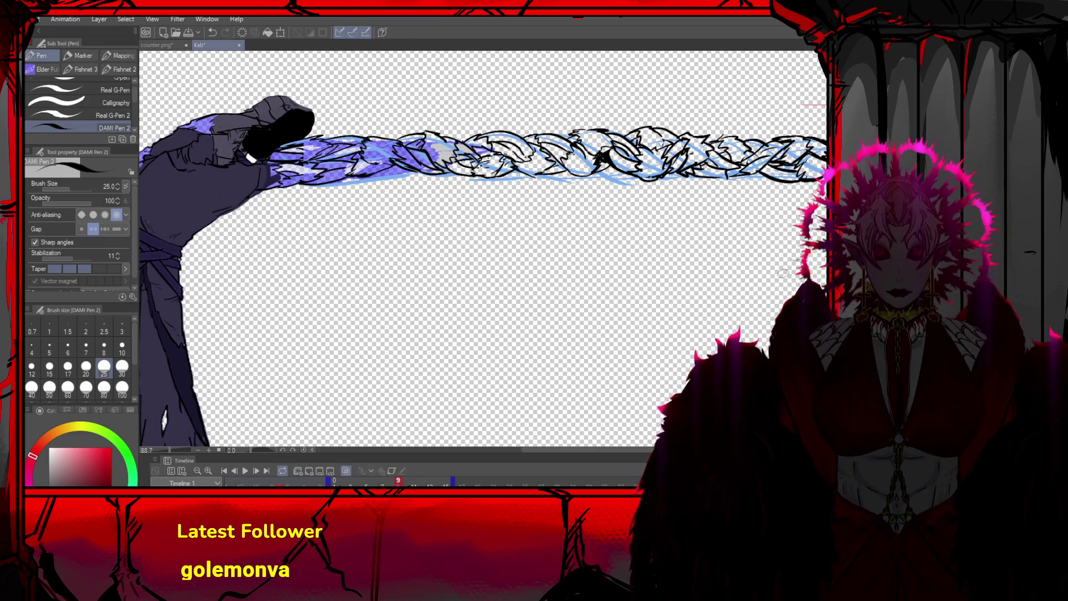
scroll(584, 250, down, 6)
scroll(569, 256, up, 4)
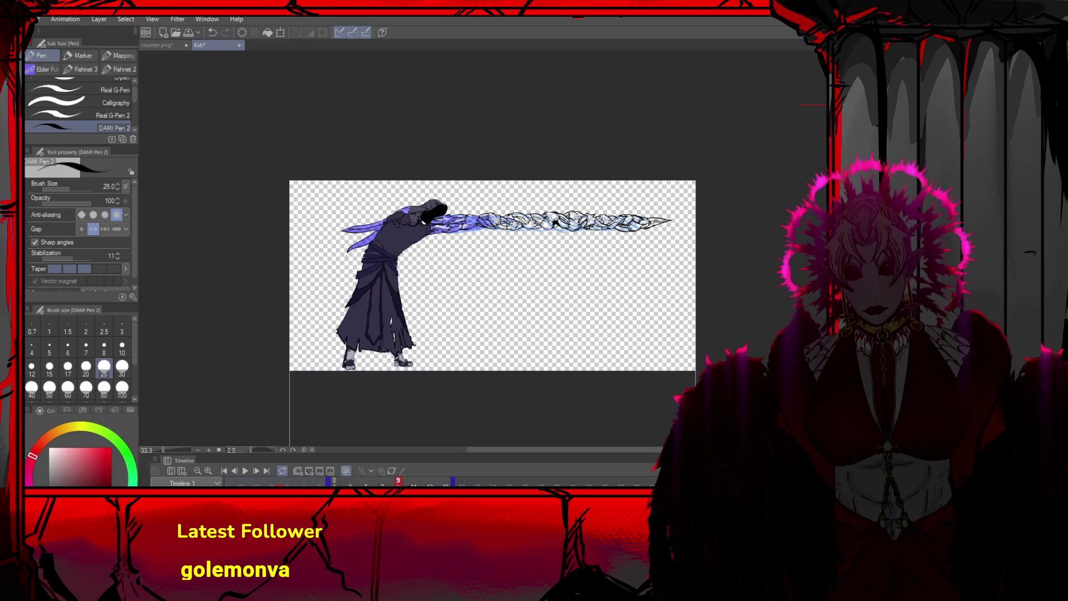
Eyedrop the robe's dark purple and cover the blade-arm with a filled polygon
scroll(569, 256, up, 1)
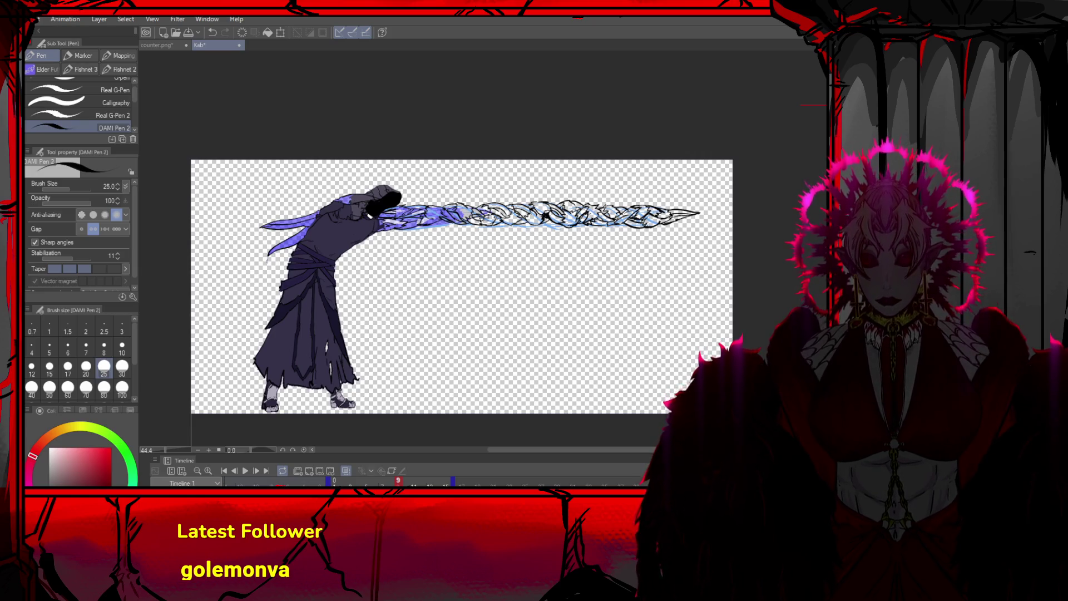
scroll(583, 313, up, 1)
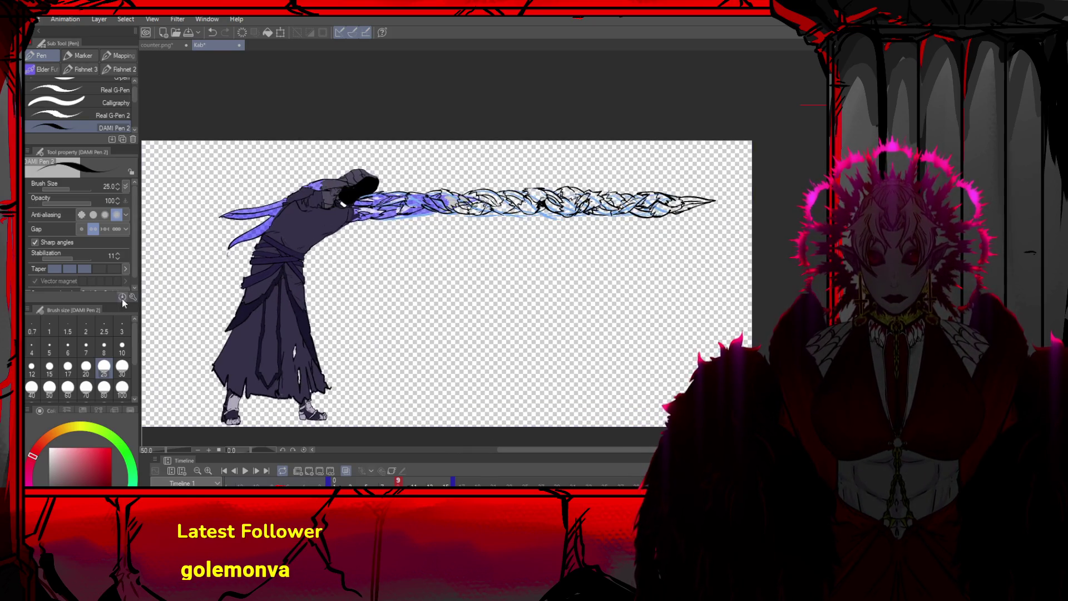
alt+click(321, 222)
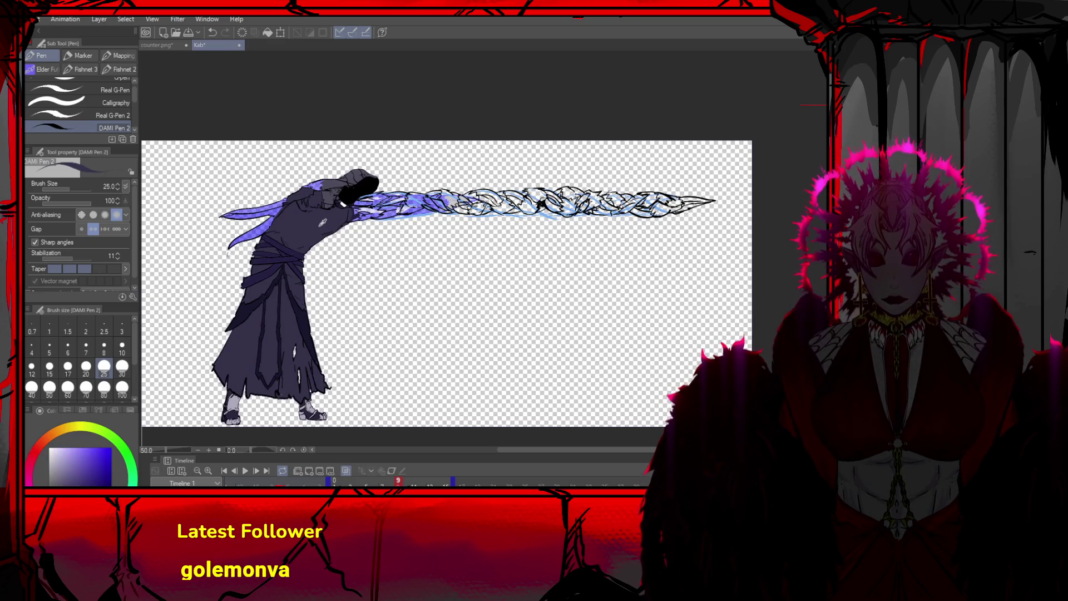
key(u)
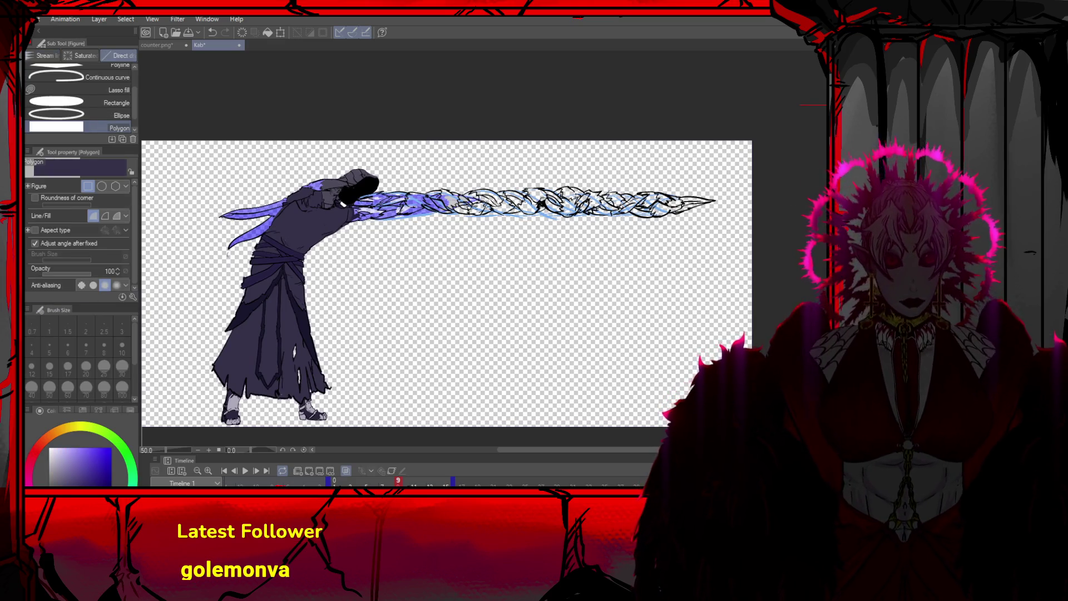
key(Delete)
key(ctrl+d)
key(ctrl+z)
key(ctrl+z)
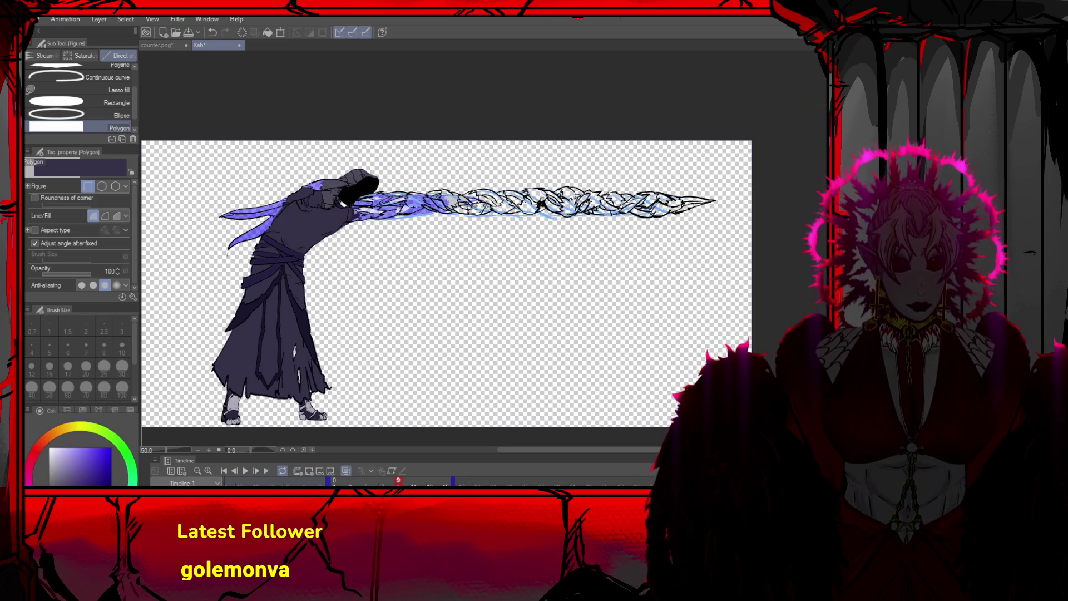
click(748, 242)
click(747, 144)
click(239, 242)
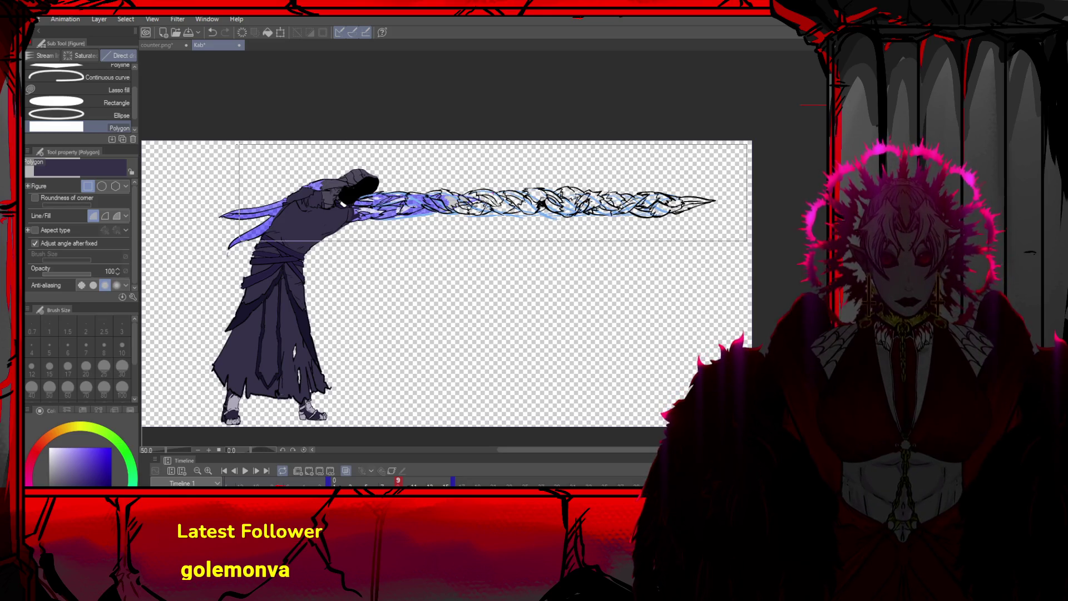
double_click(239, 144)
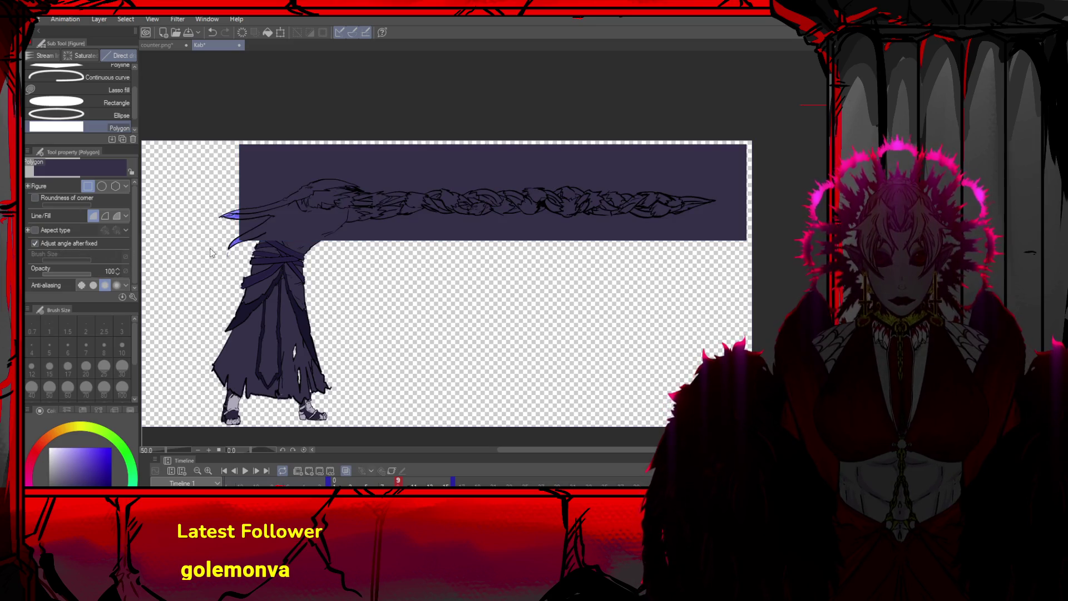
Patch gaps around the arm and left cape using Fill (Refer other layers), then advance a frame
key(g)
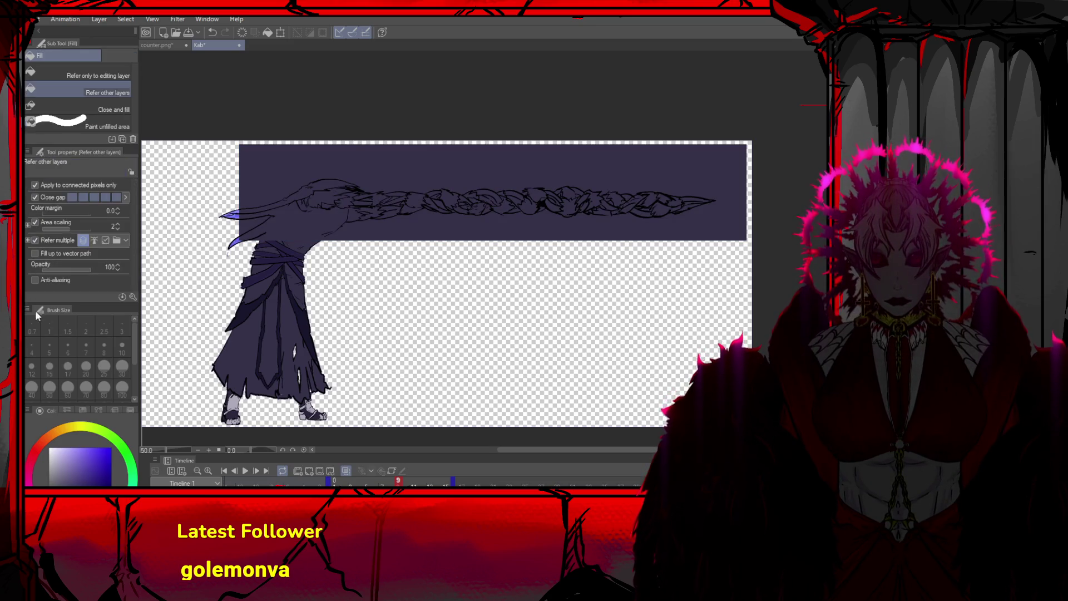
click(305, 228)
click(248, 220)
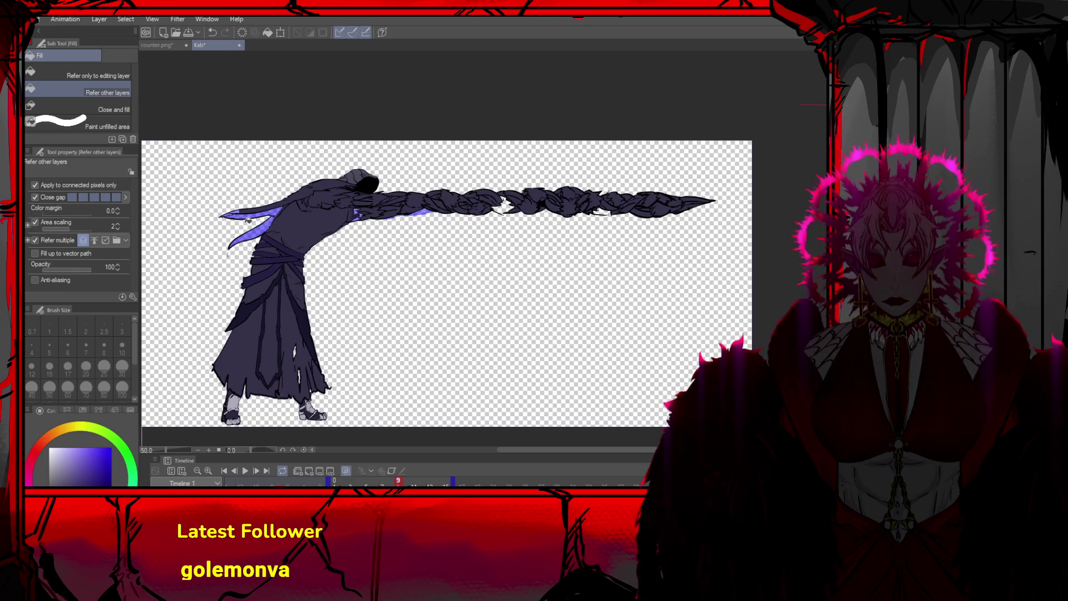
scroll(383, 220, up, 1)
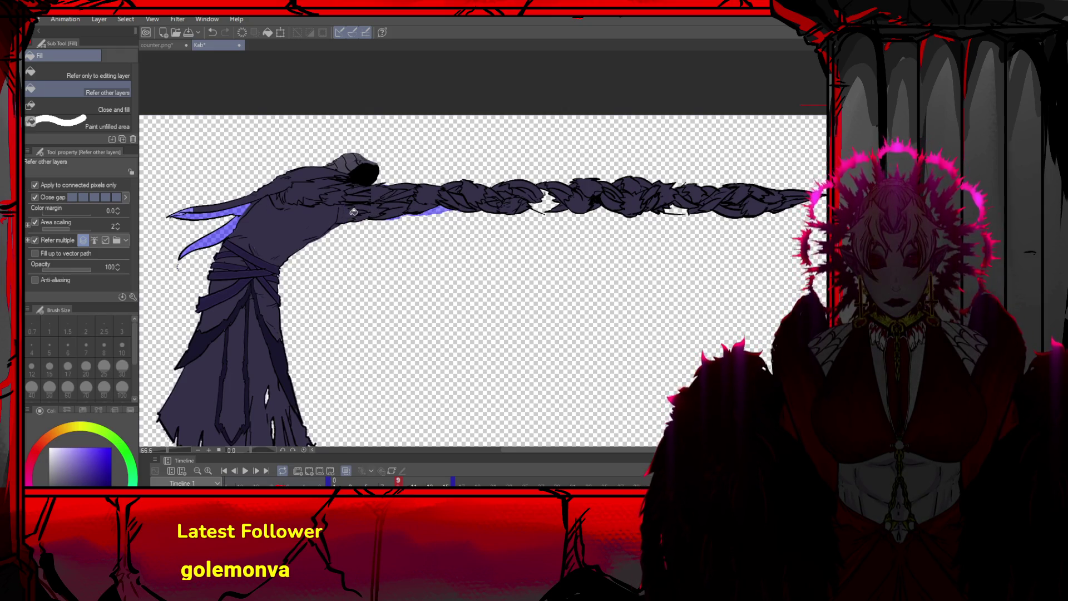
scroll(357, 210, down, 1)
scroll(459, 206, up, 1)
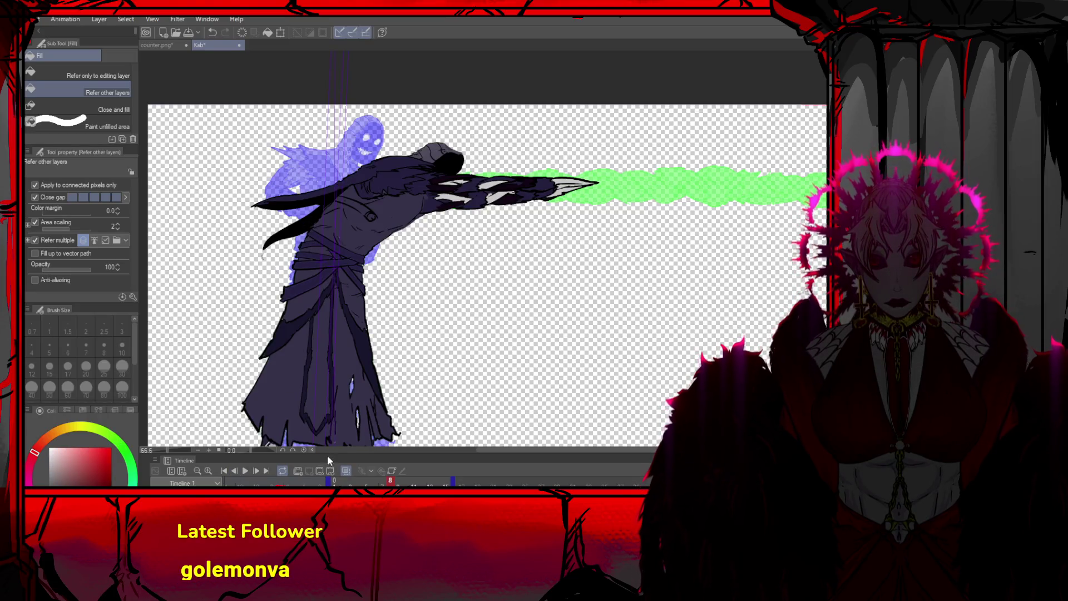
click(256, 471)
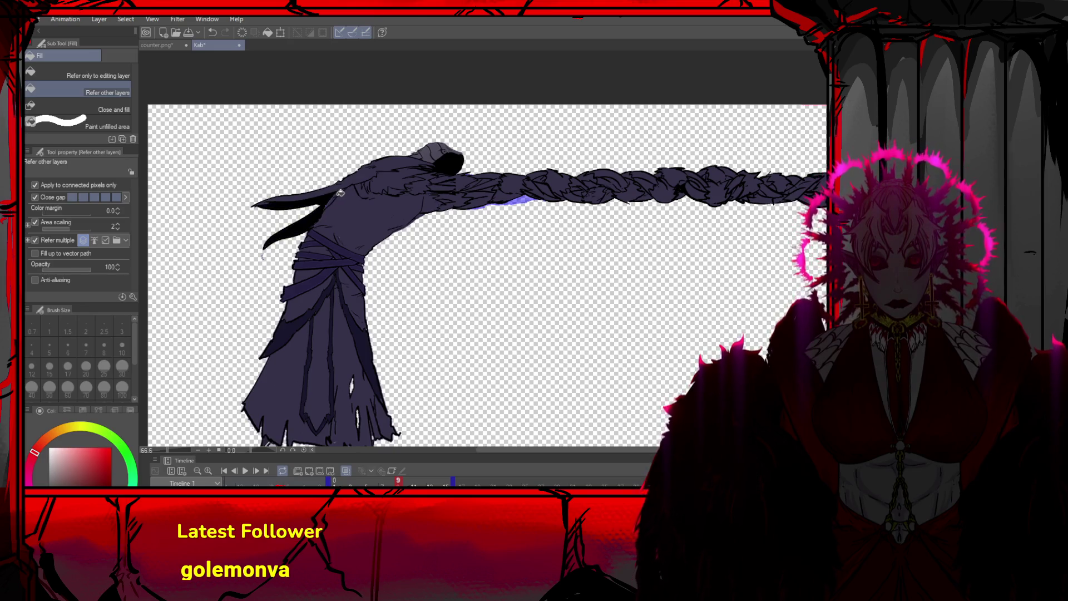
scroll(314, 205, down, 1)
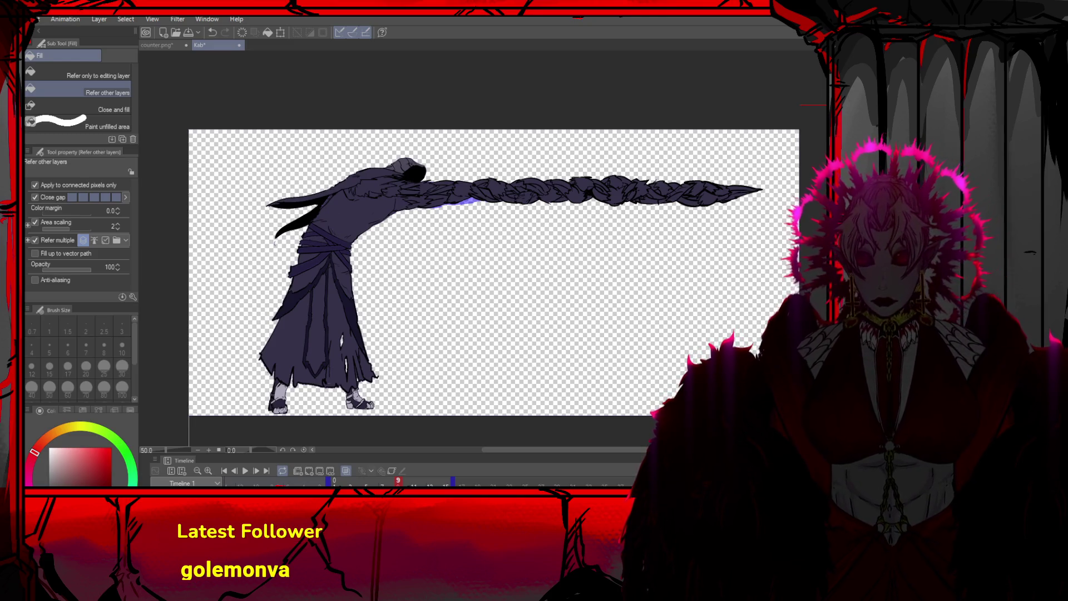
key(p)
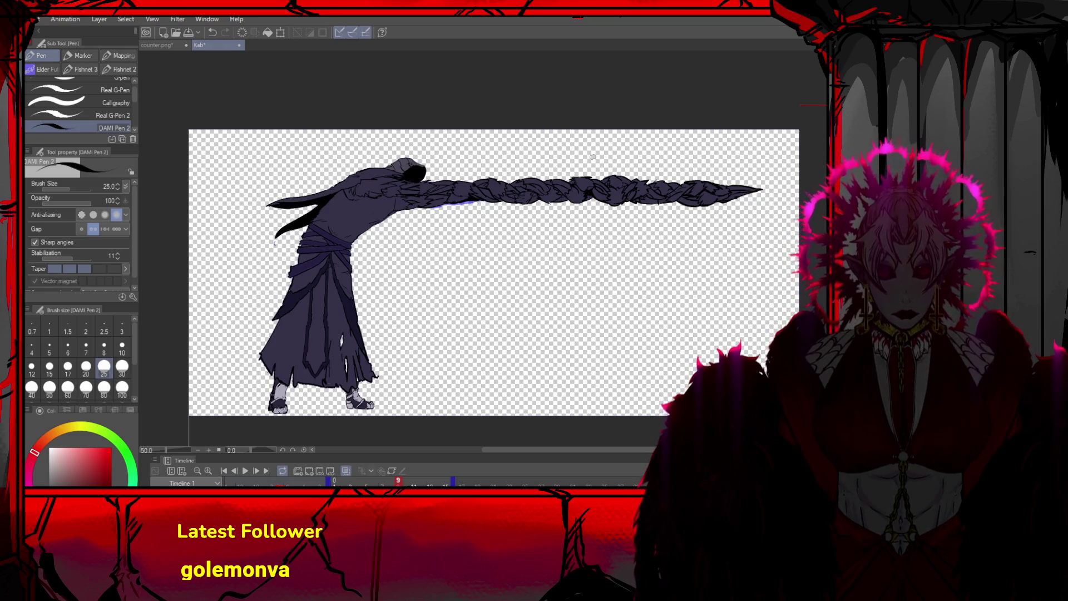
scroll(671, 144, up, 1)
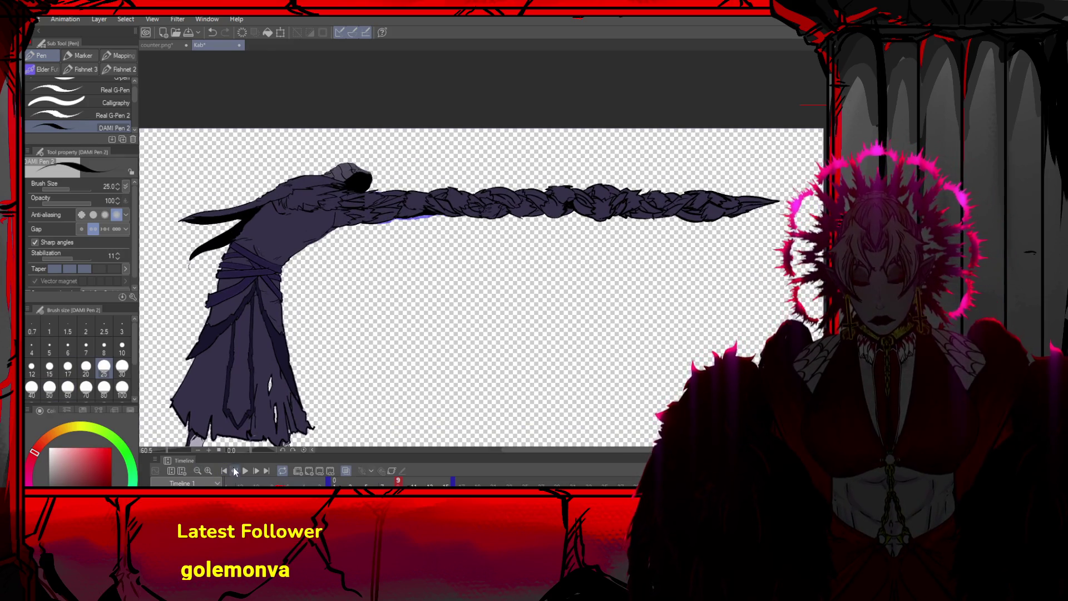
click(233, 470)
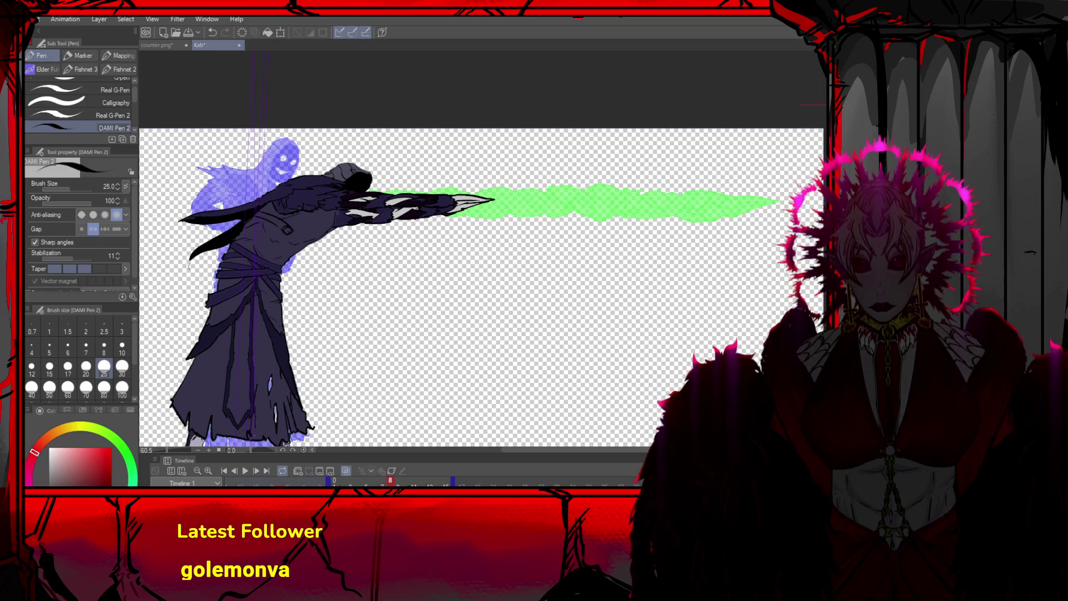
key(o)
click(294, 229)
key(ctrl+z)
key(m)
drag(305, 217, 203, 259)
mouse_move(282, 200)
mouse_down()
mouse_move(210, 243)
mouse_move(227, 250)
mouse_up()
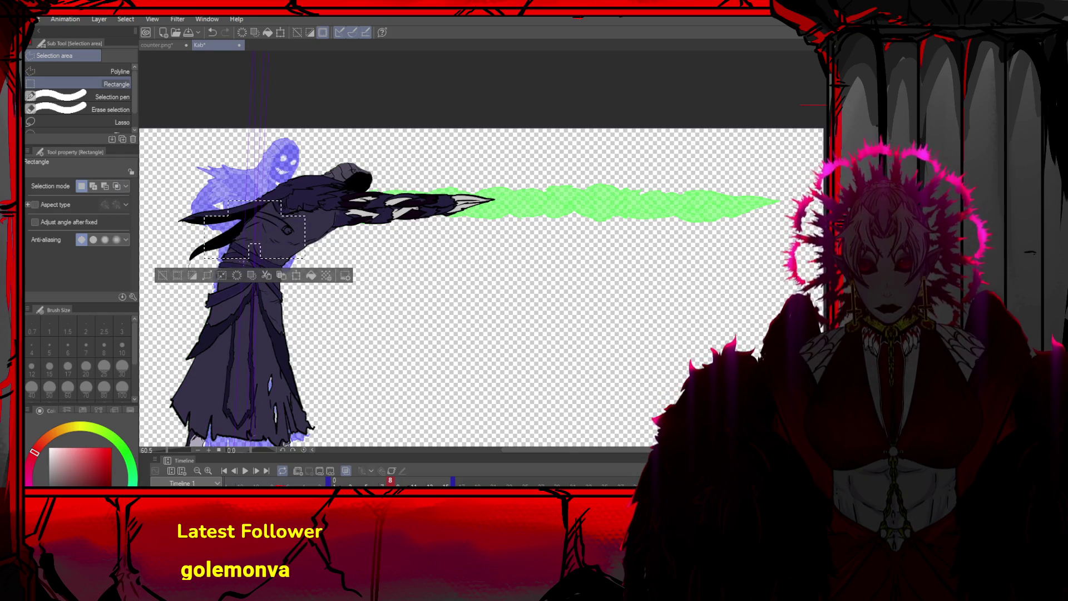
key(ctrl+Right)
key(Delete)
key(ctrl+d)
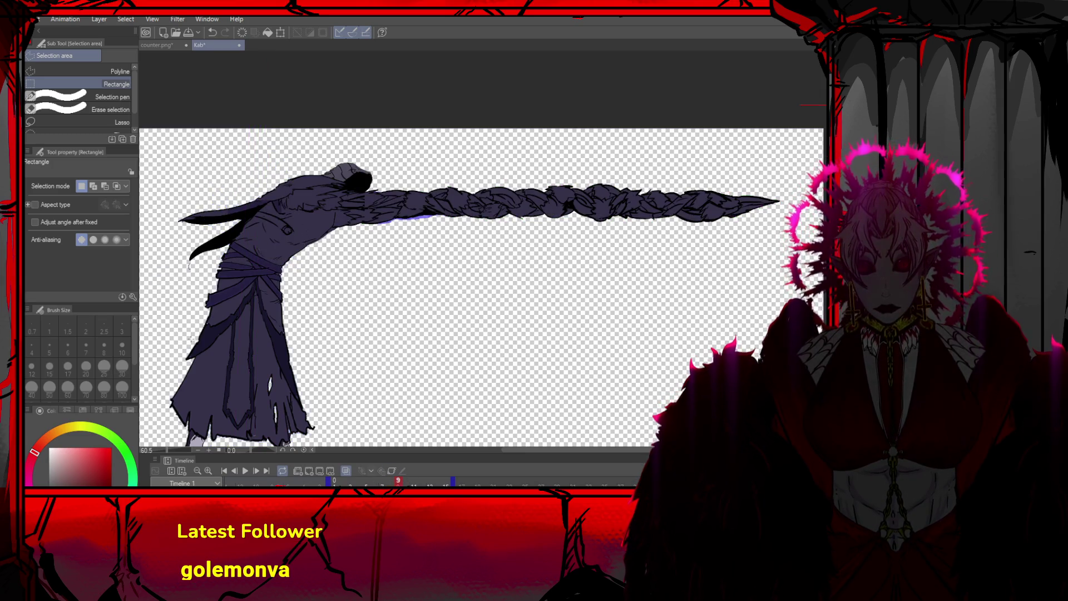
scroll(282, 171, down, 5)
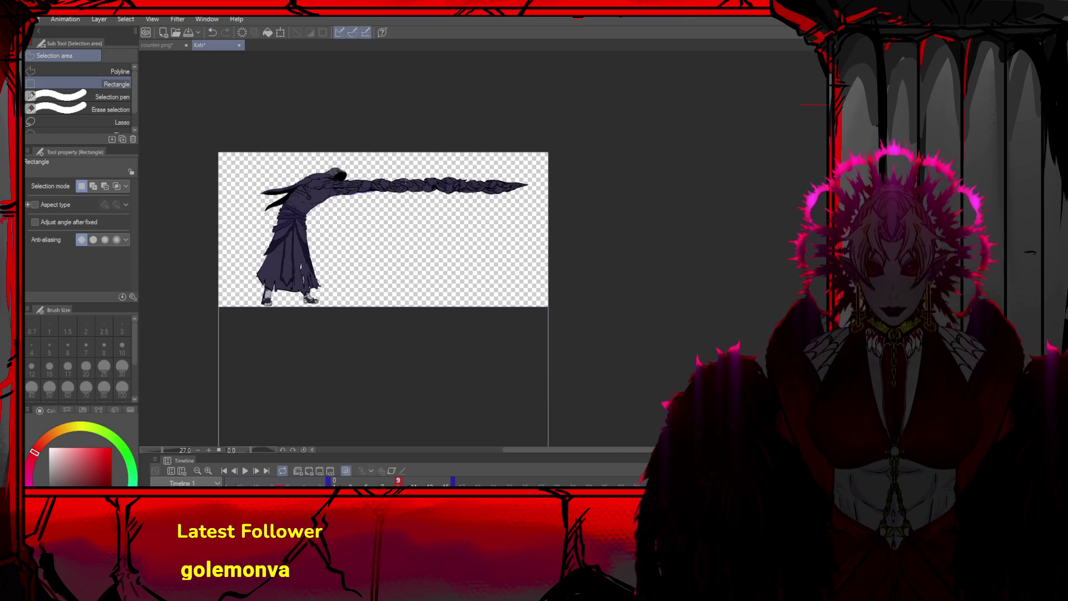
scroll(415, 159, up, 3)
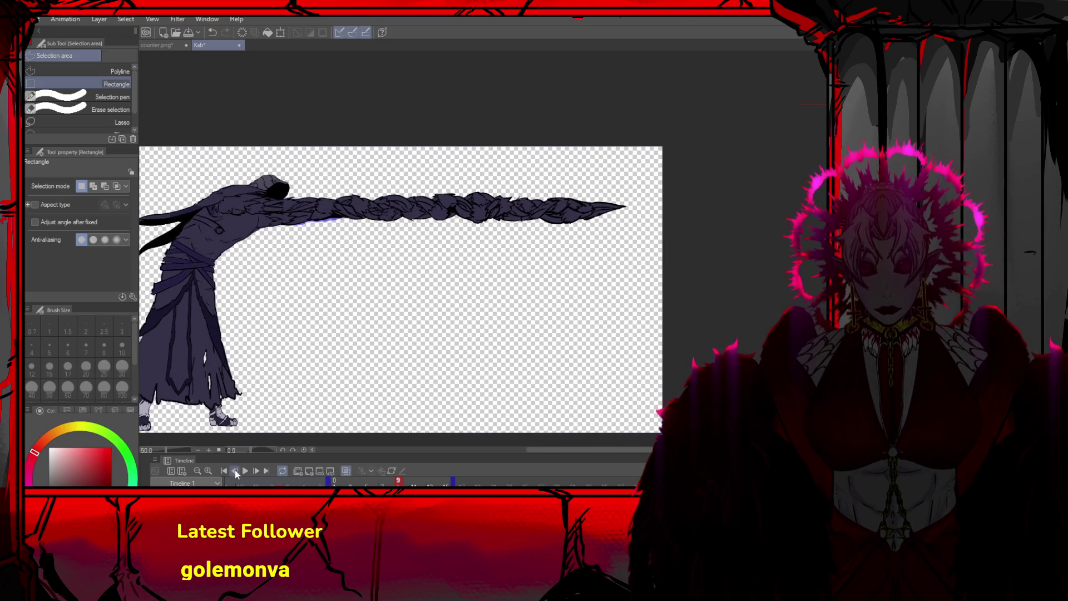
Fill the blade tip and the braid gaps along the arm with light grey
click(235, 471)
key(g)
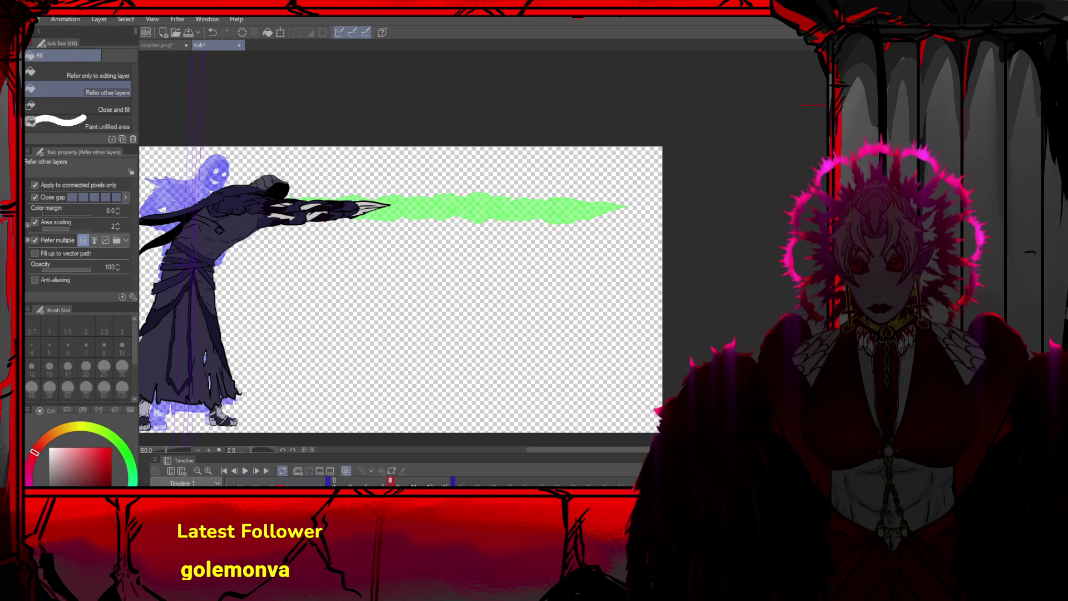
key(alt)
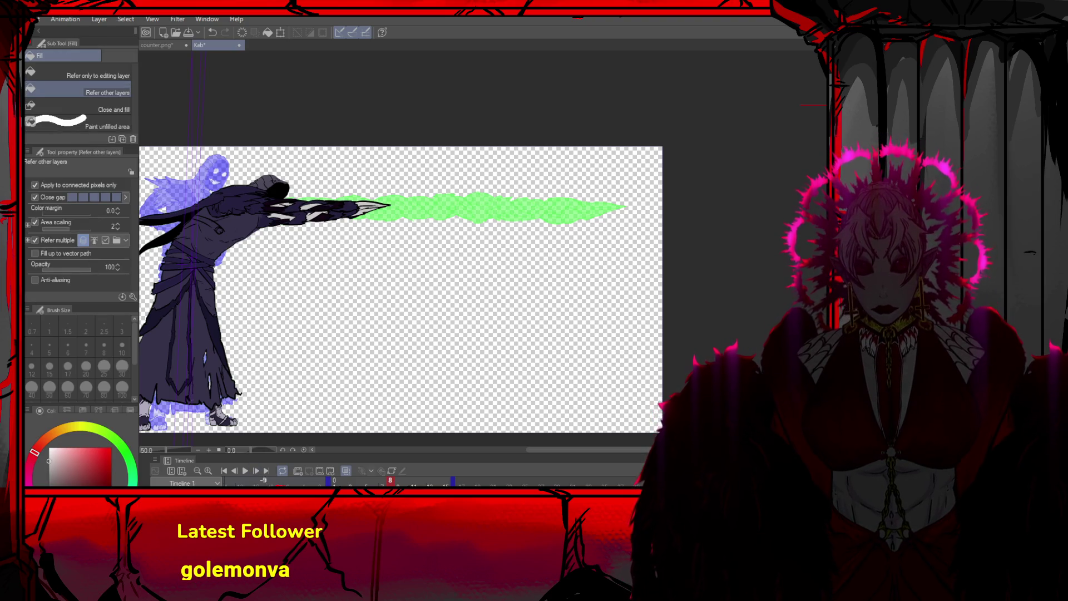
click(256, 470)
click(608, 204)
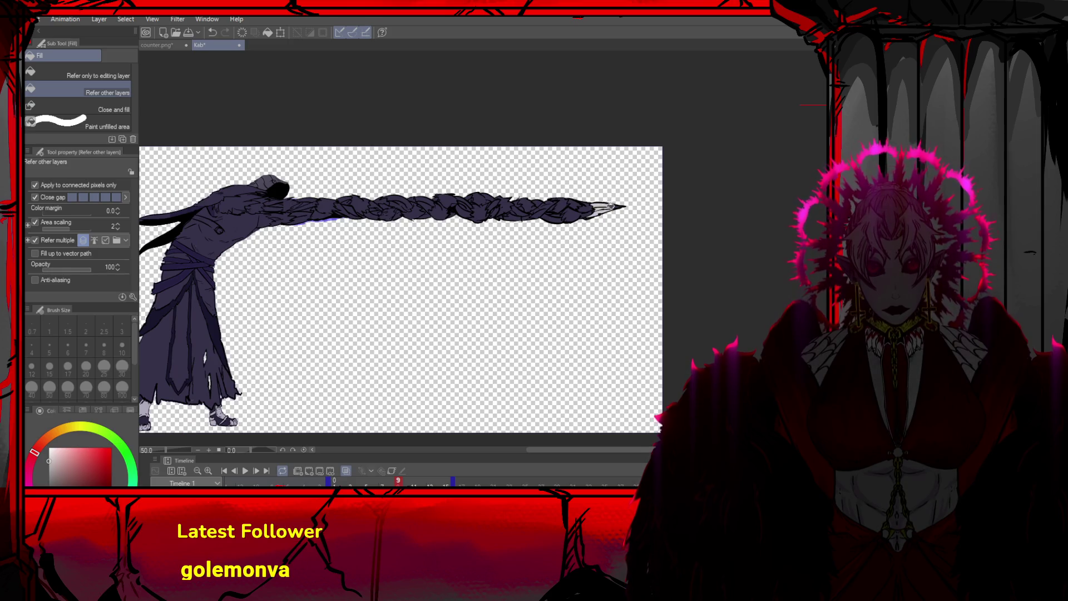
click(520, 210)
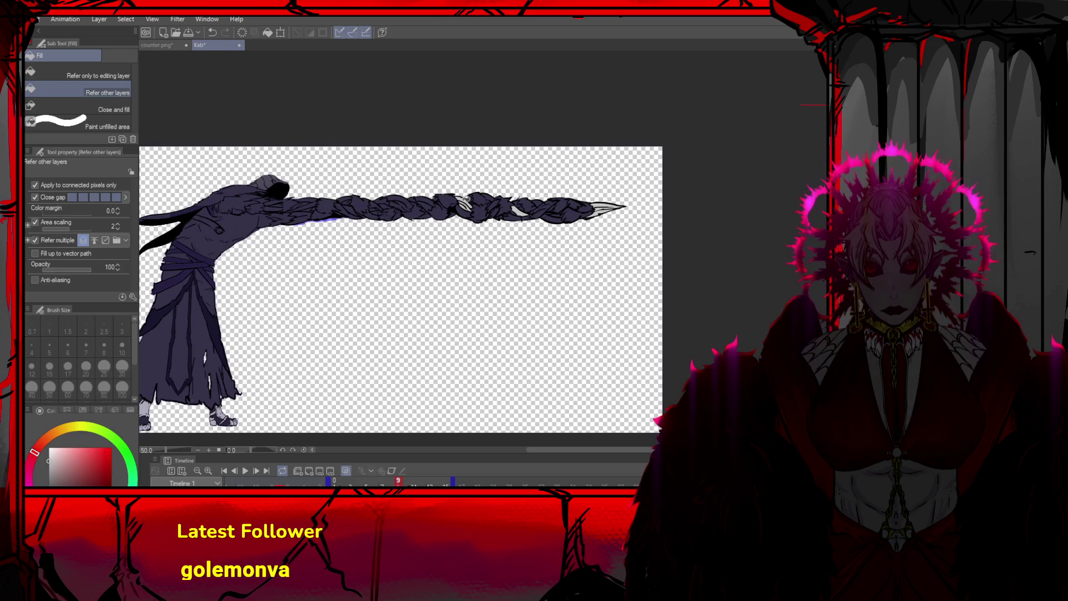
click(400, 204)
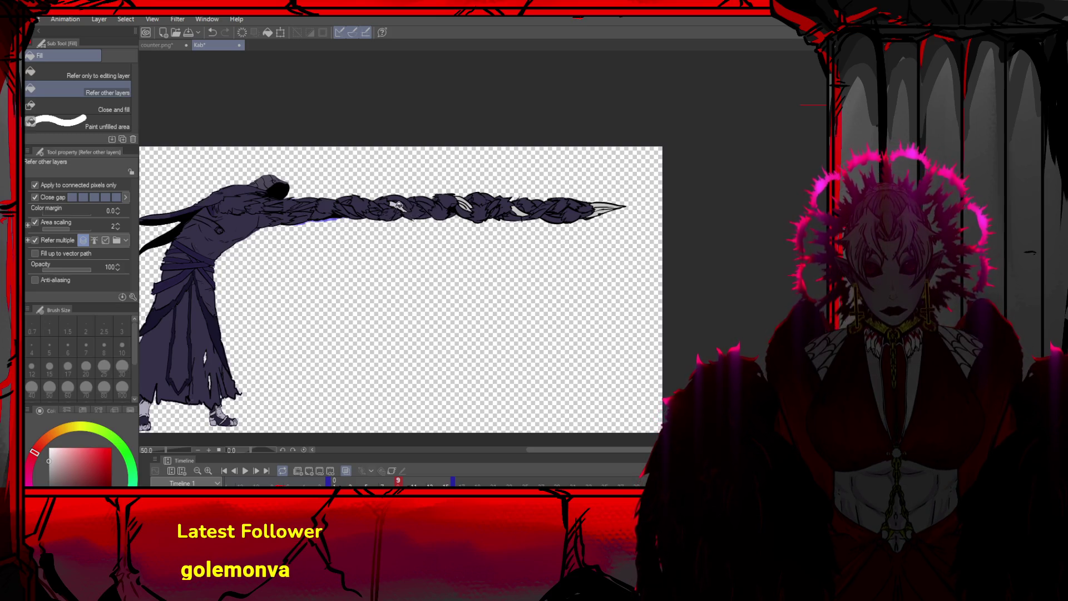
click(343, 206)
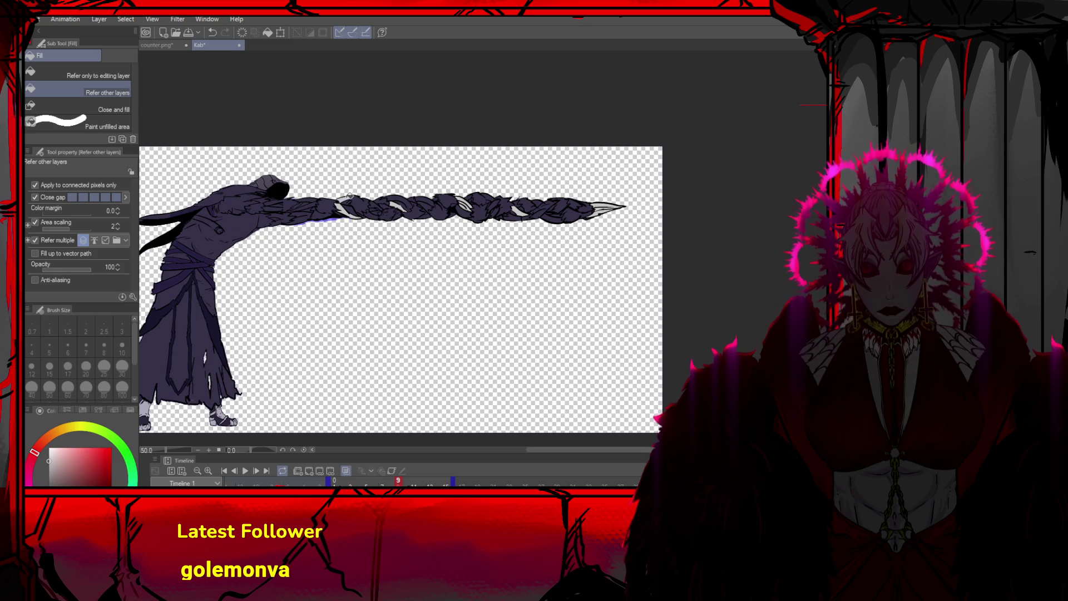
click(306, 204)
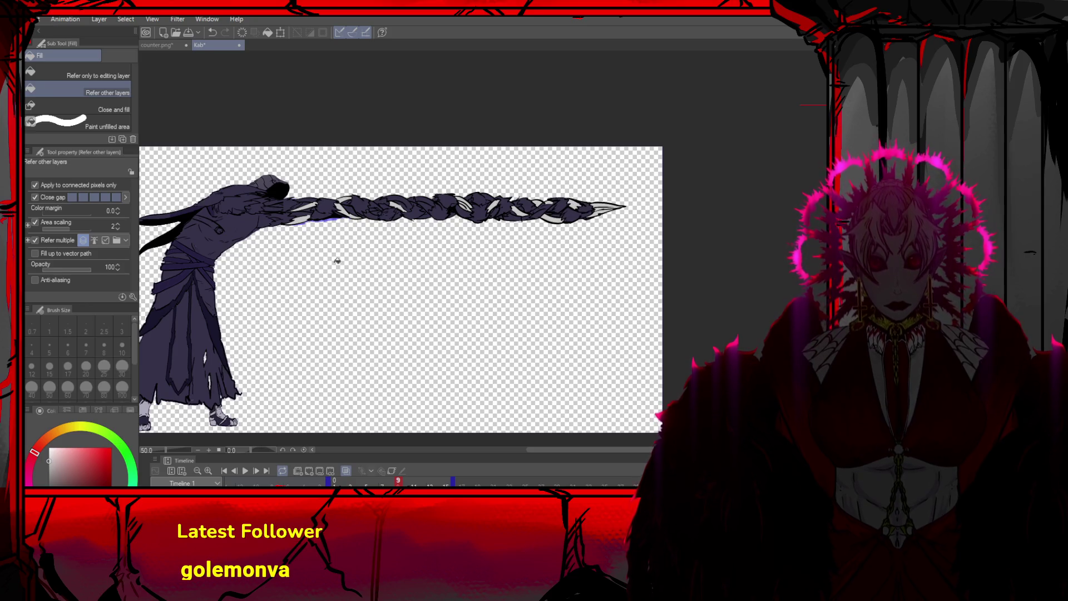
Eyedrop dark purple from the previous frame and fill a braid gap with it
key(Left)
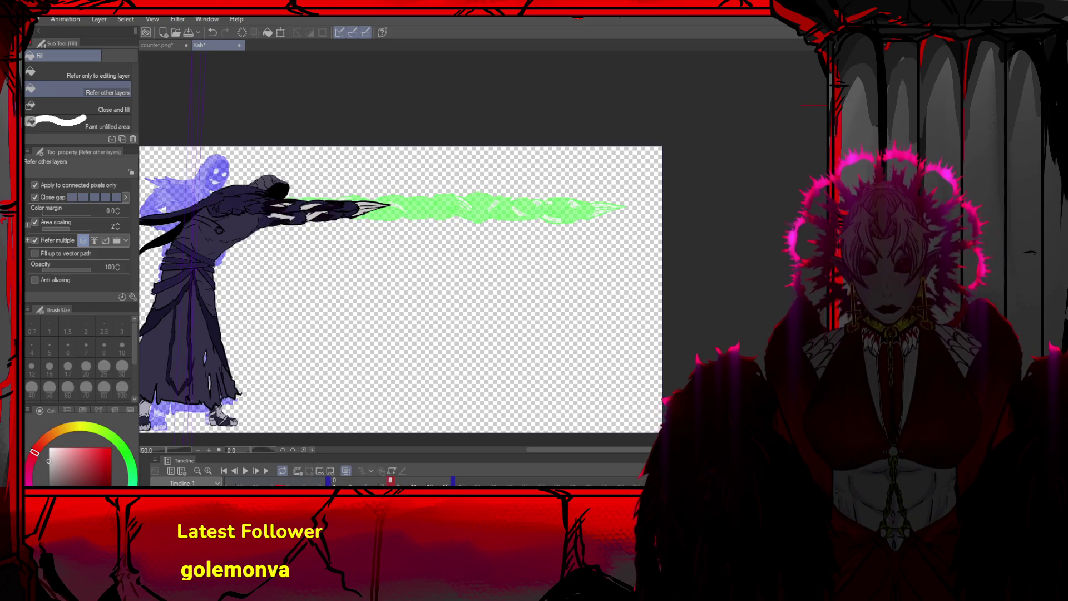
alt+click(343, 198)
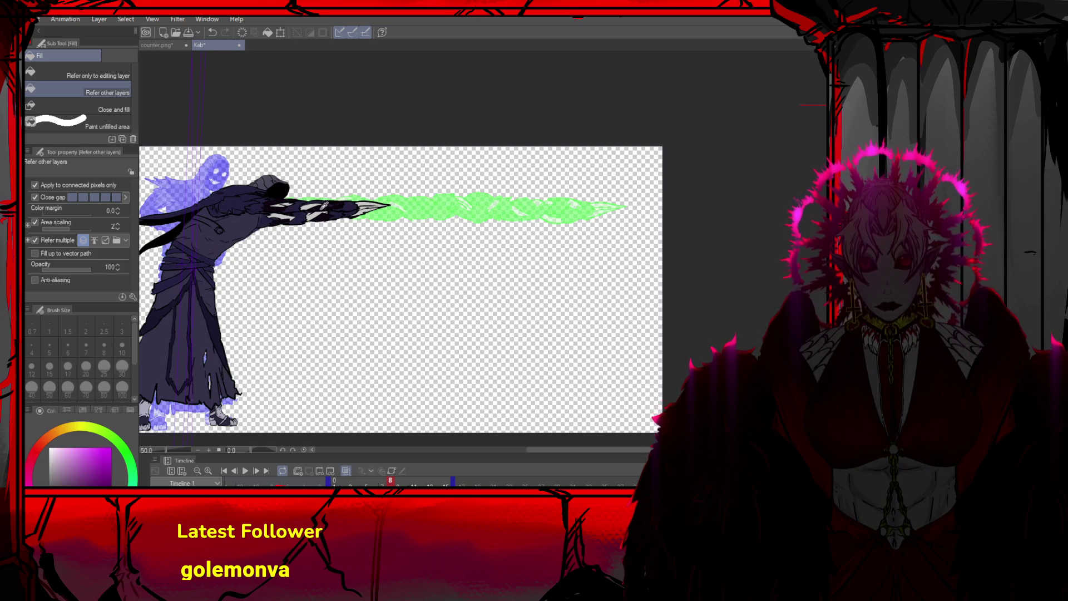
key(Right)
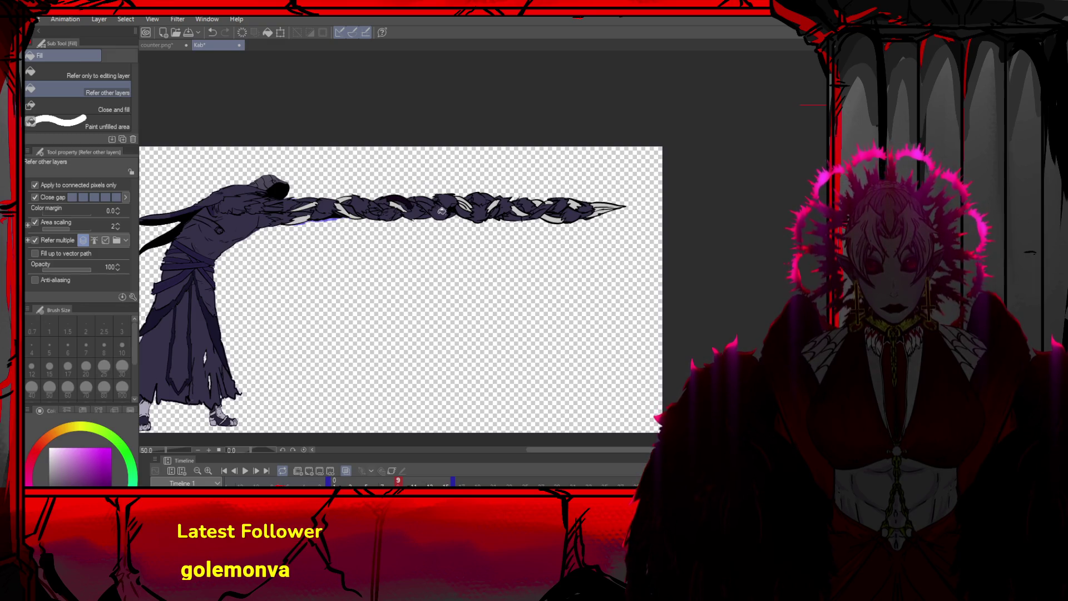
click(431, 204)
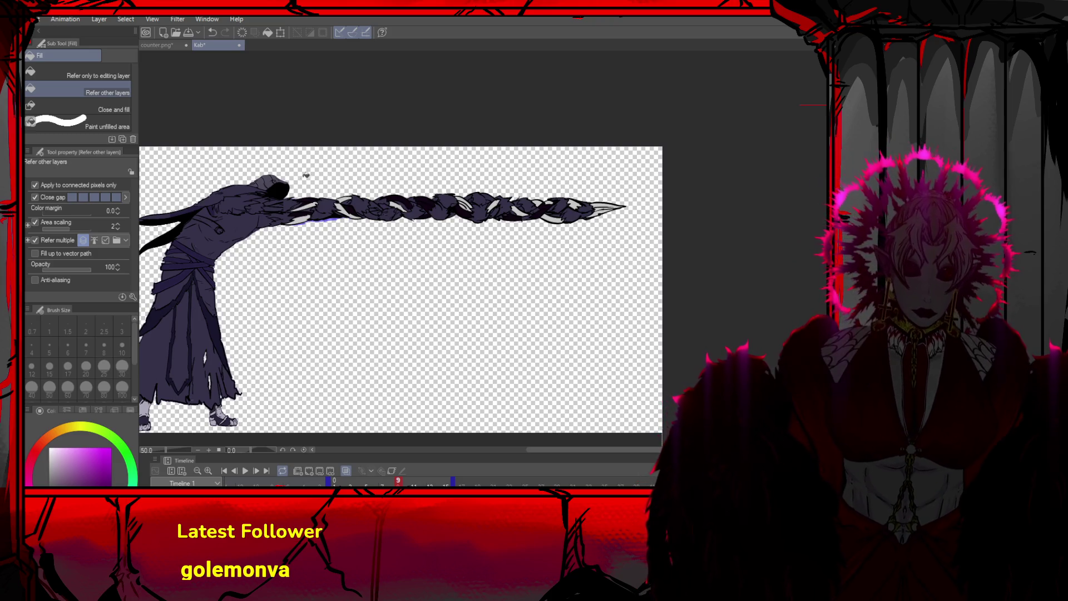
scroll(310, 164, down, 3)
scroll(273, 175, up, 1)
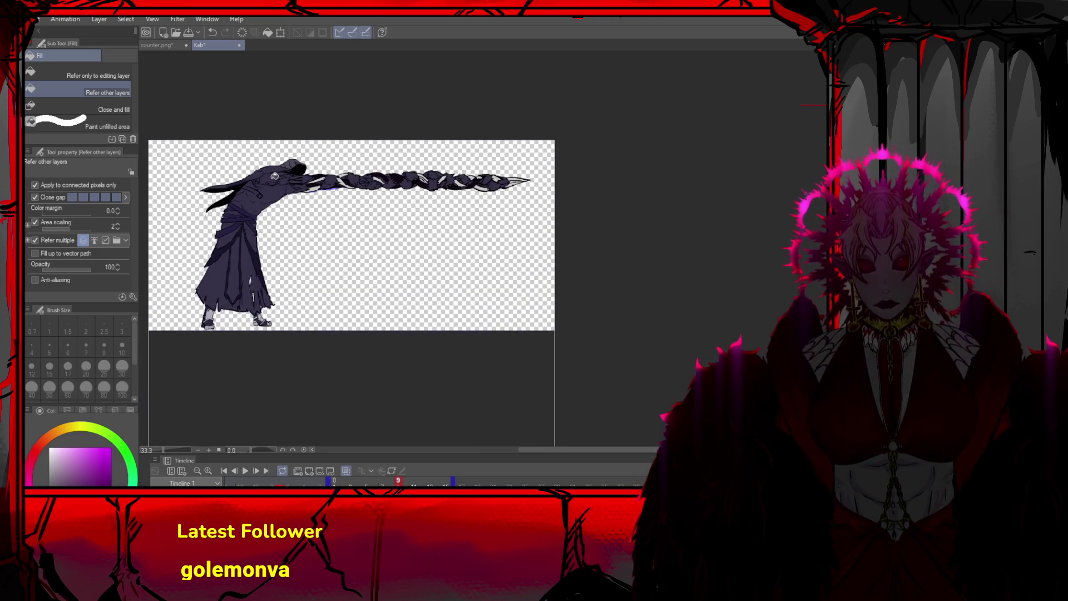
Preview the animation playback, then return to the lunging-arm frame
click(246, 471)
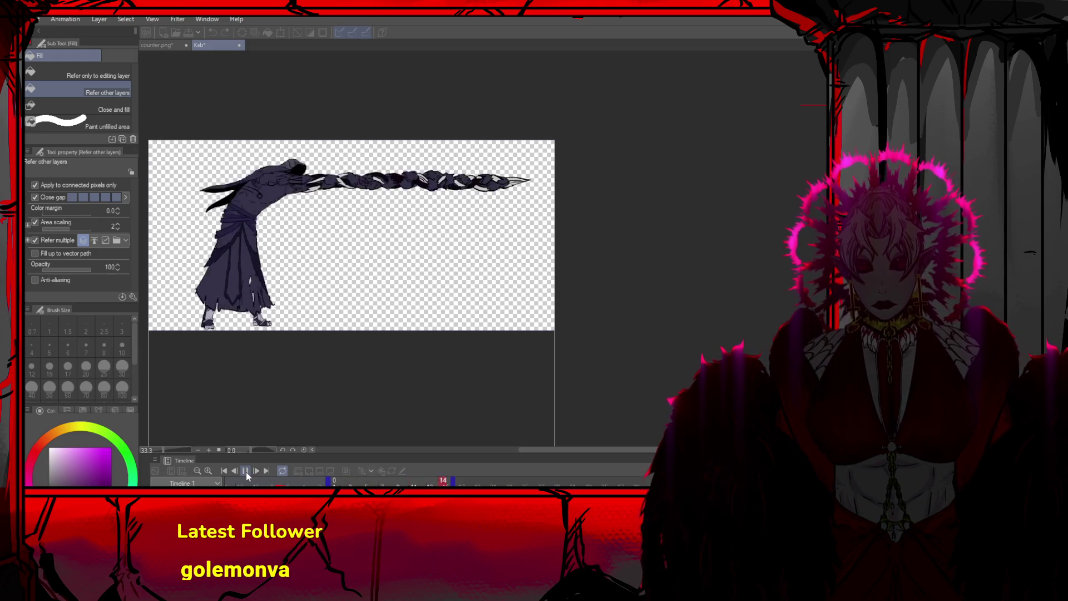
click(246, 472)
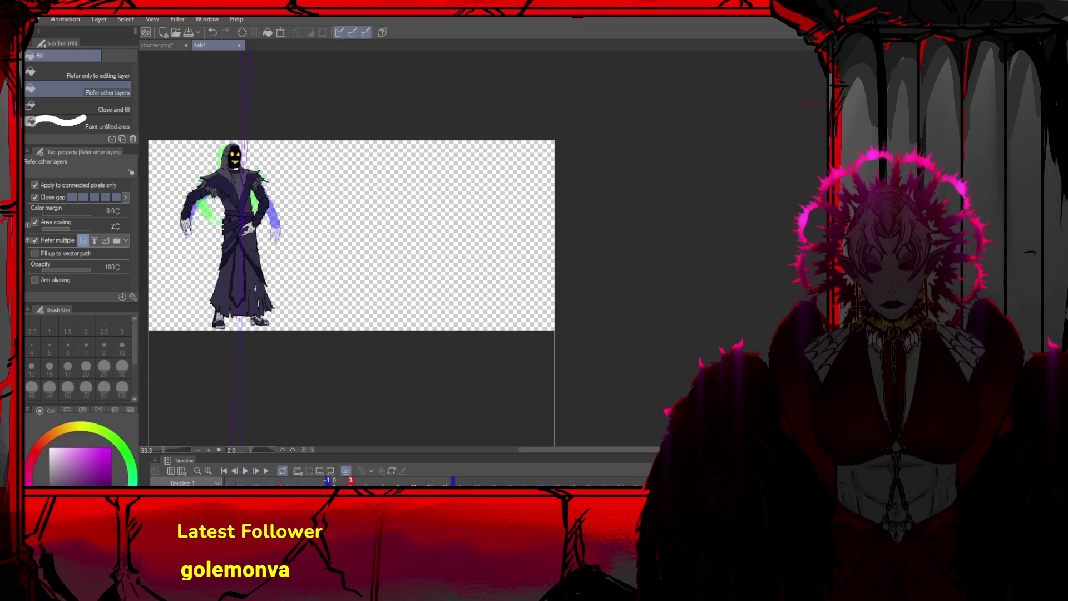
key(Right)
key(Right)
key(Right)
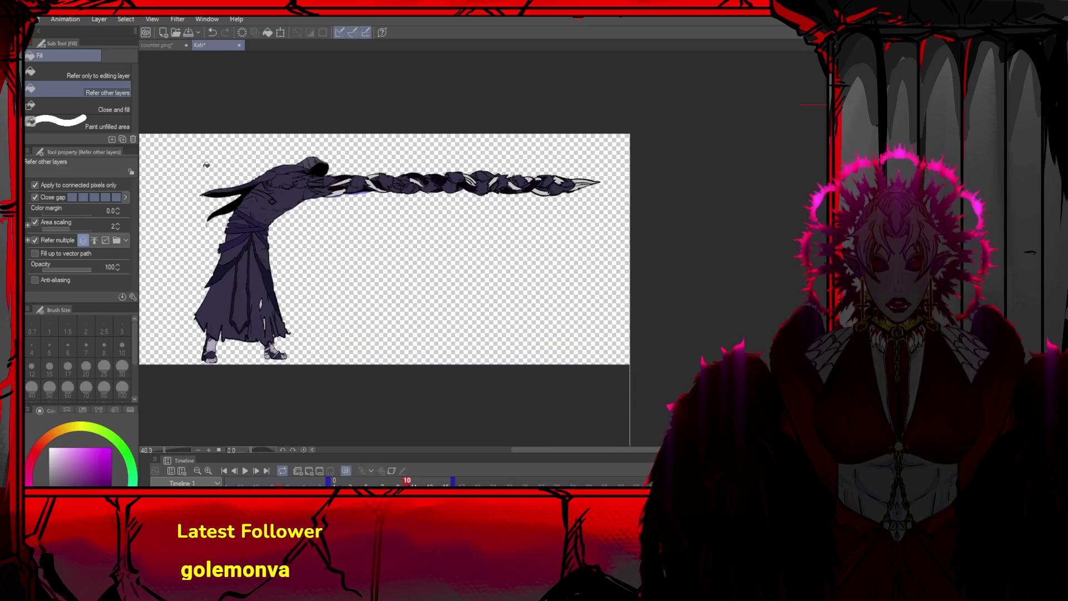
scroll(200, 189, down, 1)
scroll(175, 195, up, 2)
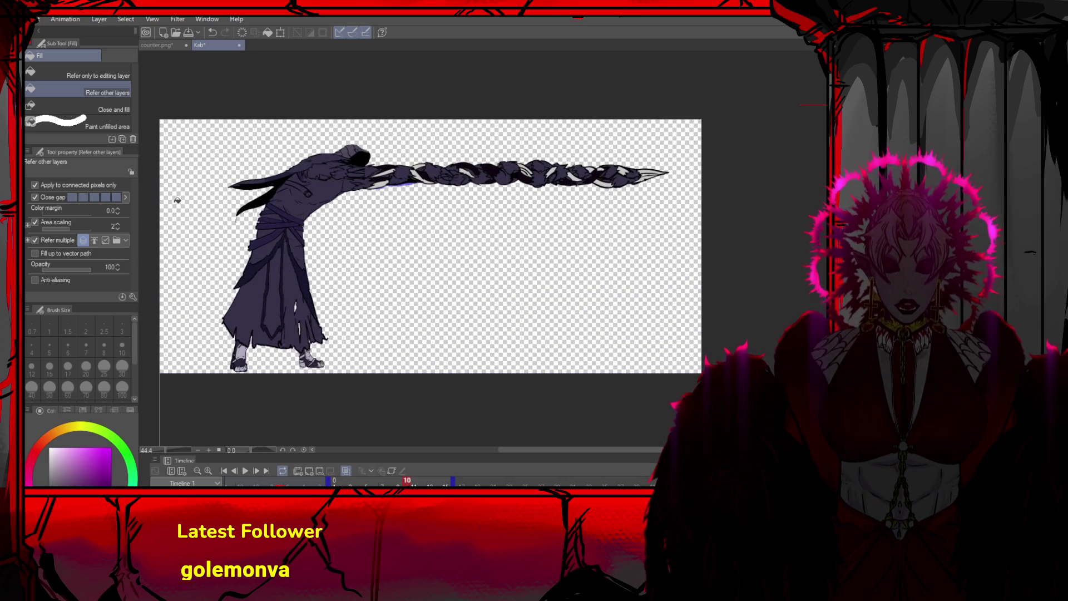
scroll(192, 202, up, 4)
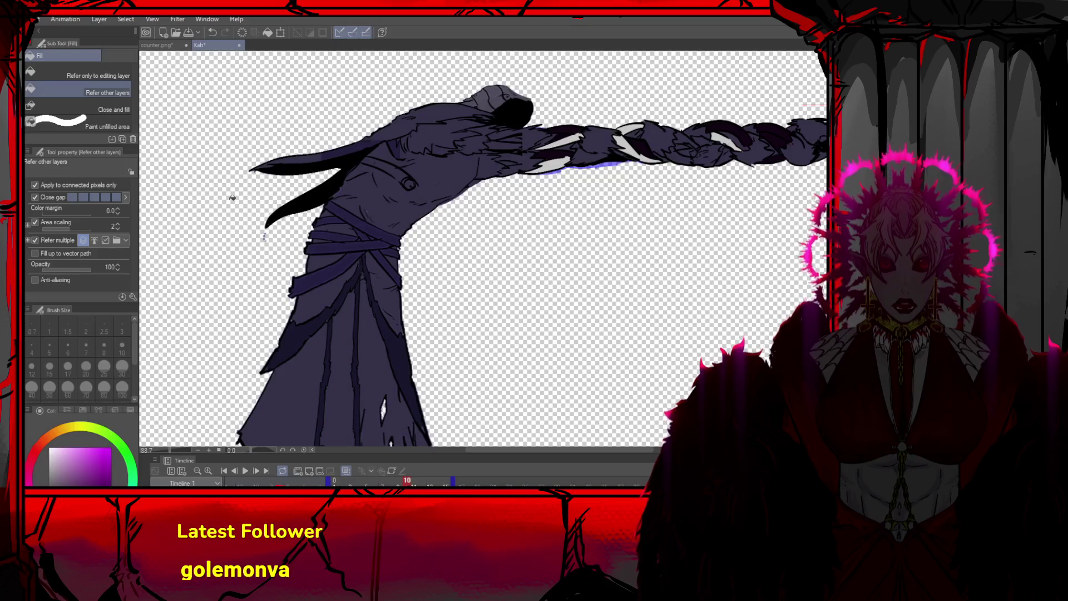
scroll(232, 197, down, 5)
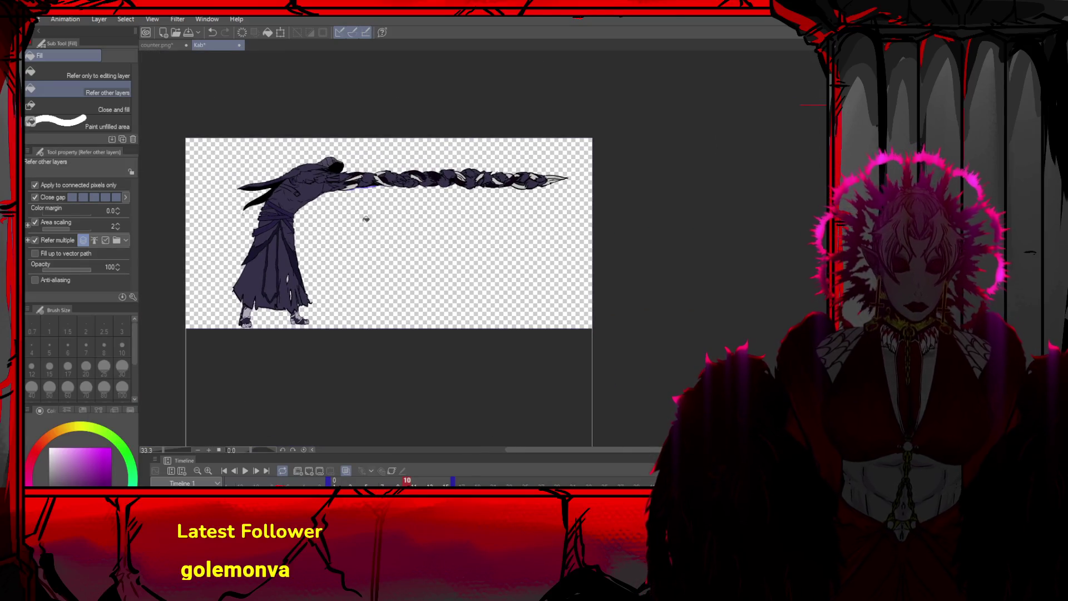
scroll(428, 246, up, 1)
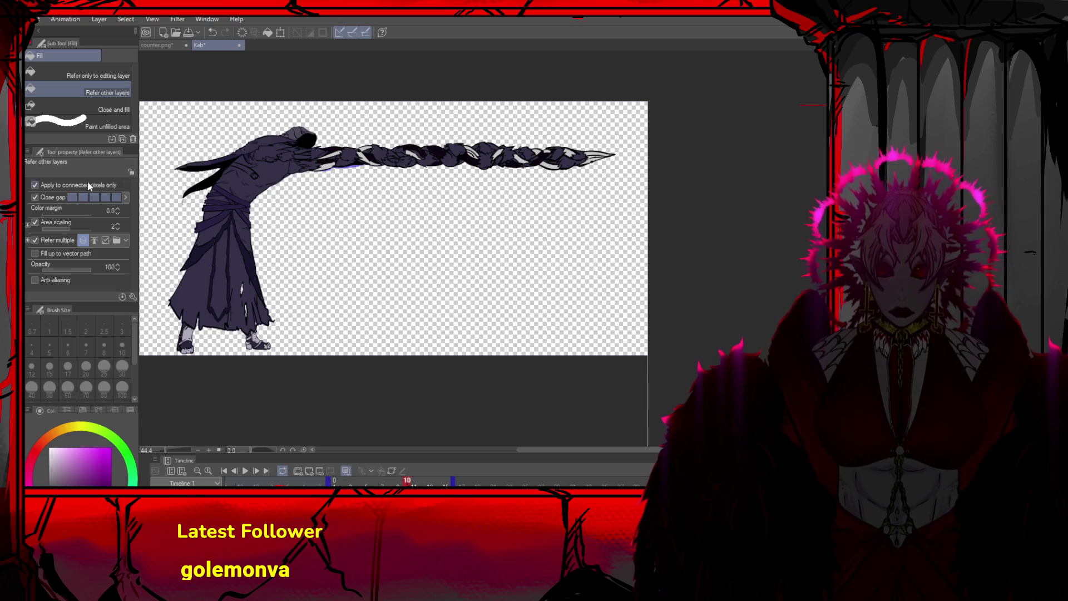
key(m)
scroll(397, 157, down, 2)
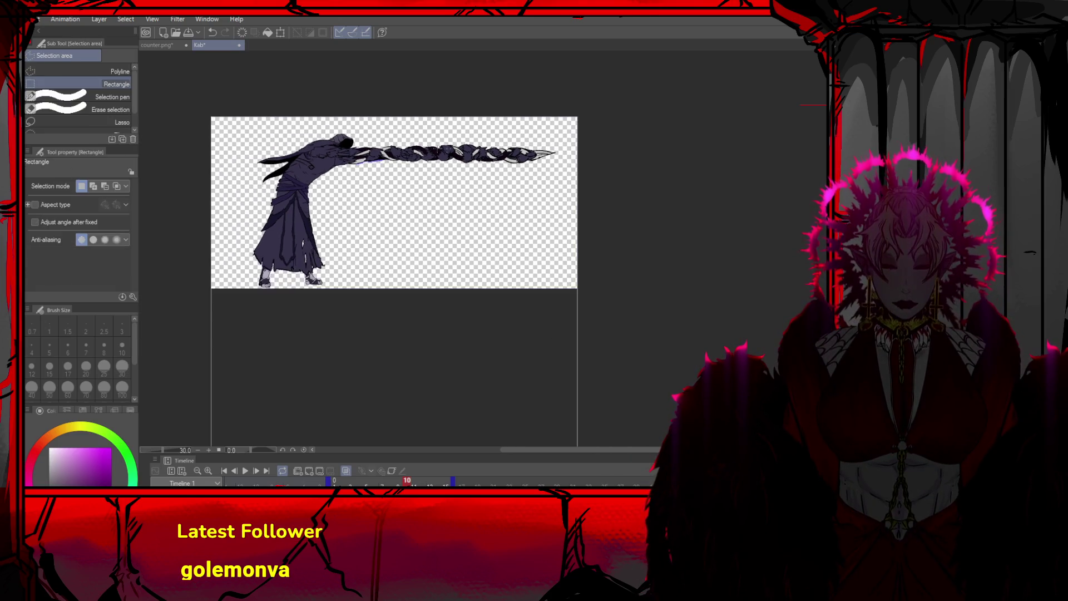
Move the lunging reaper about 70 px left on its layer
drag(568, 140, 356, 172)
mouse_move(602, 132)
mouse_down()
mouse_move(579, 148)
mouse_move(252, 176)
mouse_up()
key(ctrl+d)
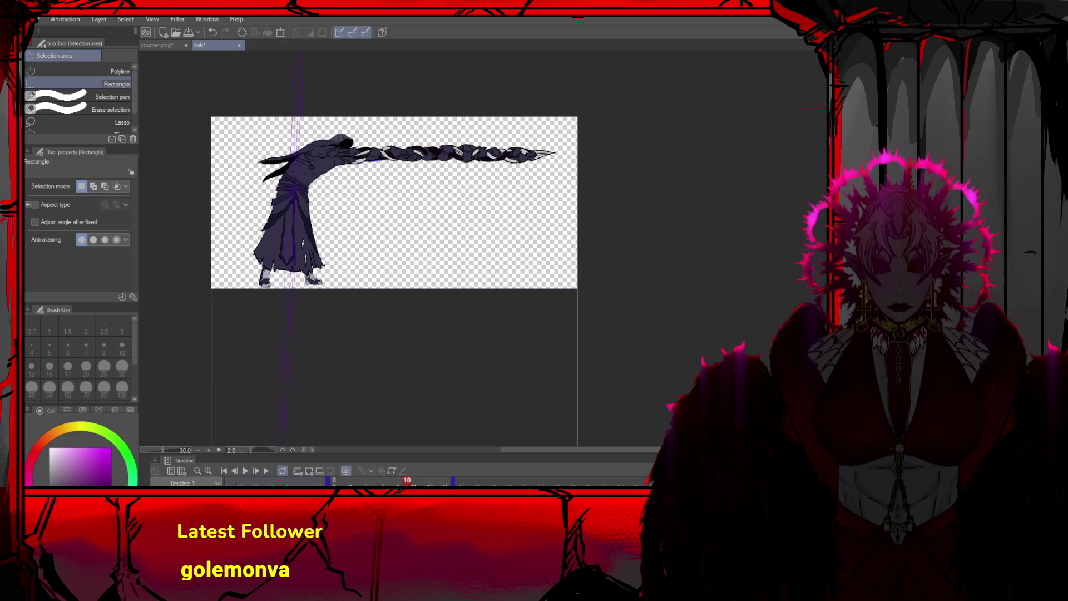
key(k)
drag(394, 187, 363, 187)
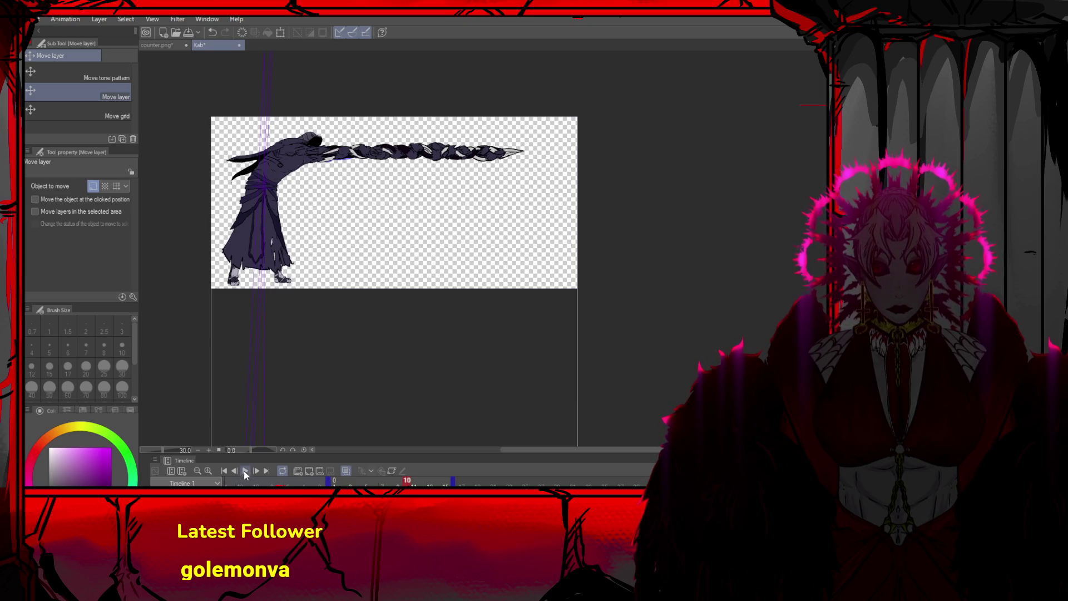
key(ctrl+z)
drag(406, 238, 366, 238)
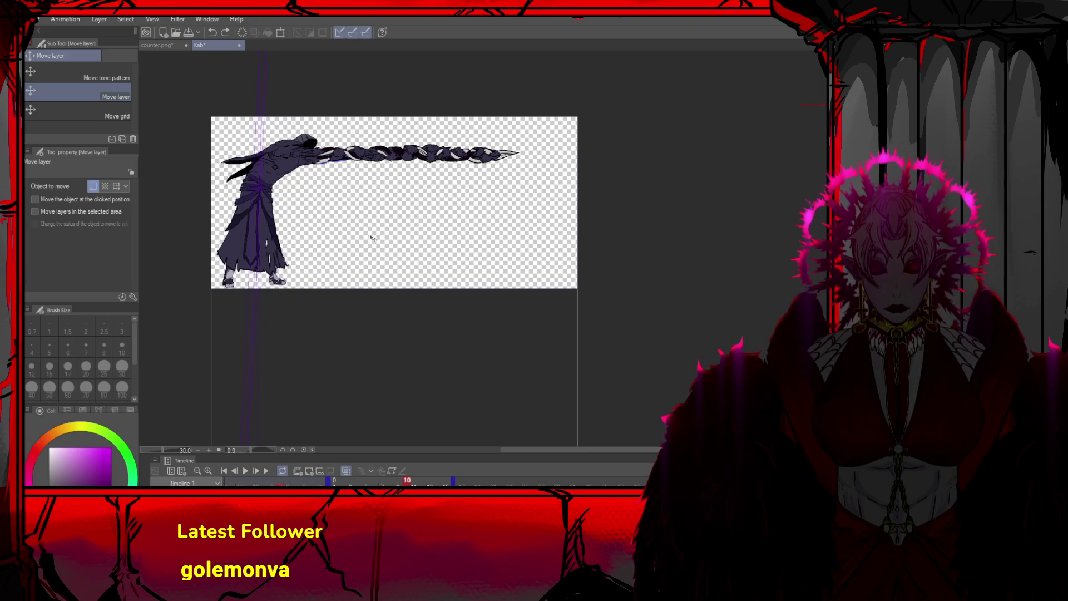
On the first frame, shift the standing figure about 20 px right and play back the poses
click(222, 470)
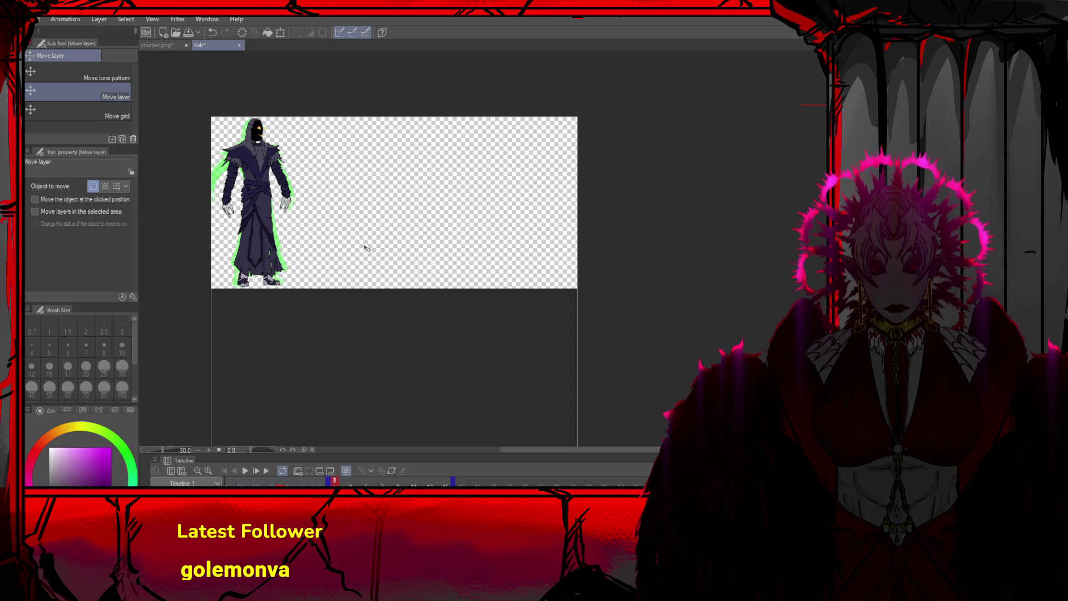
key(ctrl+z)
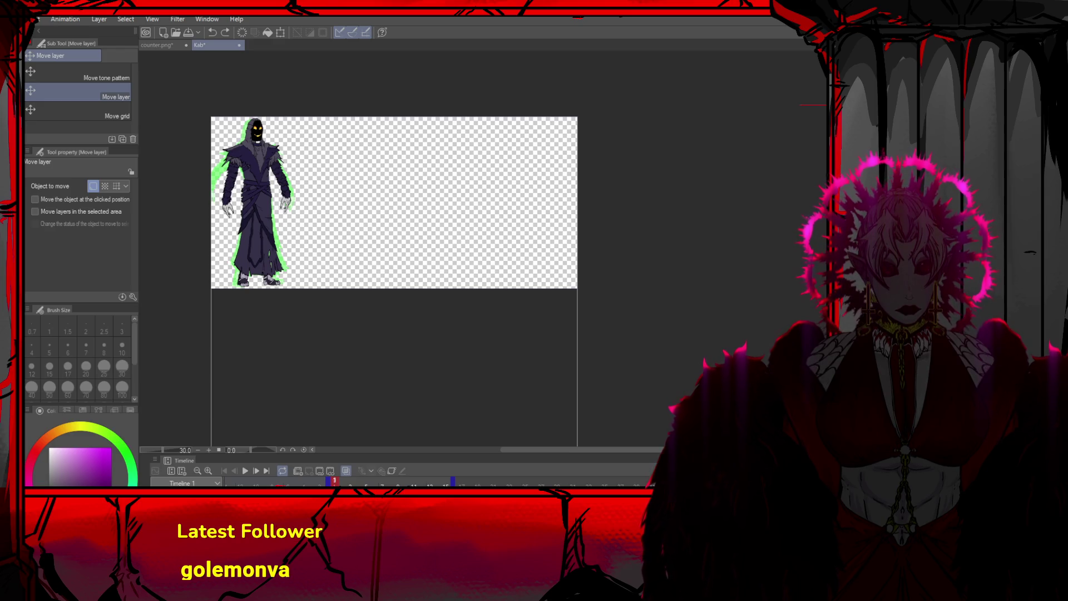
drag(443, 217, 453, 215)
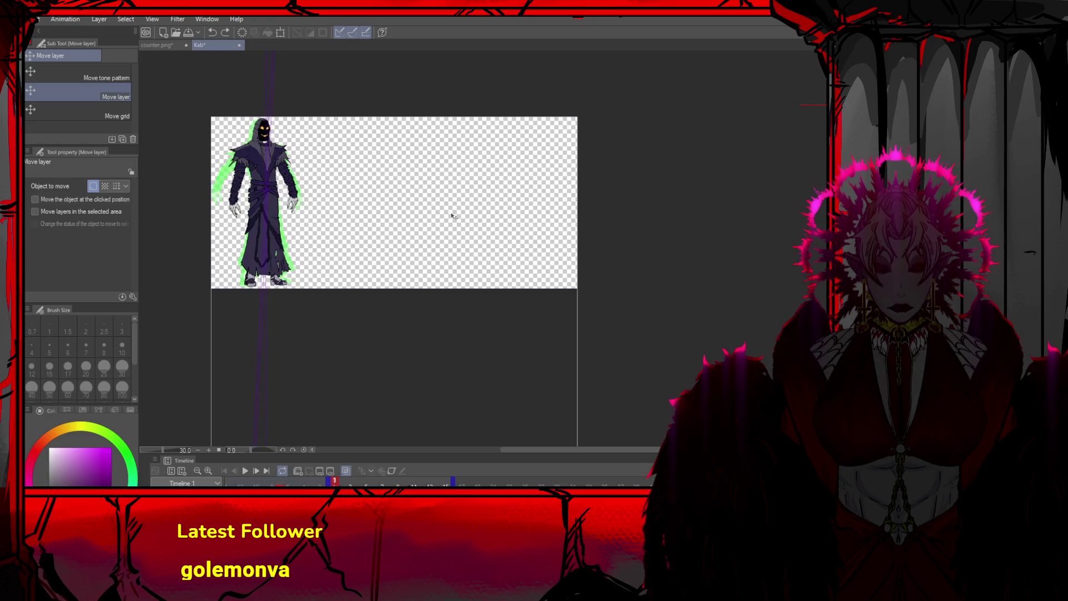
click(248, 470)
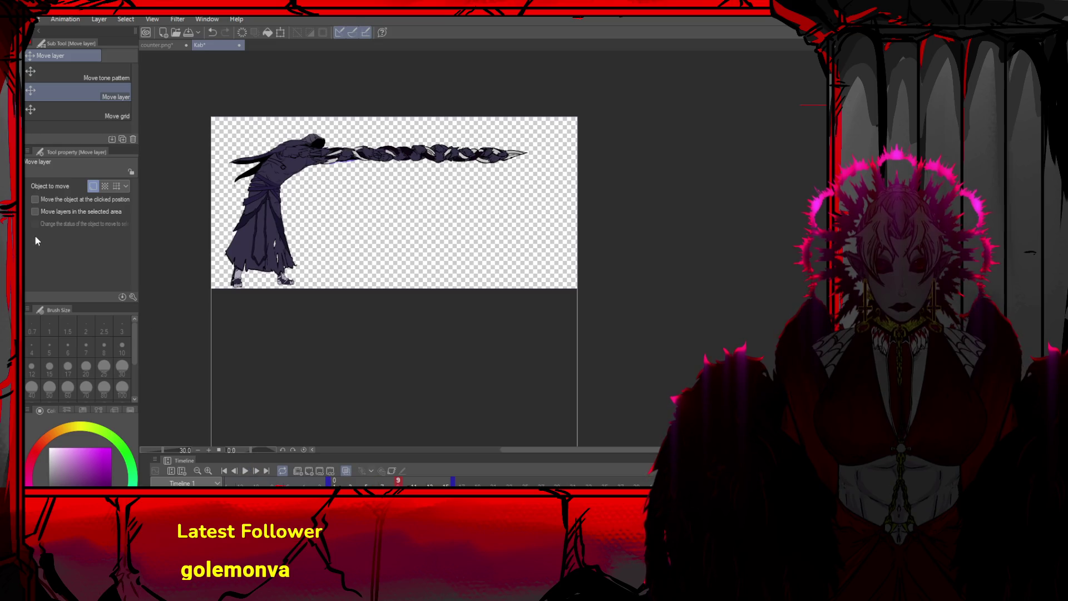
Select the braided arm and stretch it to about 123% width, confirming and deselecting
key(m)
drag(540, 135, 330, 176)
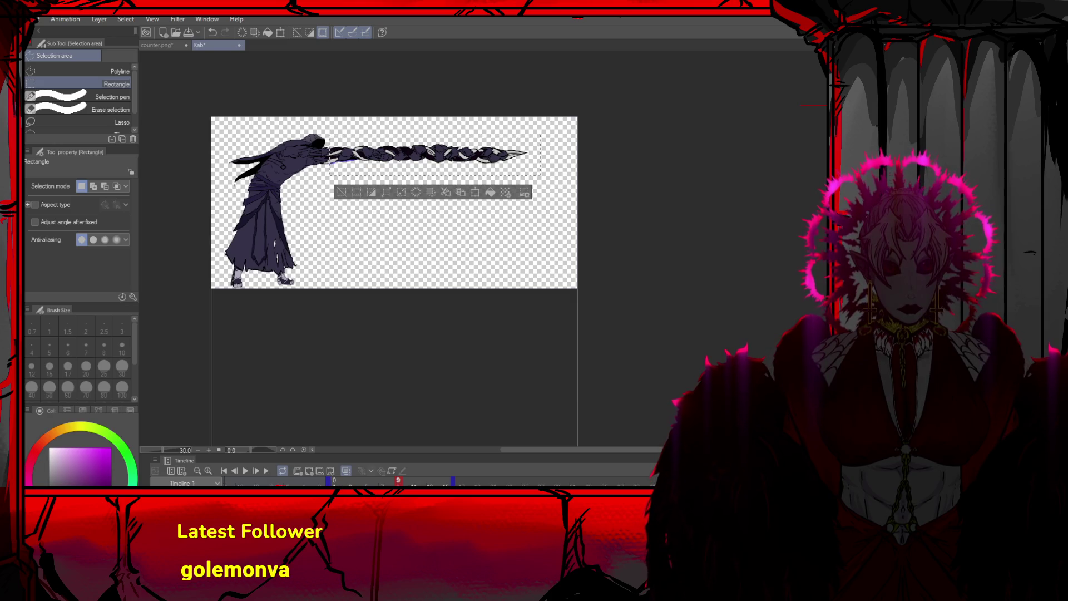
key(ctrl+t)
mouse_move(541, 155)
mouse_down()
mouse_move(600, 159)
mouse_move(589, 157)
mouse_up()
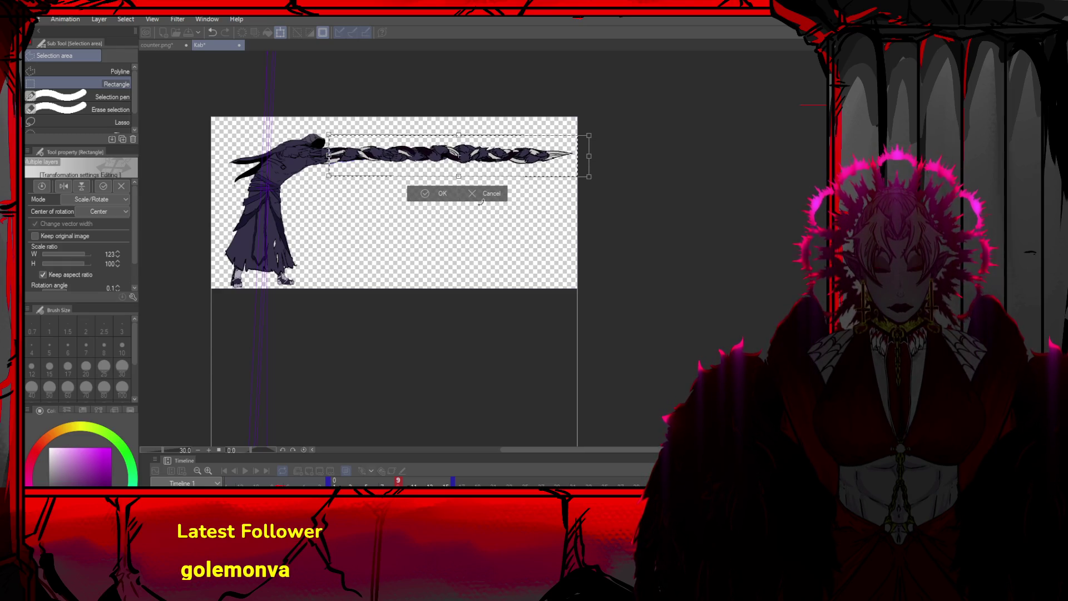
click(424, 196)
key(ctrl+d)
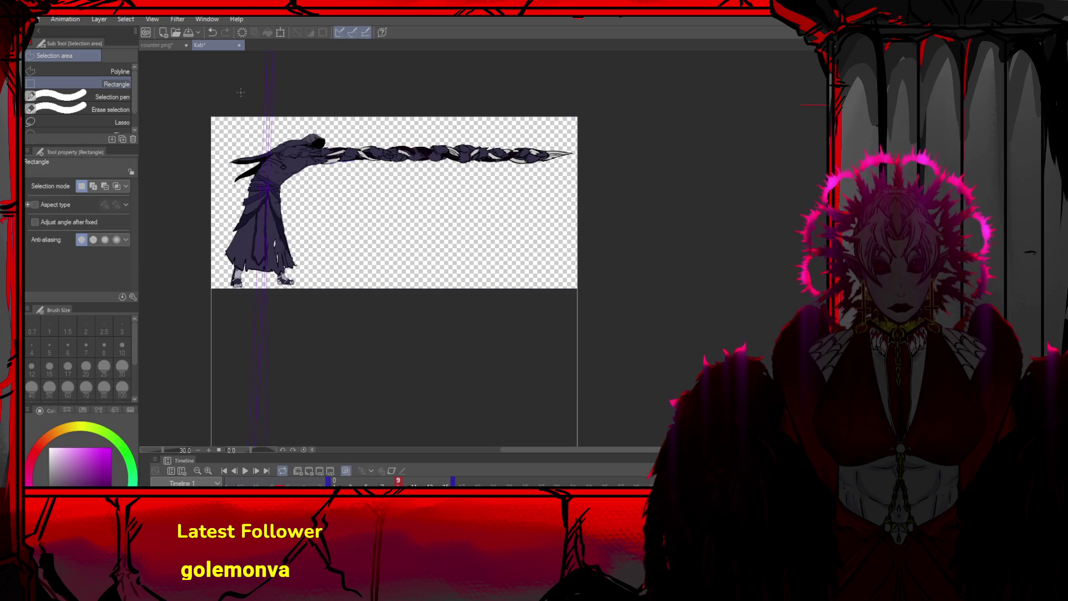
scroll(286, 104, down, 1)
scroll(339, 124, up, 2)
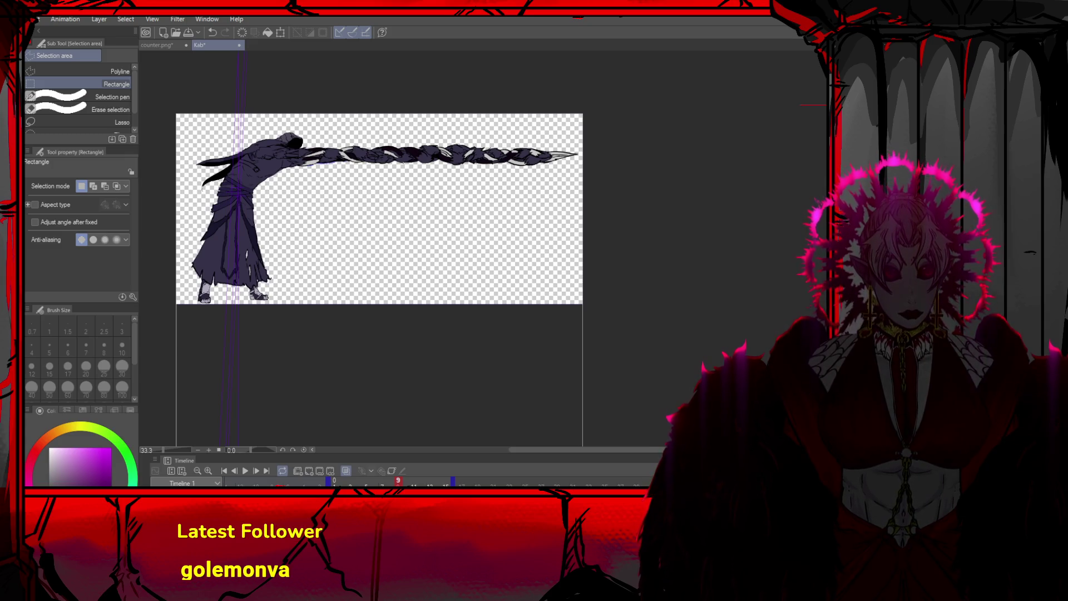
click(312, 471)
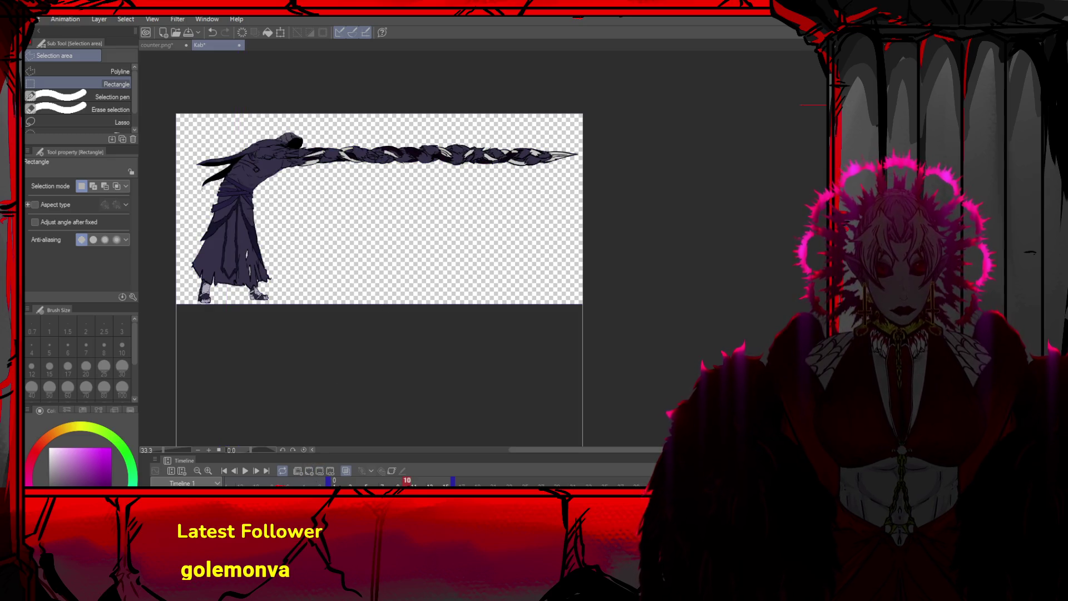
key(Left)
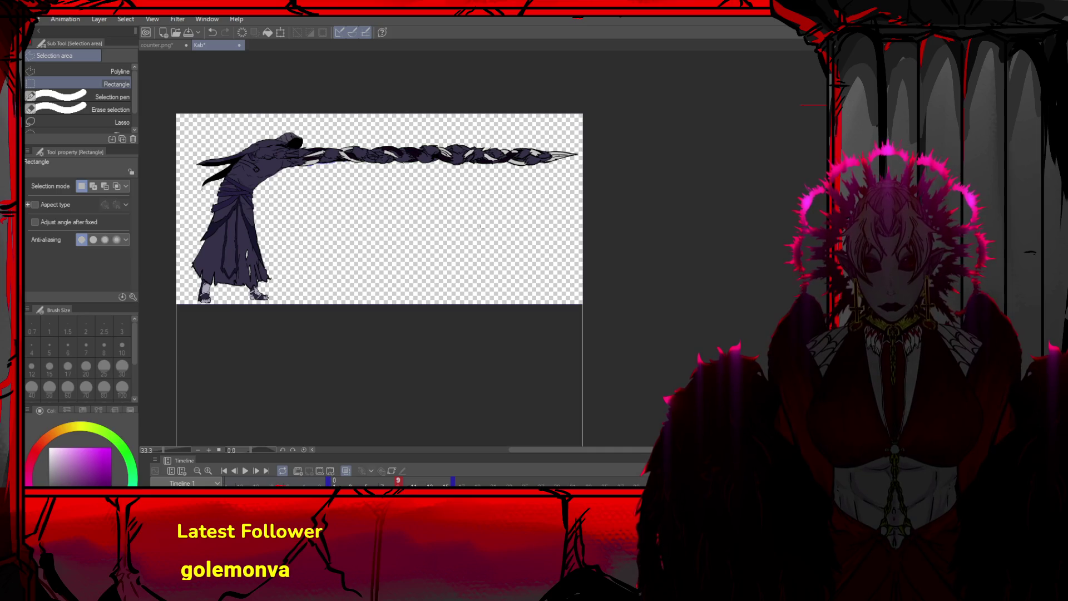
key(p)
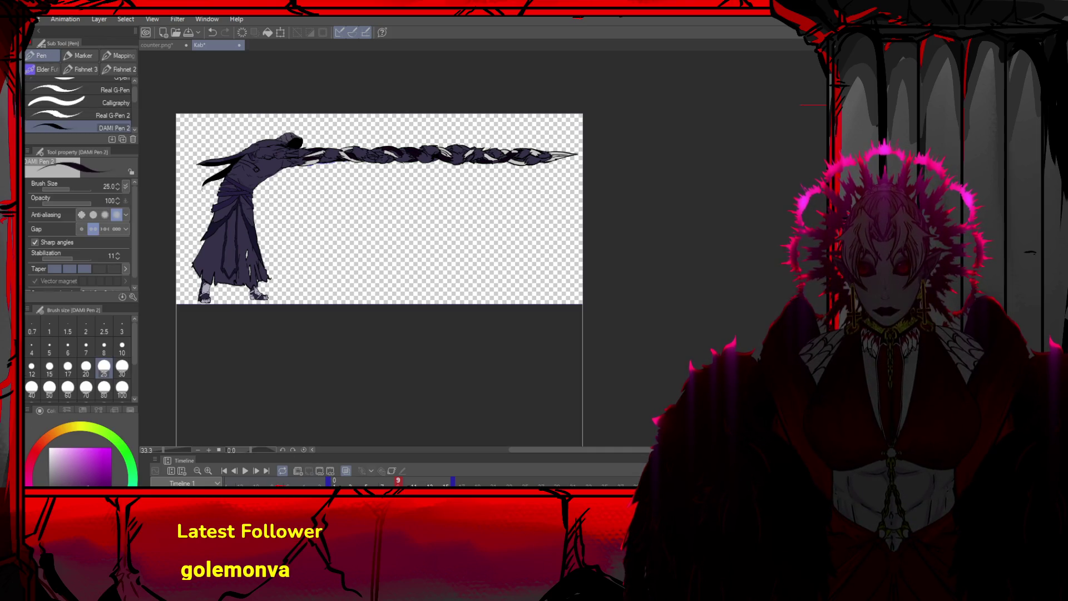
Draw white strands twisting diagonally along the spear with the pen
click(48, 448)
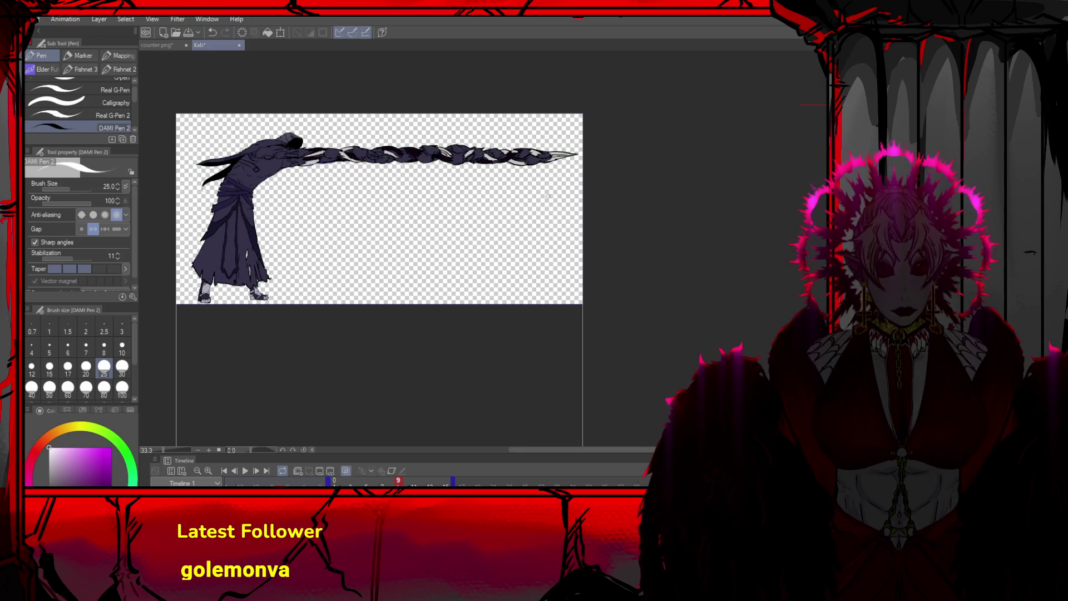
drag(558, 151, 546, 163)
drag(468, 146, 489, 163)
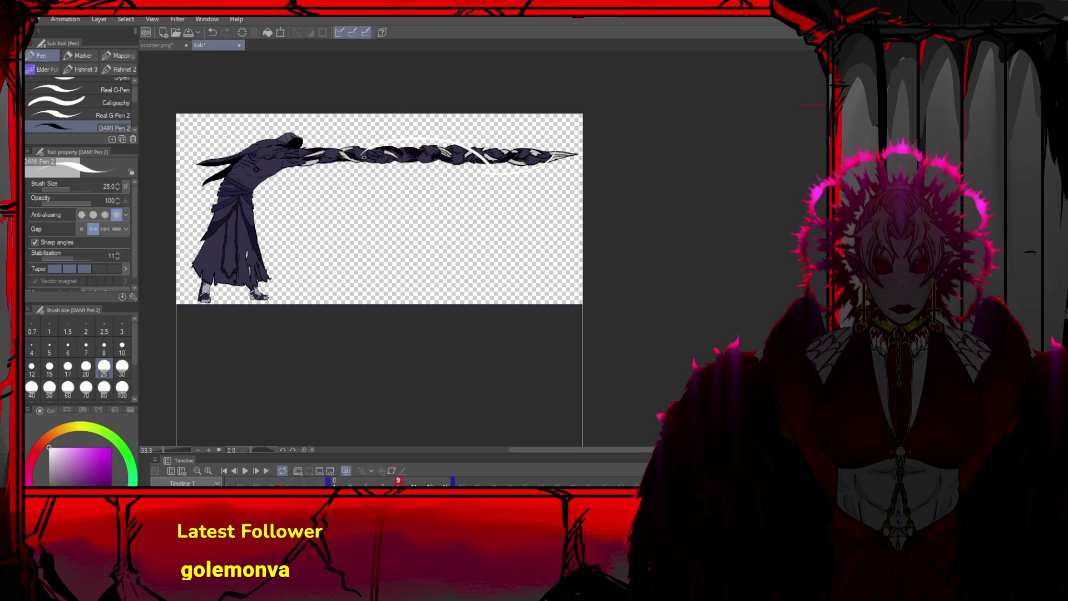
key(ctrl+z)
key(ctrl+z)
key(ctrl+z)
mouse_move(345, 147)
mouse_down()
mouse_move(381, 162)
mouse_move(467, 162)
mouse_up()
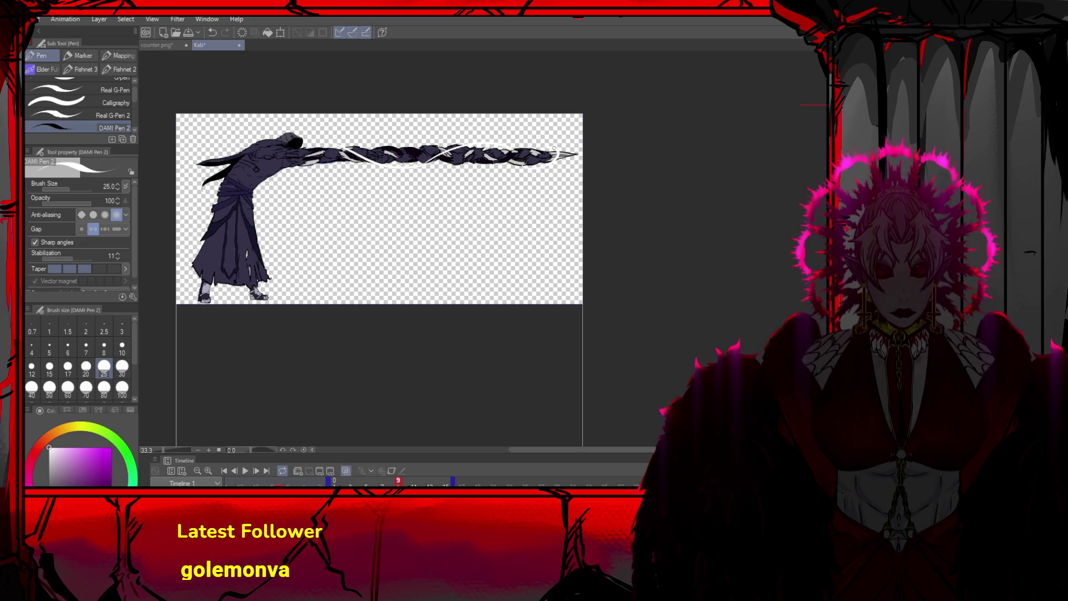
mouse_move(335, 143)
mouse_down()
mouse_move(465, 164)
mouse_move(496, 150)
mouse_up()
key(ctrl+z)
key(ctrl+y)
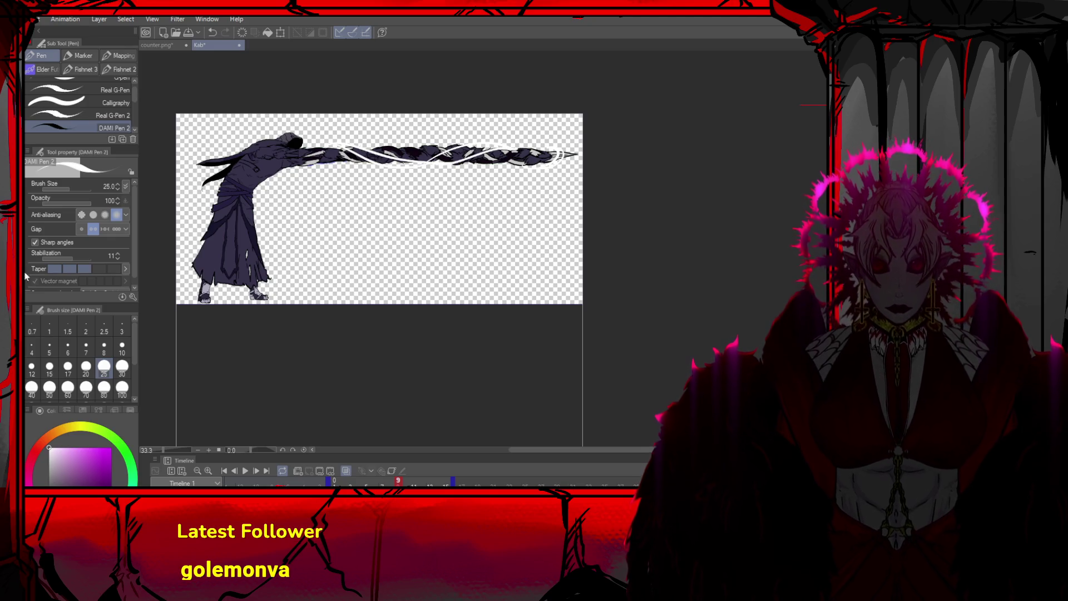
Block in a grey polygon over the spear and fill the strand area with Fill (Refer other layers)
key(u)
mouse_move(92, 469)
mouse_down()
mouse_move(36, 476)
mouse_move(26, 453)
mouse_up()
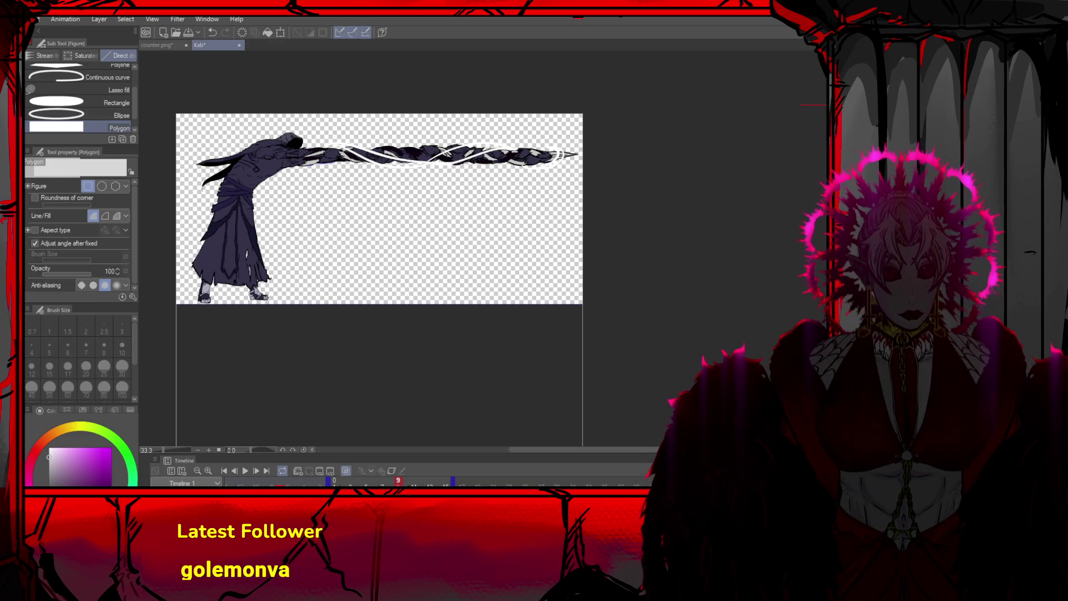
click(582, 109)
click(582, 192)
click(309, 193)
double_click(310, 111)
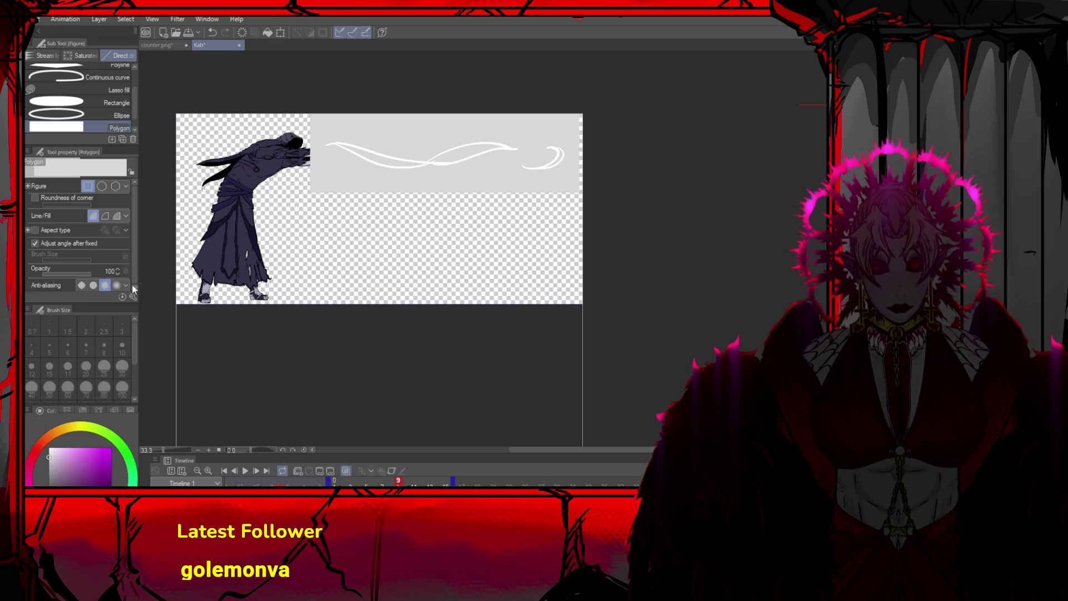
key(e)
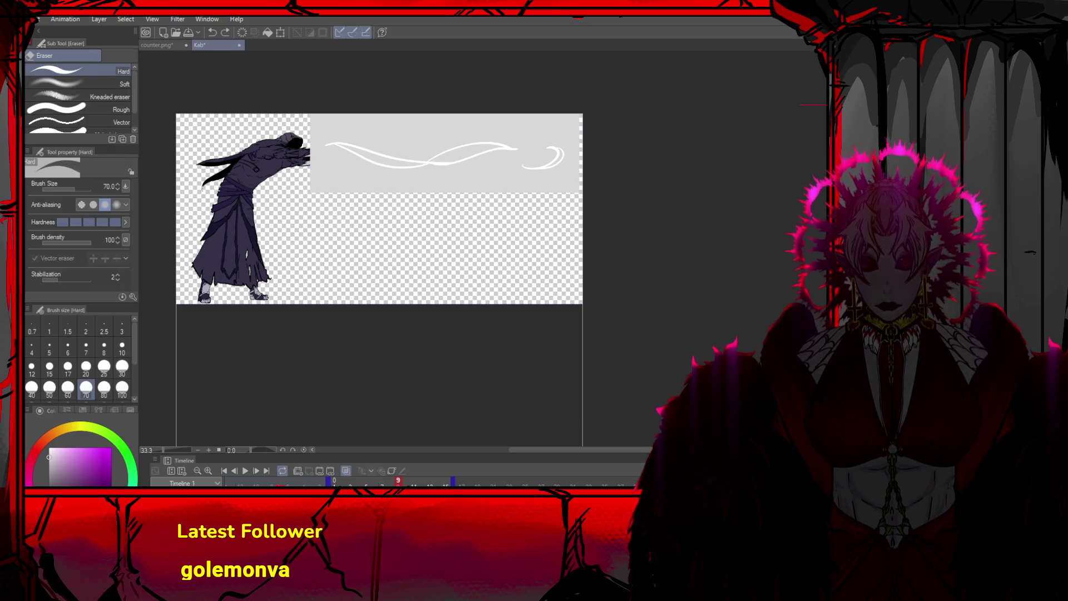
key(g)
click(477, 178)
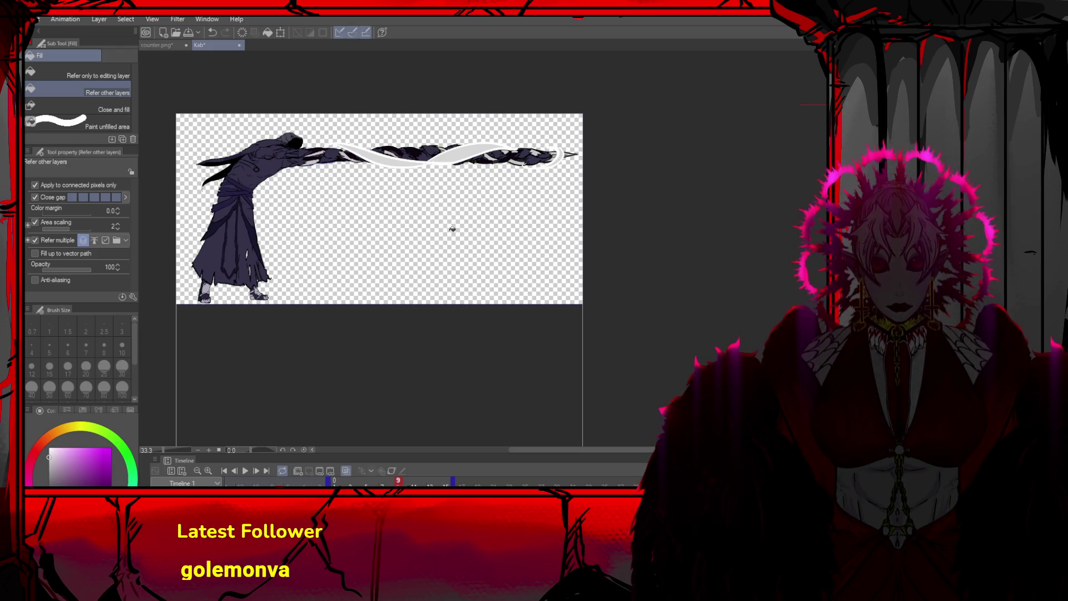
scroll(533, 255, down, 2)
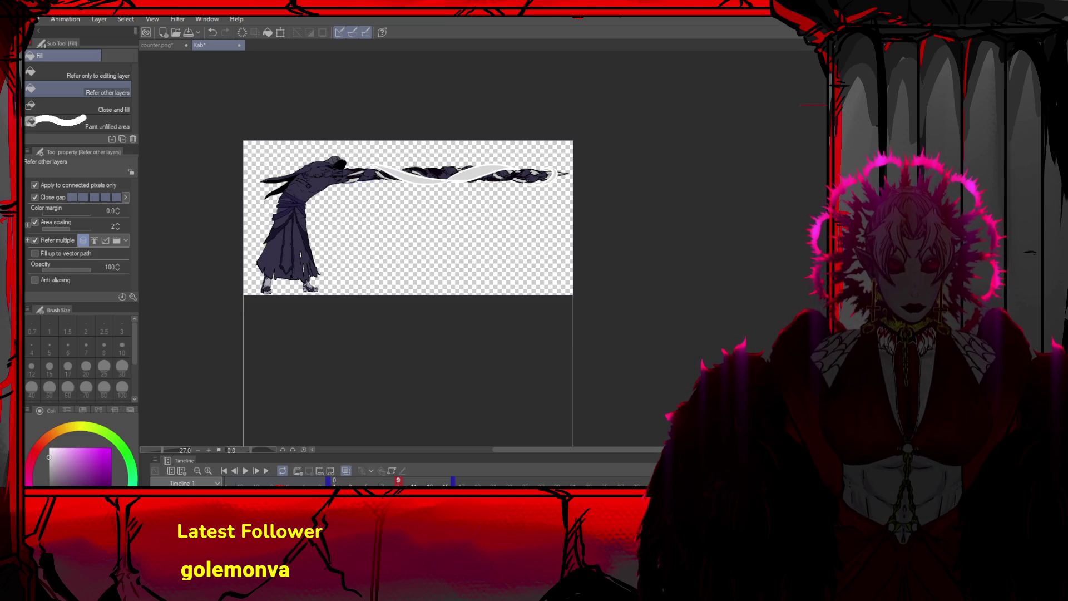
key(p)
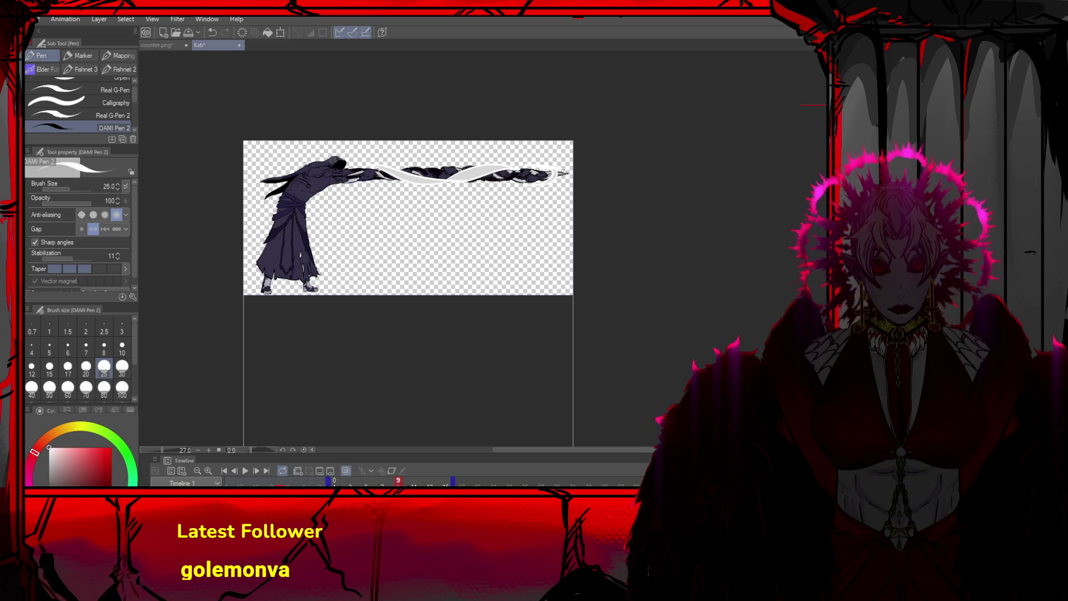
Draw dark violet speed lines at the spear tip, then play and stop the animation
key(ctrl+z)
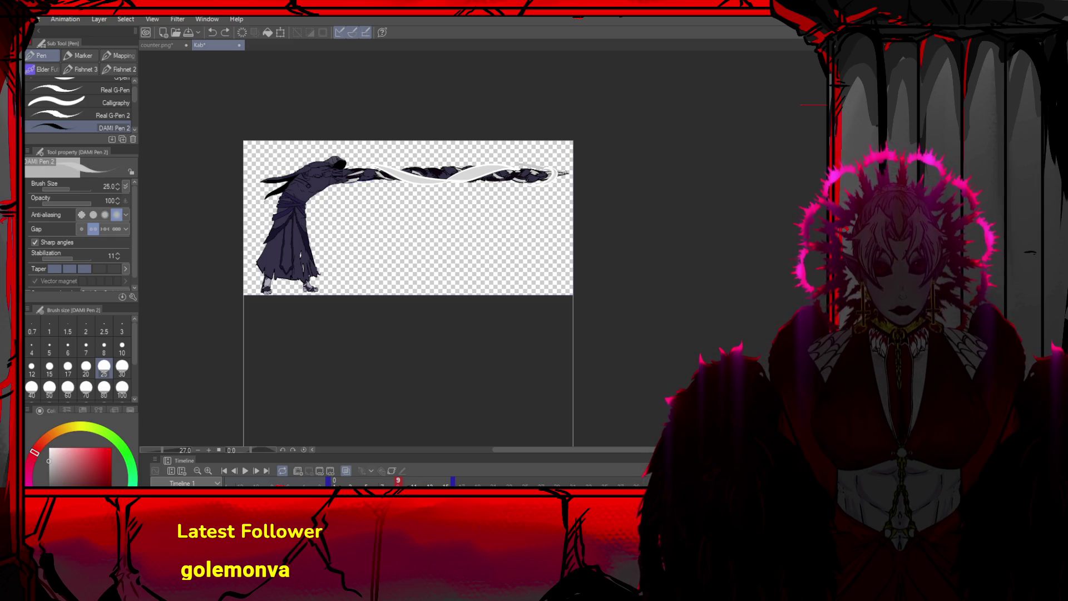
mouse_move(554, 174)
mouse_down()
mouse_move(515, 175)
mouse_move(533, 170)
mouse_up()
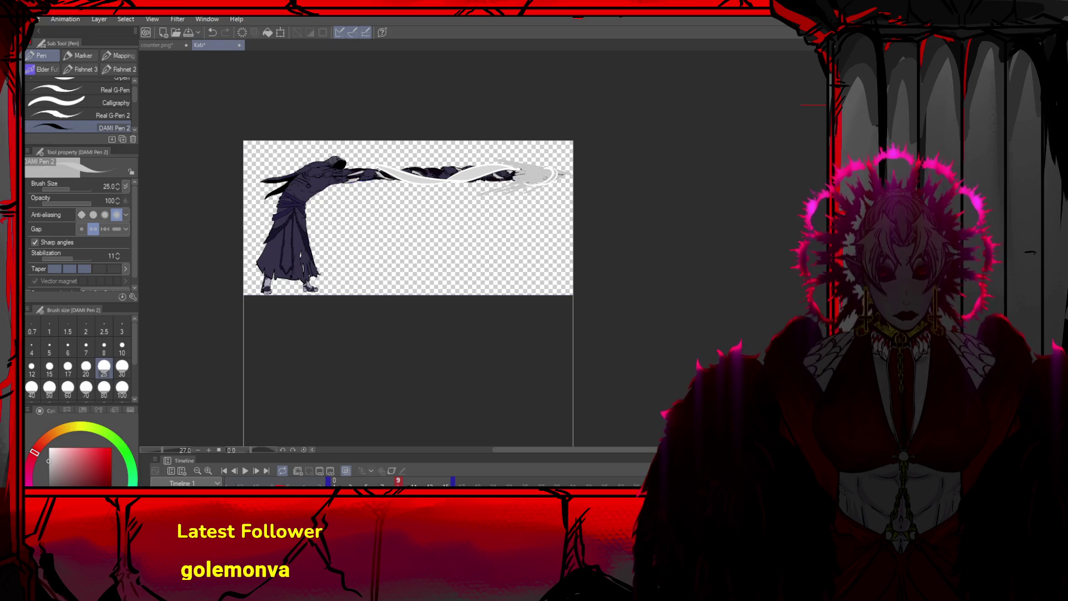
alt+click(538, 183)
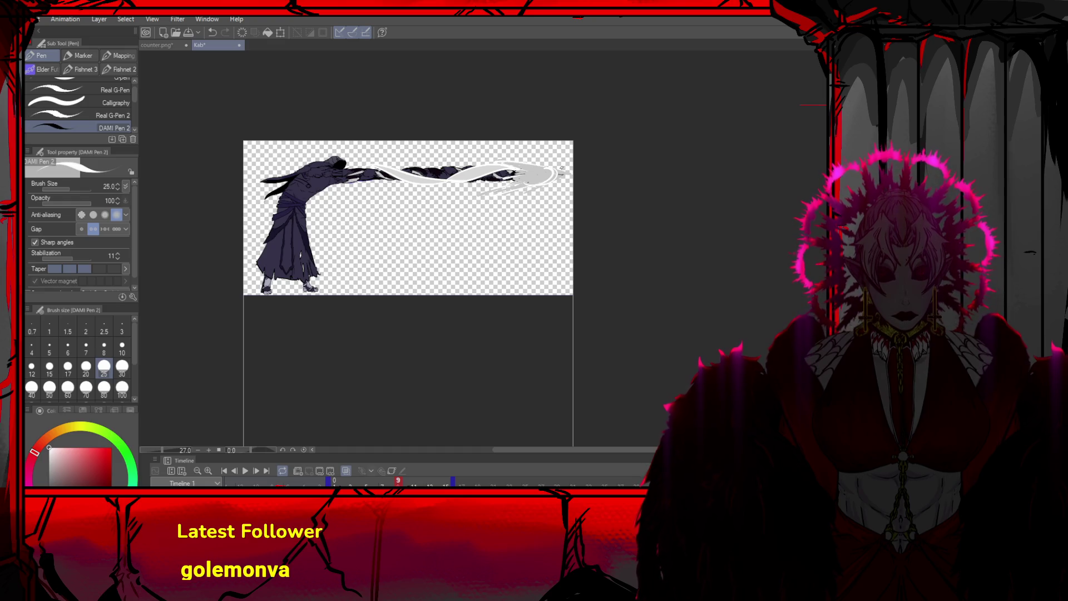
alt+click(453, 170)
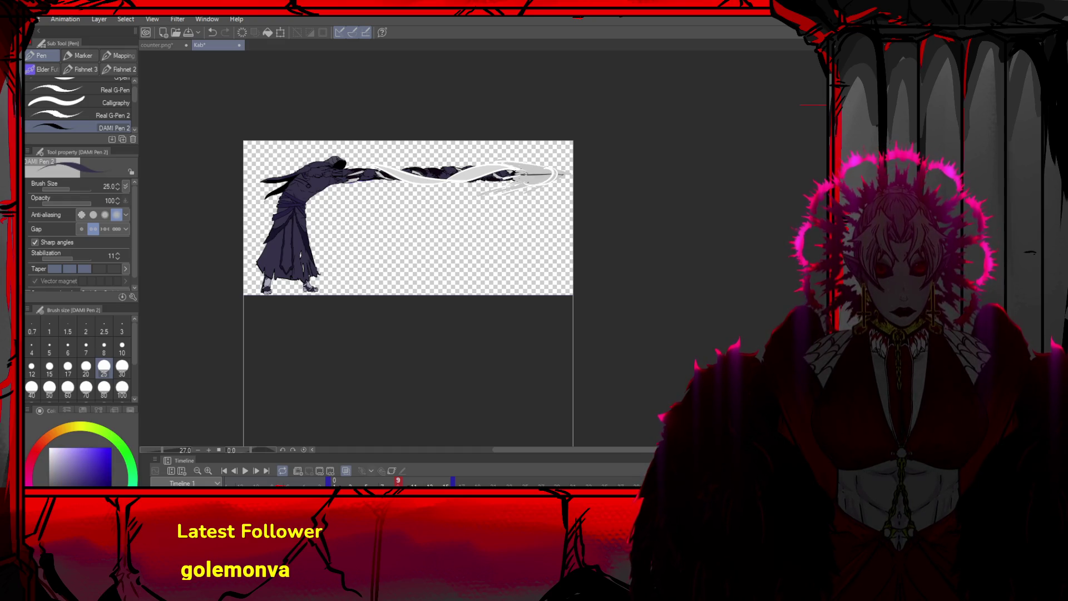
drag(535, 184, 471, 201)
key(ctrl+z)
drag(527, 179, 472, 190)
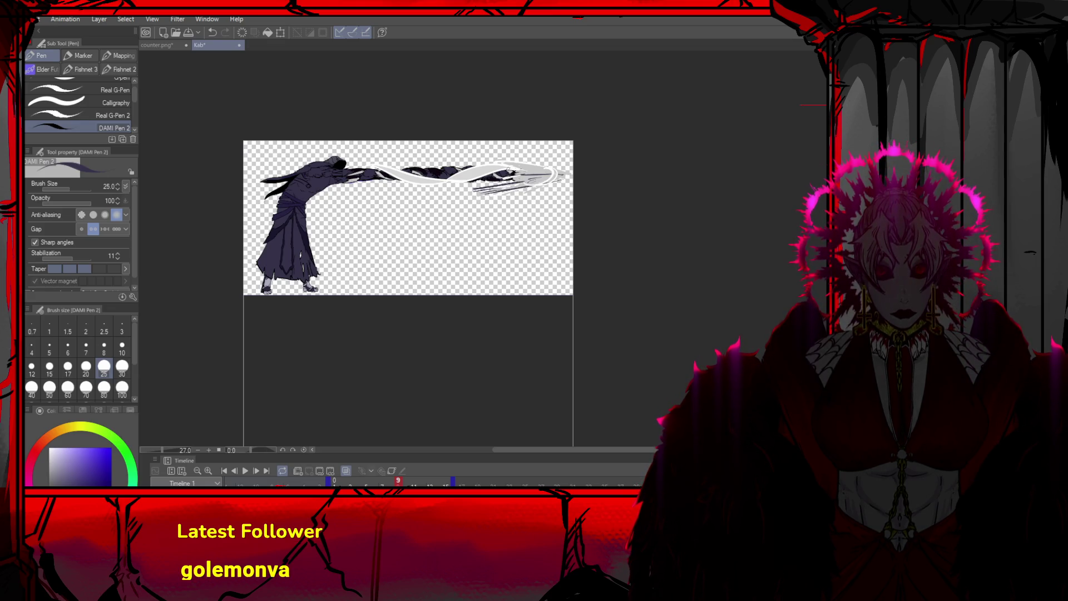
drag(550, 162, 496, 167)
key(ctrl+z)
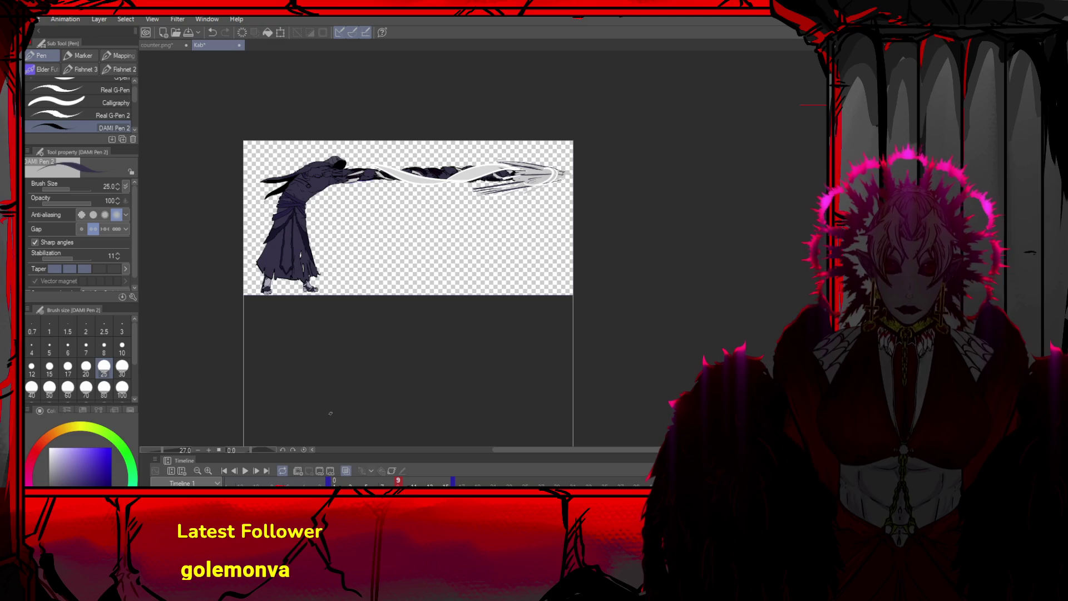
click(247, 471)
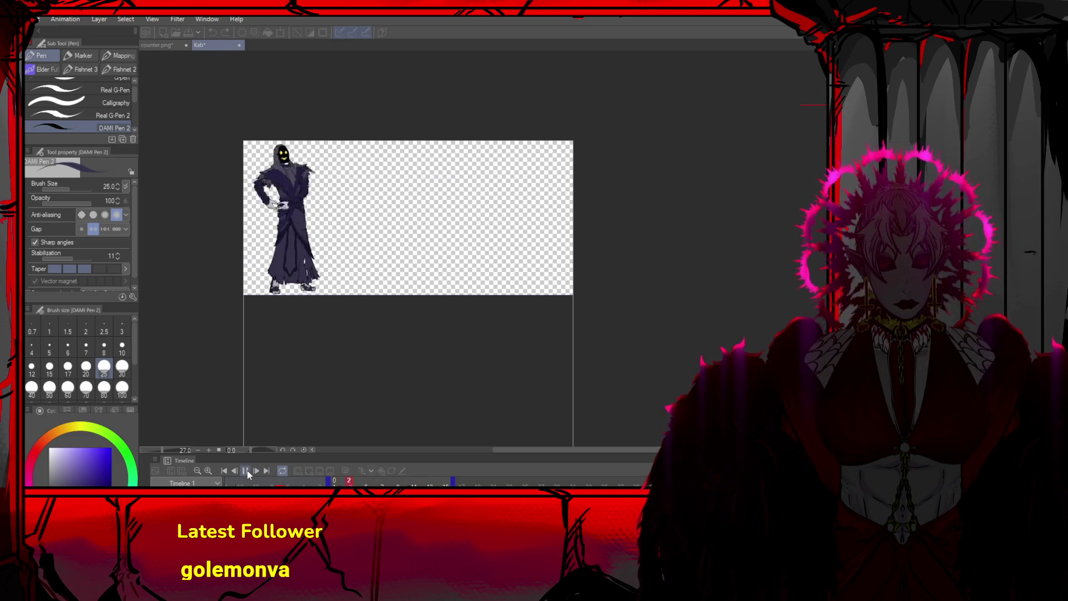
click(247, 471)
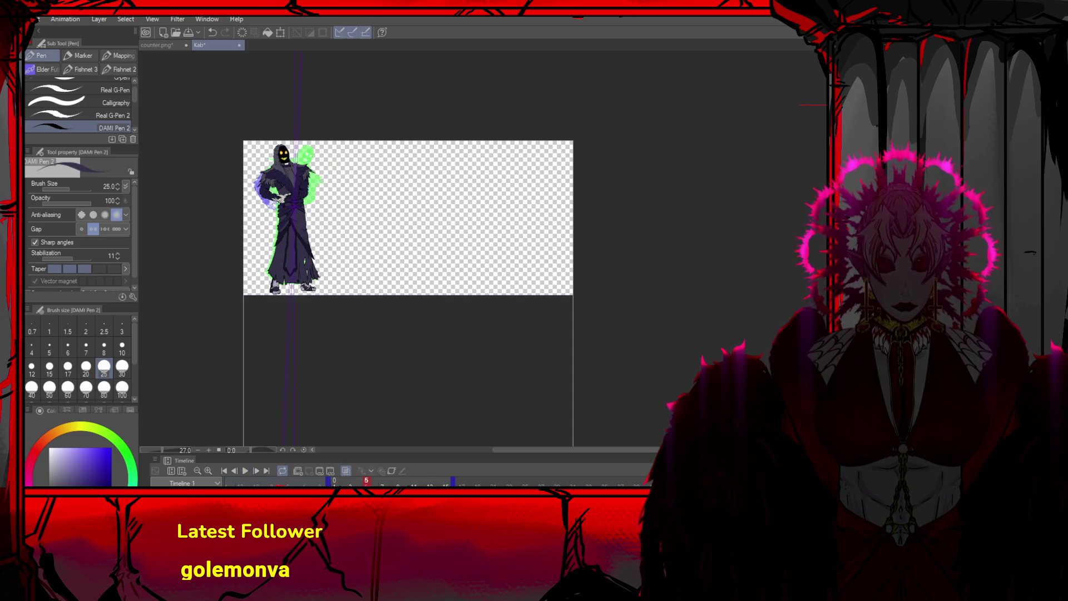
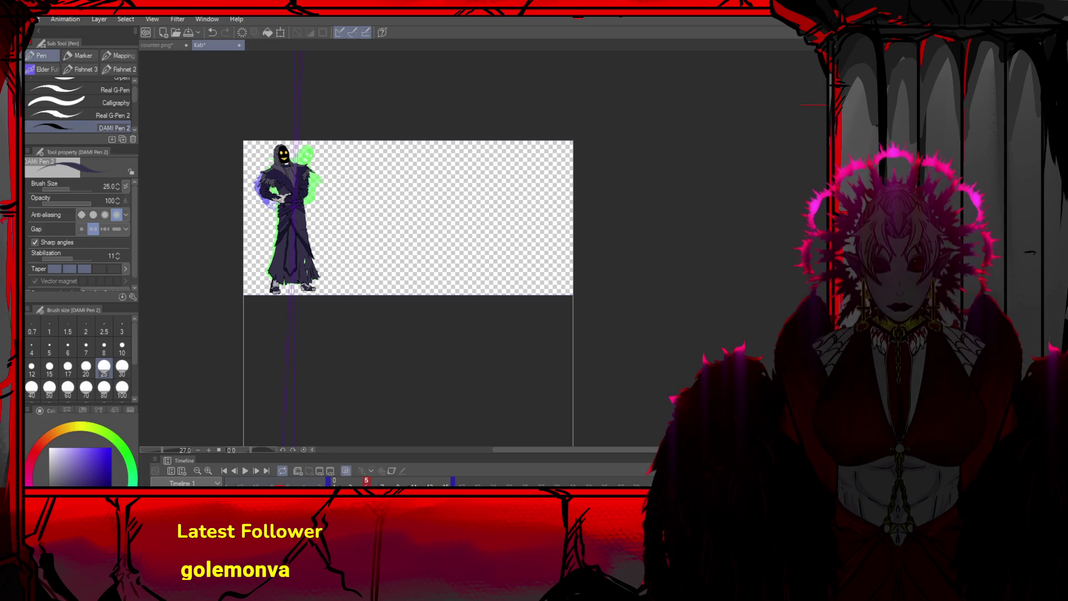
Switch from the Kab drawing in Clip Studio Paint to the GameMaker IDE
key(alt+Tab)
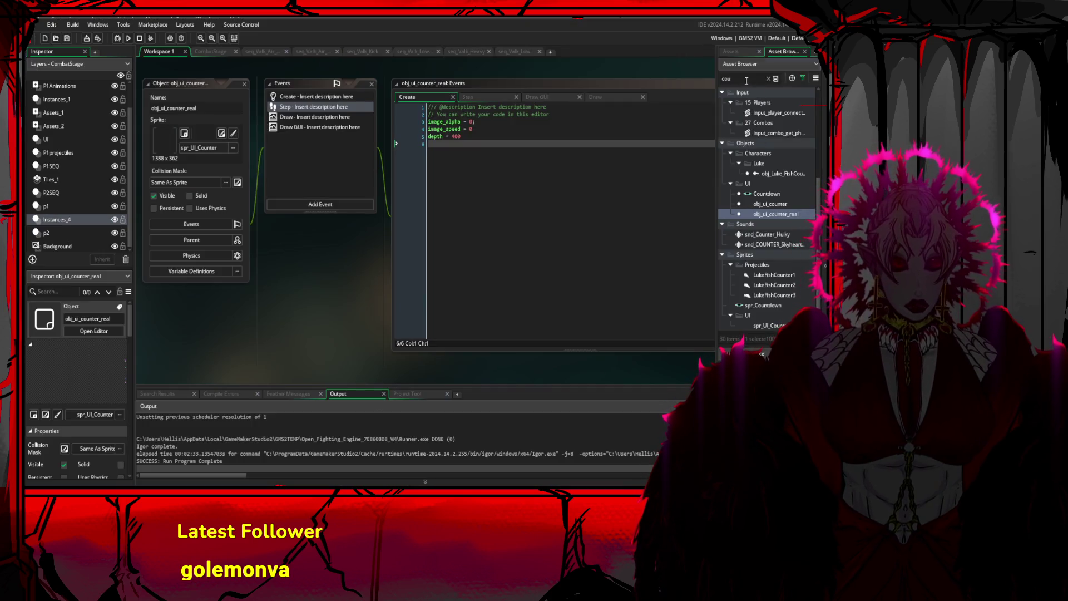
Find spr_Kab_Punch_Low and duplicate it as spr_Kab_Special_1
text(kab)
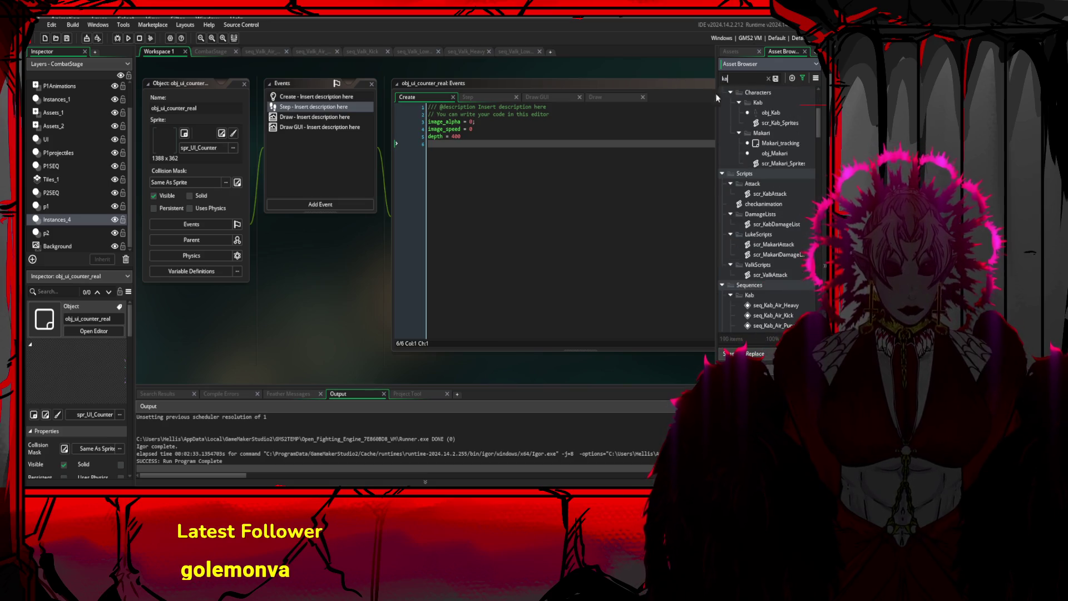
scroll(789, 139, down, 3)
scroll(786, 166, down, 10)
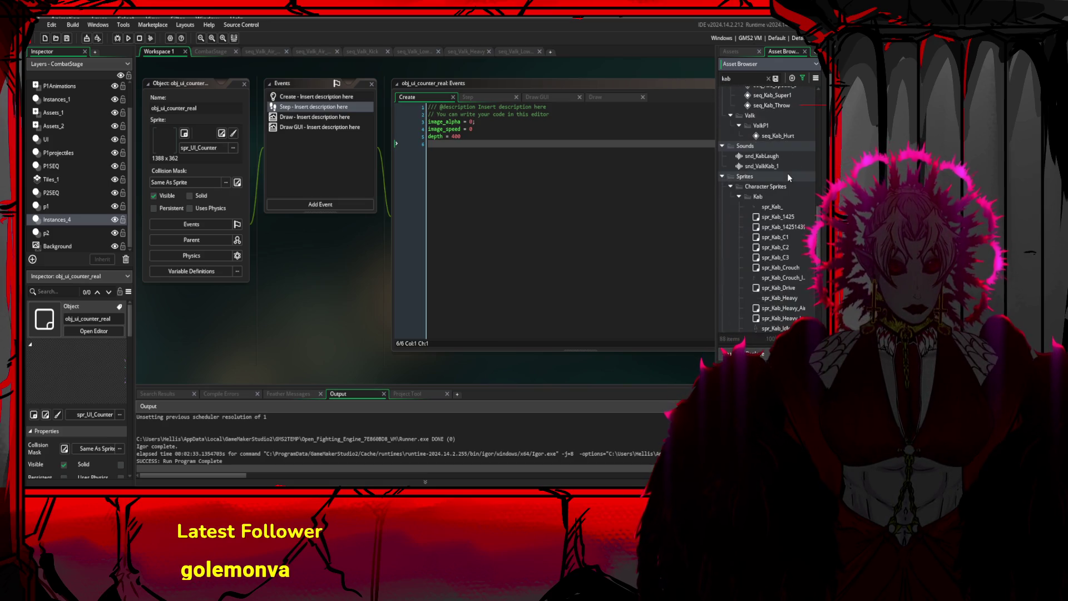
scroll(785, 186, down, 2)
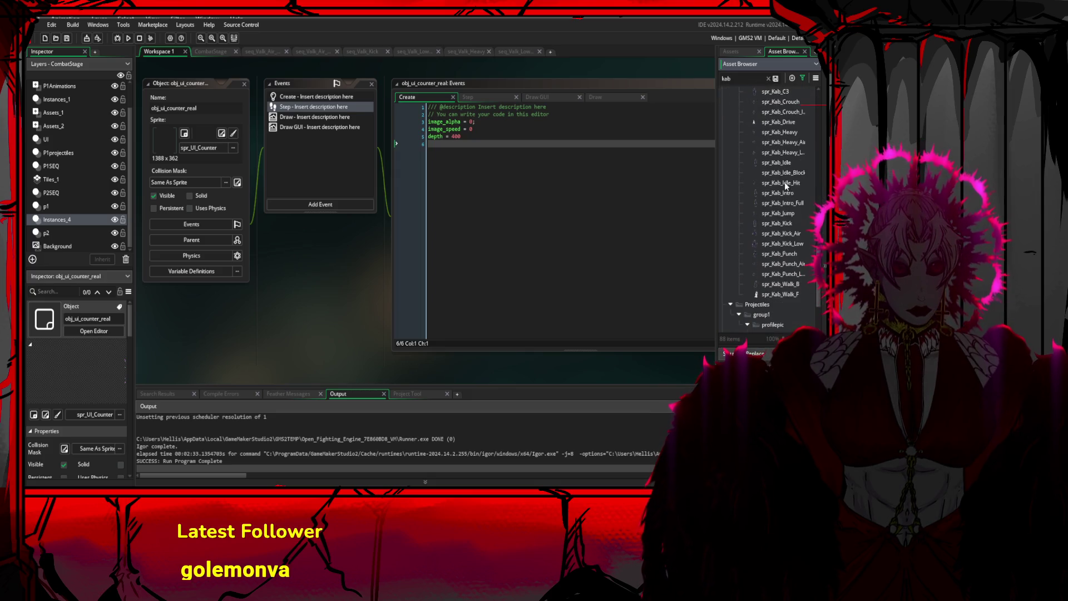
click(792, 275)
key(ctrl+d)
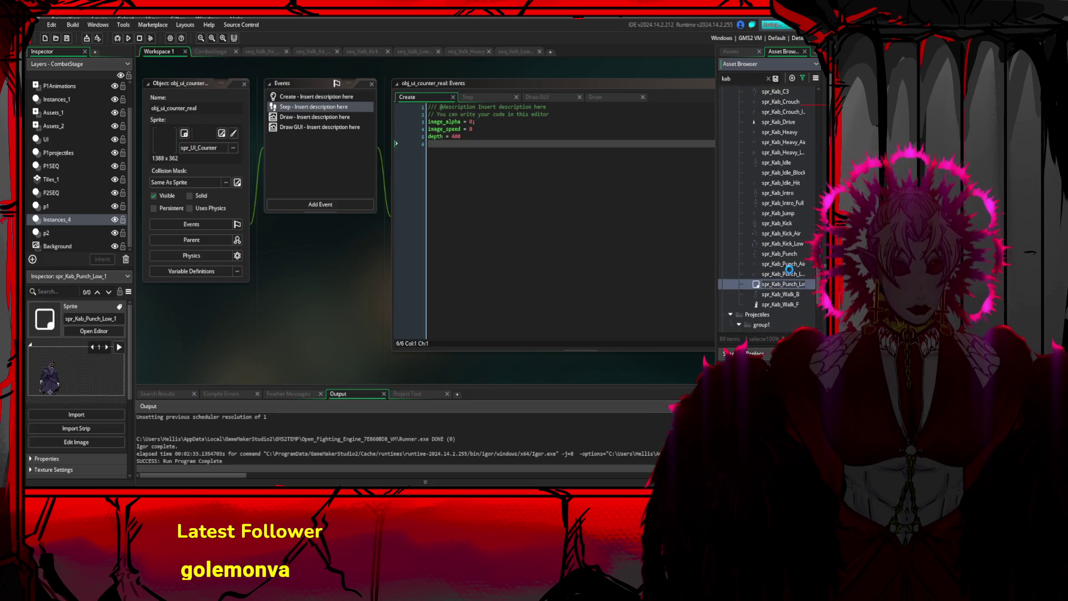
key(F2)
text(spr_Kab_Special_)
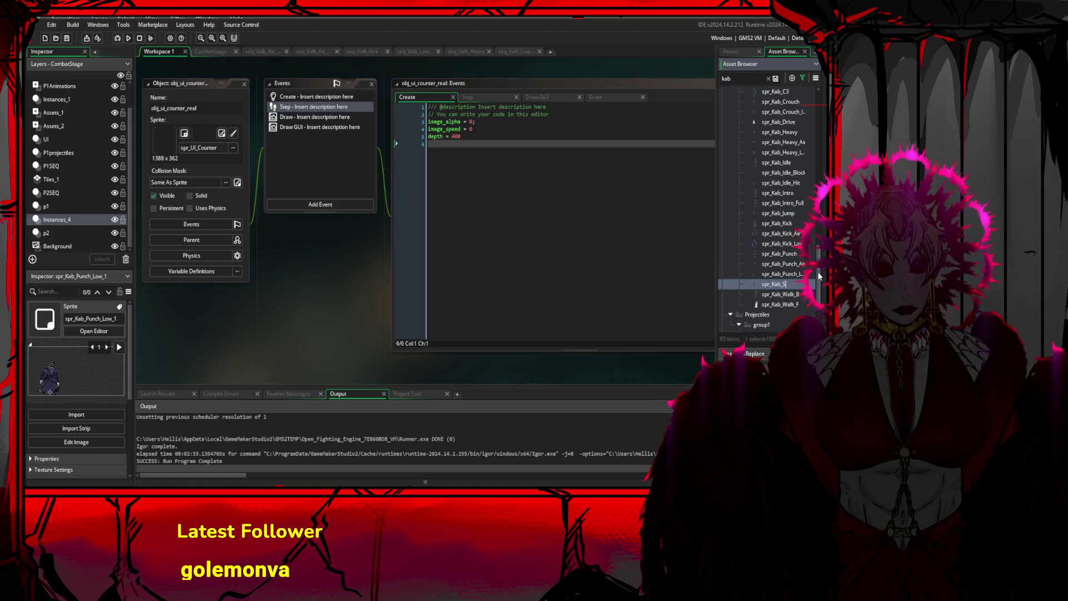
text(1)
key(Return)
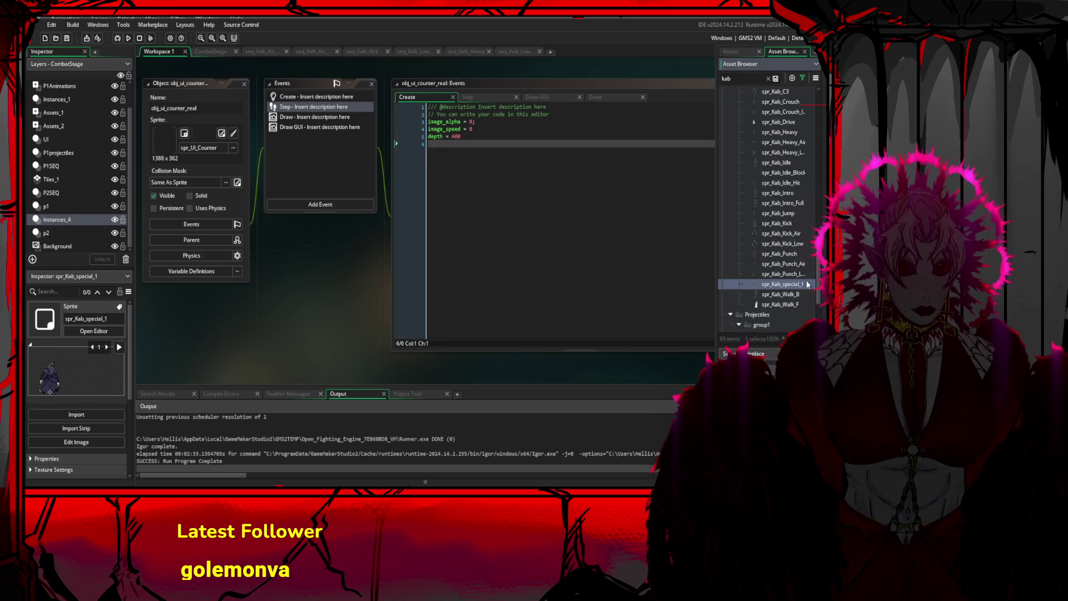
Make three more copies, spr_Kab_special_2 to spr_Kab_special_4, and open spr_Kab_special_1
key(ctrl+d)
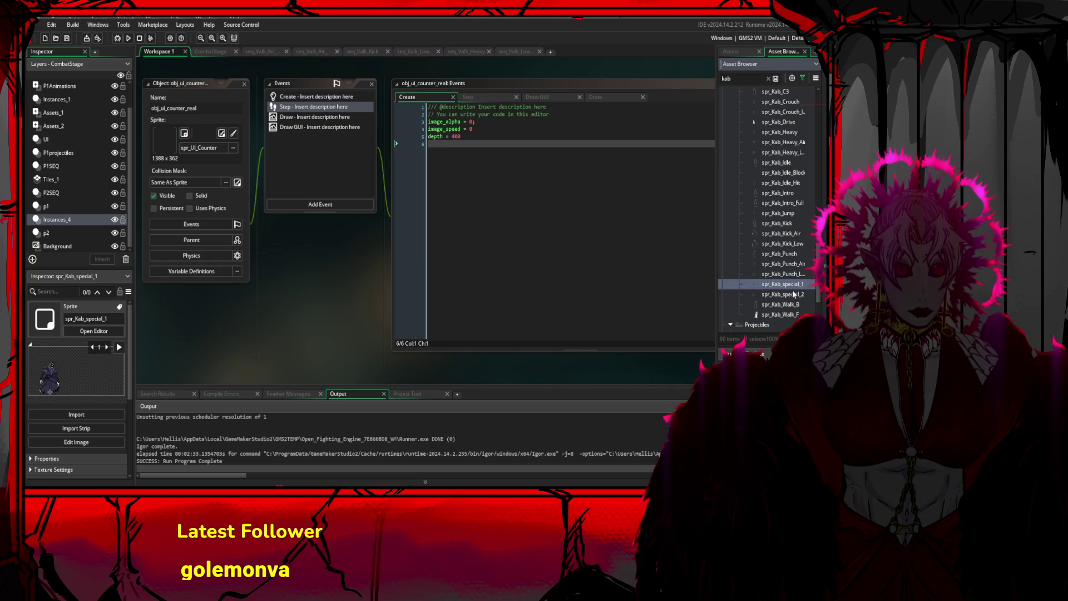
key(ctrl+d)
click(789, 286)
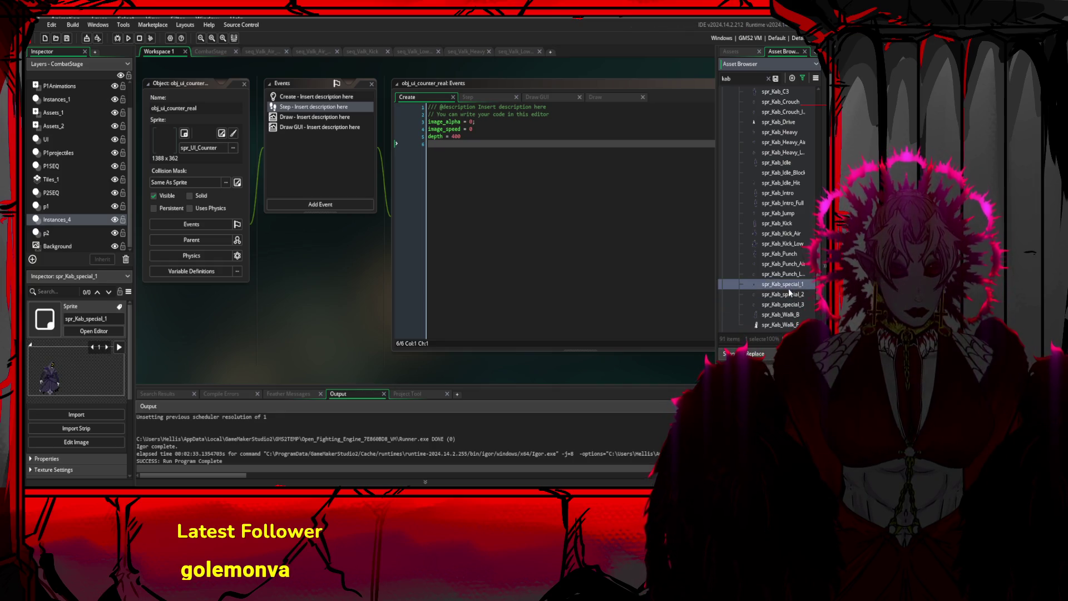
key(ctrl+d)
double_click(791, 287)
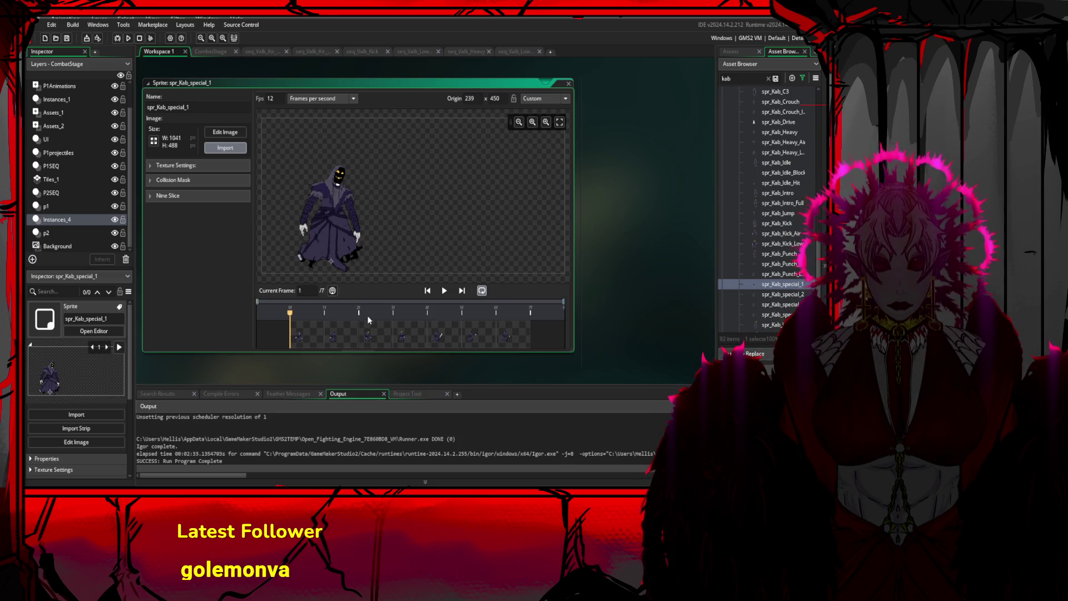
Preview spr_Kab_special_1's 15-frame animation and set its speed to 22 fps
click(447, 291)
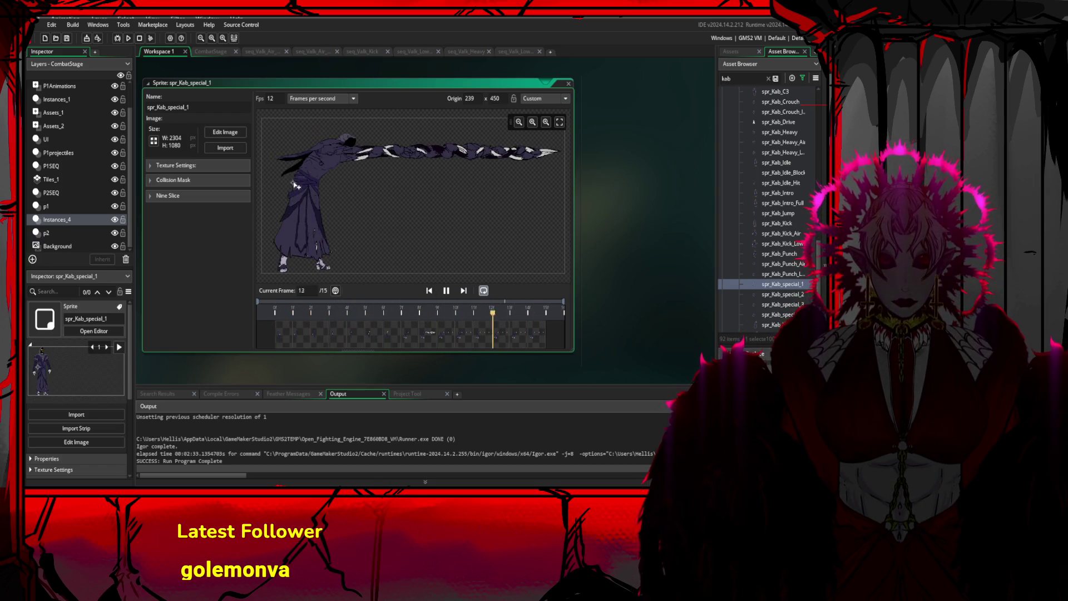
double_click(270, 97)
text(22)
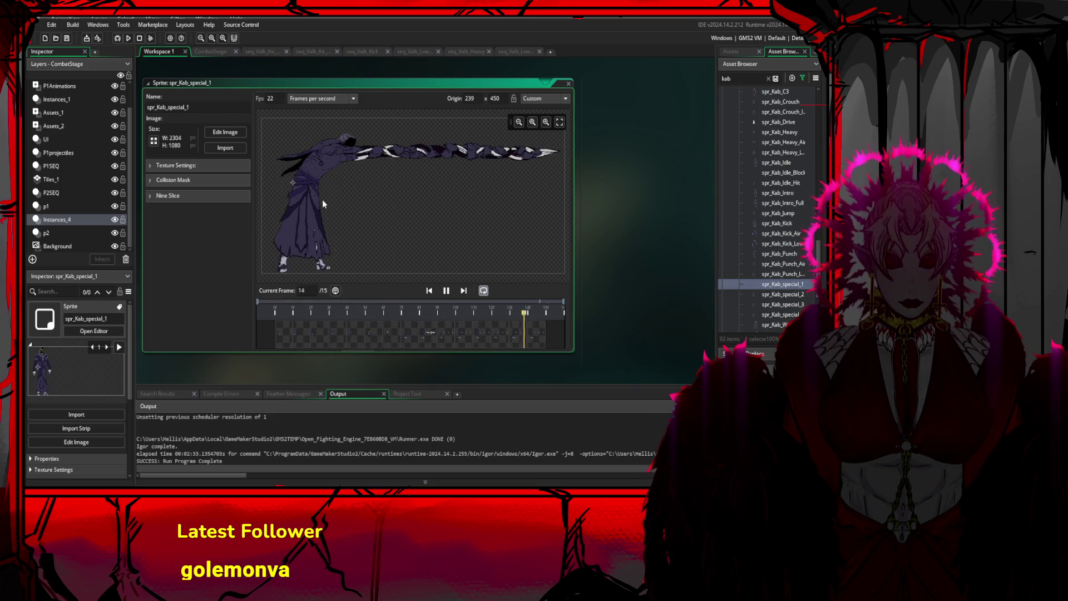
click(446, 290)
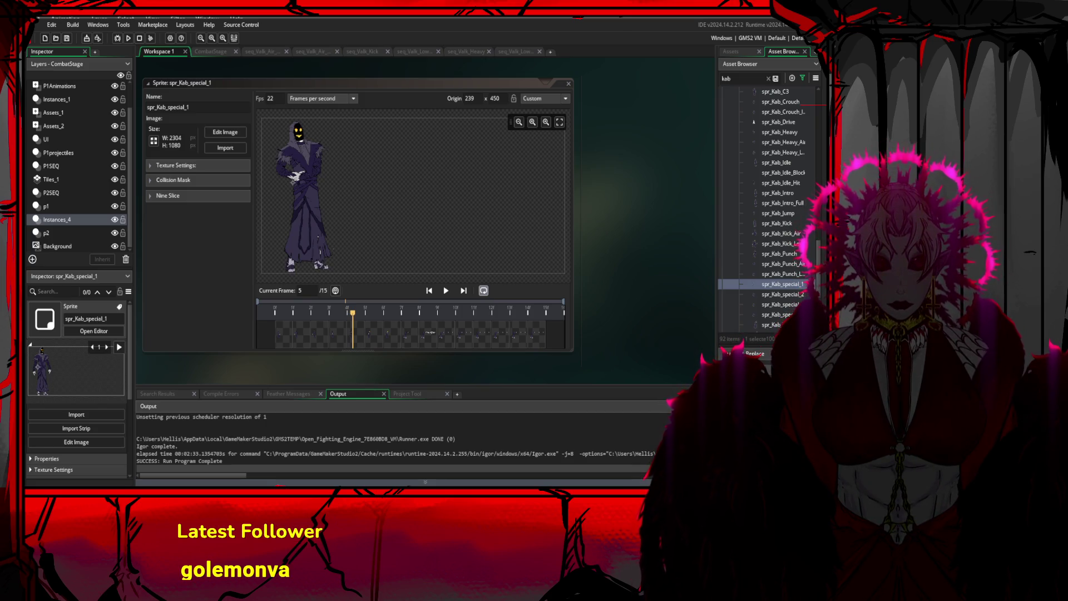
Reimport the 18 frames at 1020×478 with origin 157, 459, then review frames 7, 8 and 15
click(243, 148)
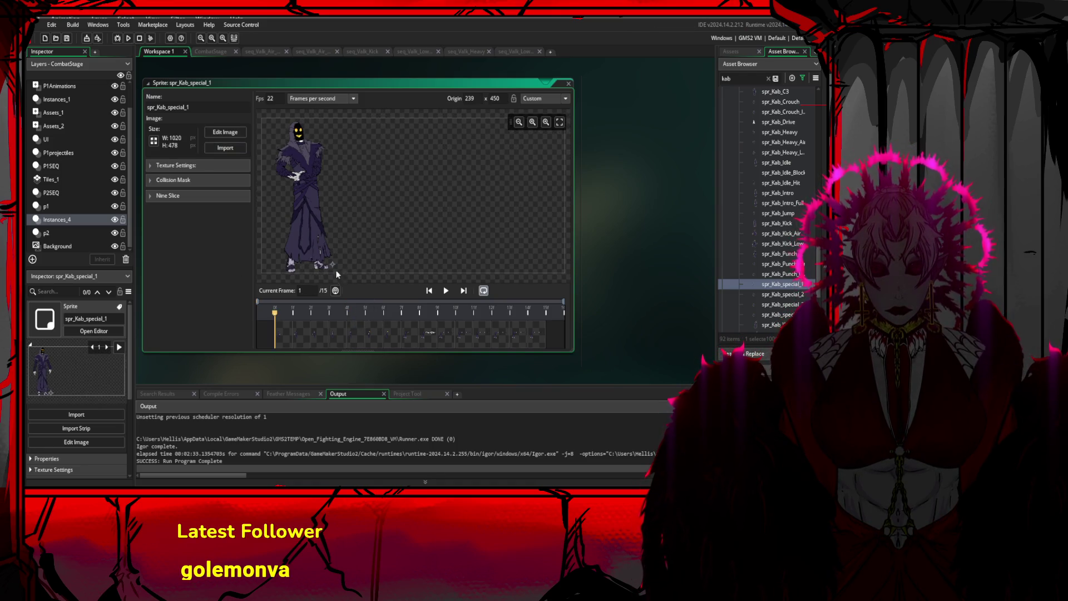
click(445, 290)
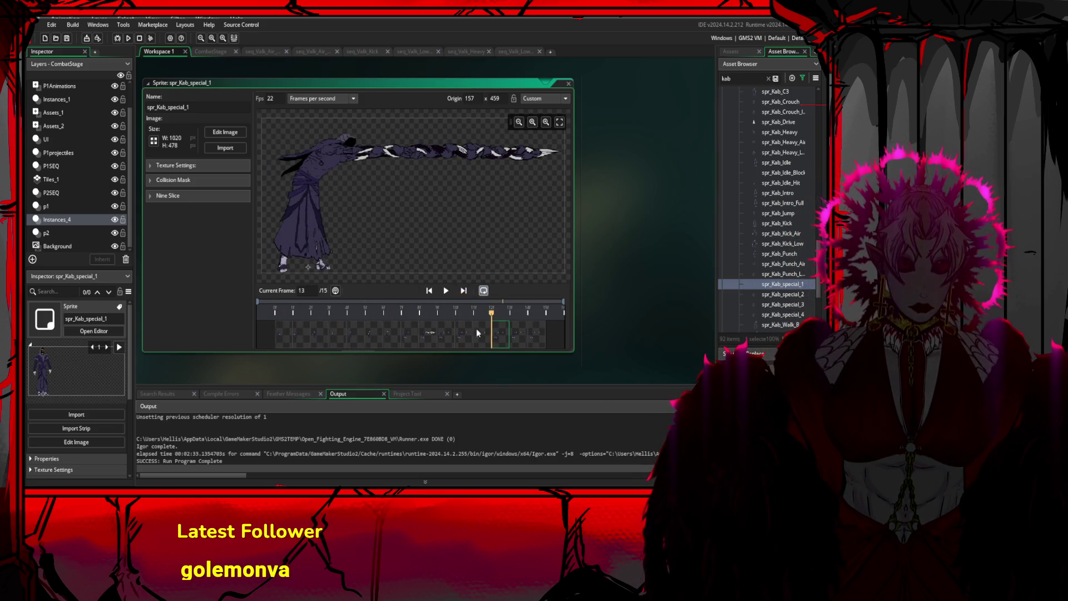
click(437, 332)
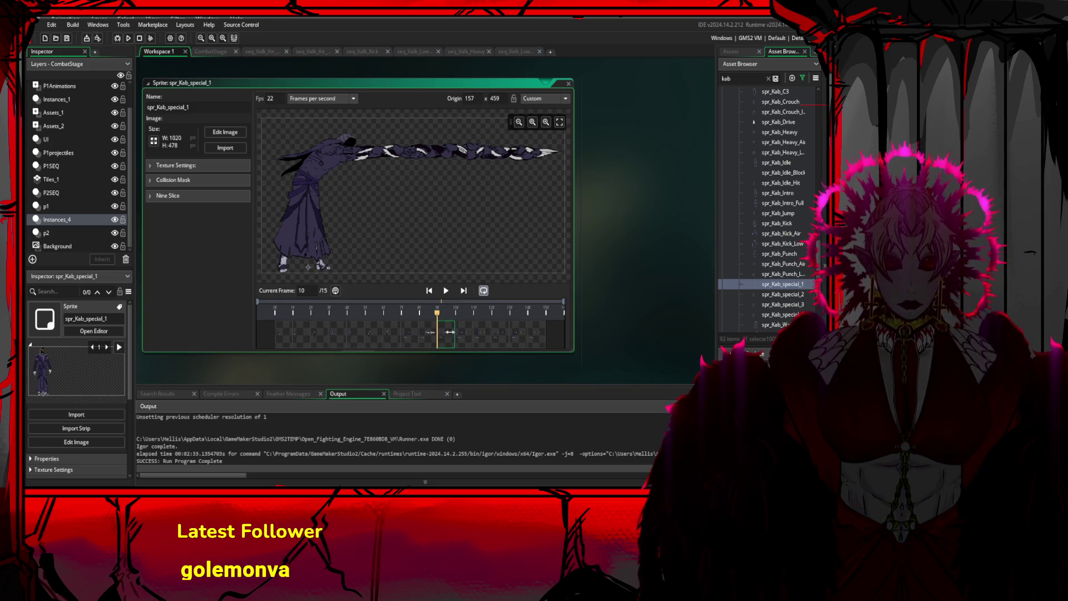
click(391, 334)
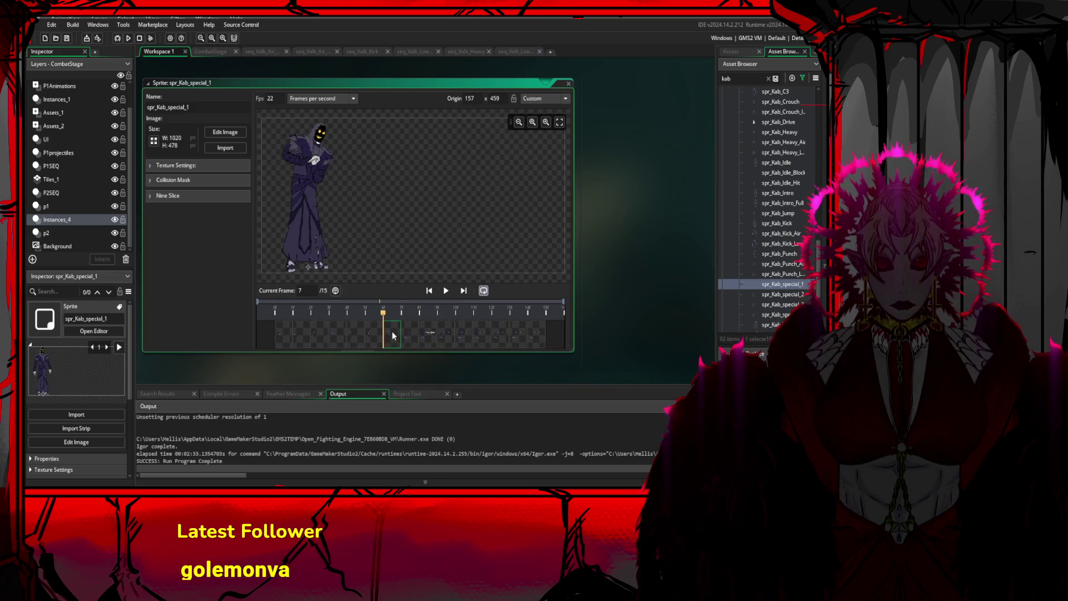
click(404, 332)
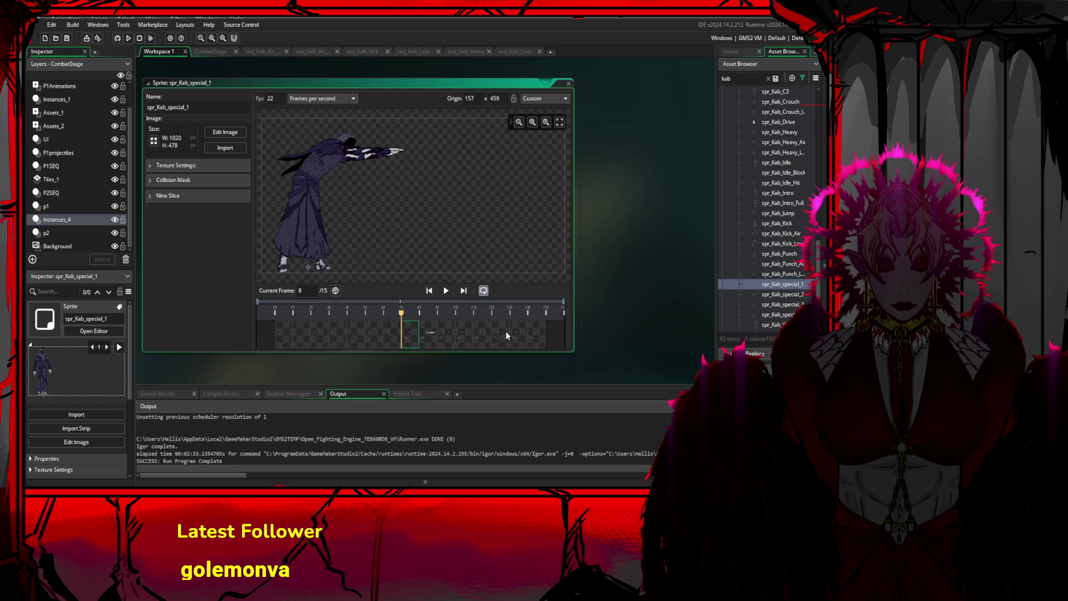
click(532, 335)
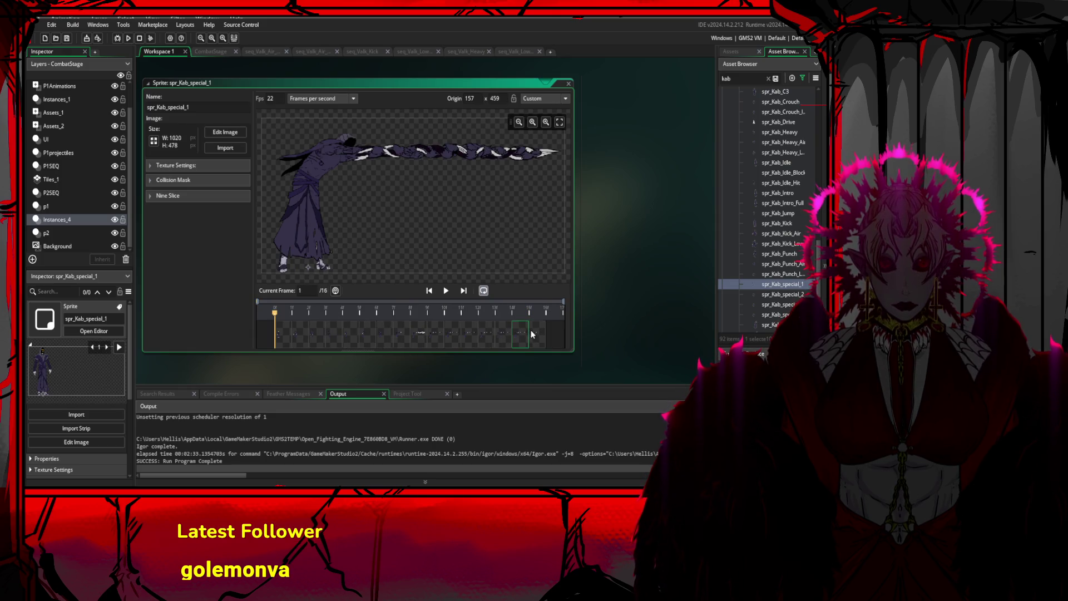
click(446, 291)
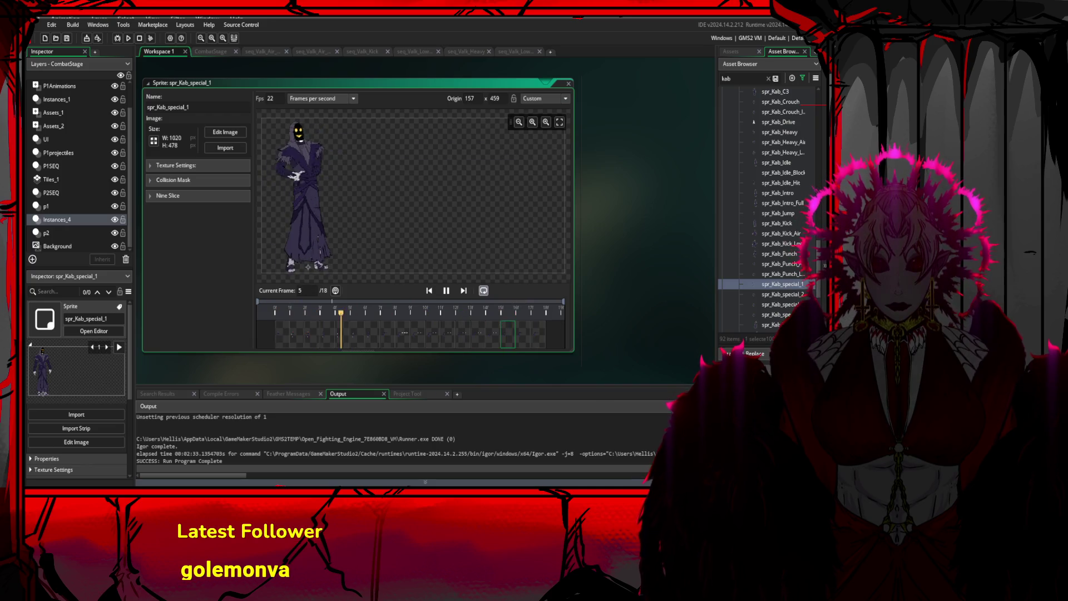
Return to Clip Studio Paint, show frame 12 and turn on onion skin
key(alt+Tab)
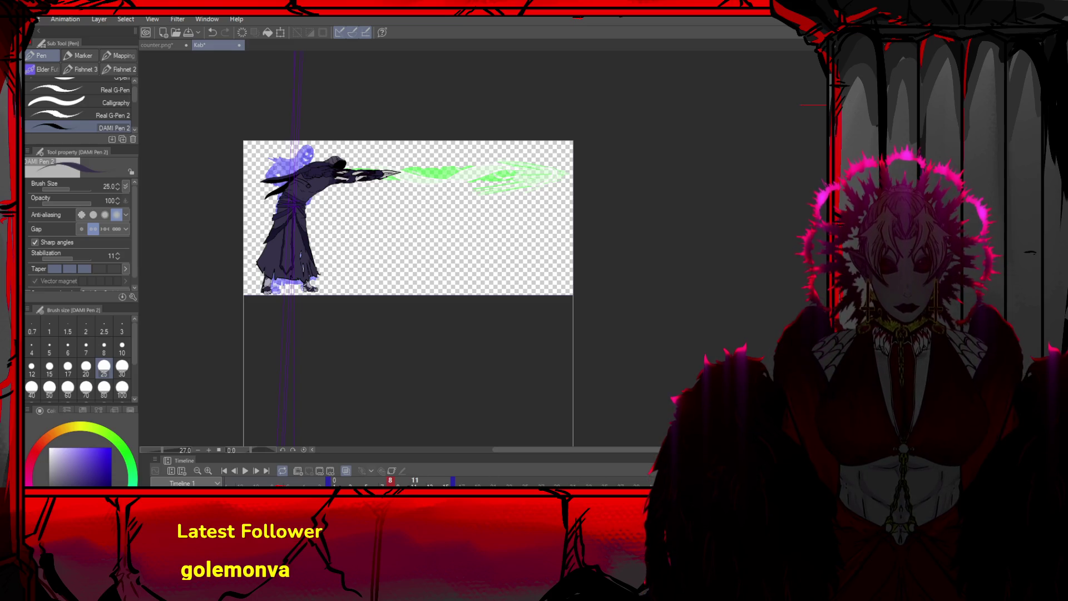
click(266, 471)
click(257, 472)
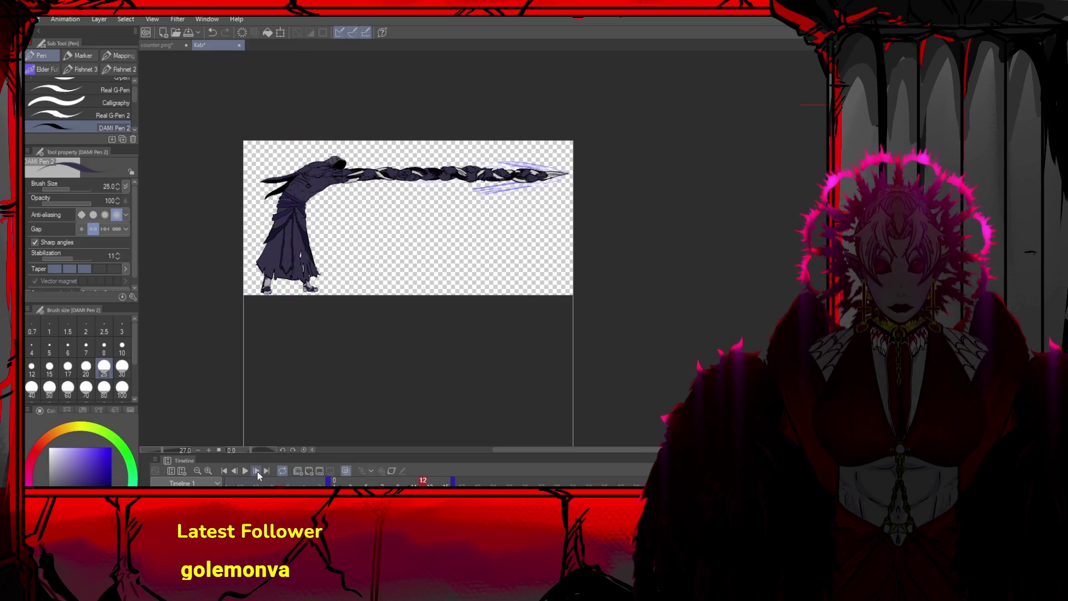
click(307, 469)
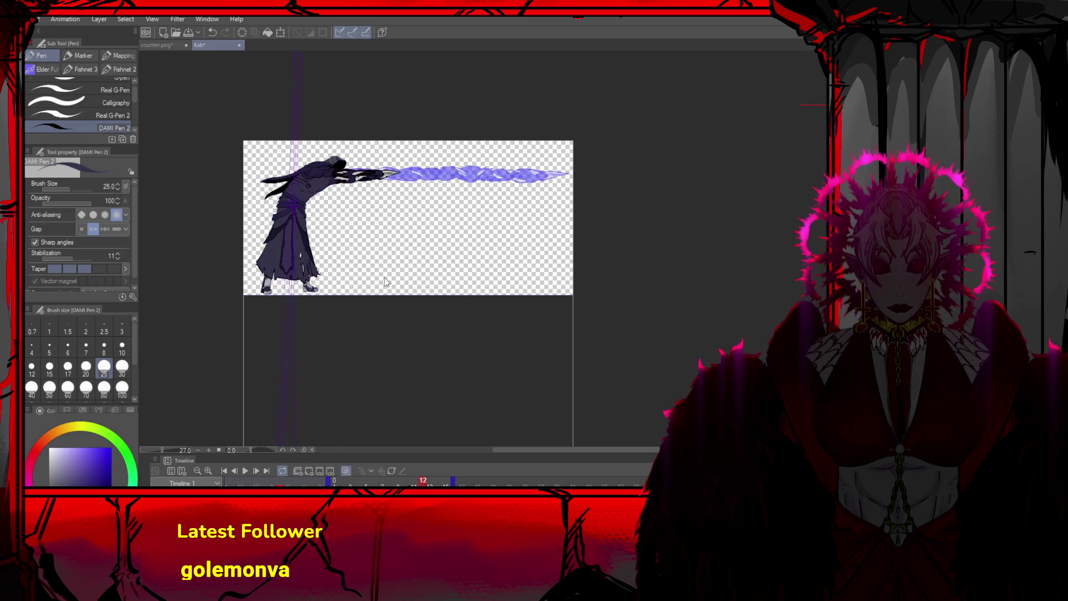
scroll(308, 188, up, 3)
Draw and then discard a rectangular selection around the arm and spear tip
key(m)
mouse_move(488, 195)
mouse_down()
mouse_move(389, 172)
mouse_move(374, 130)
mouse_up()
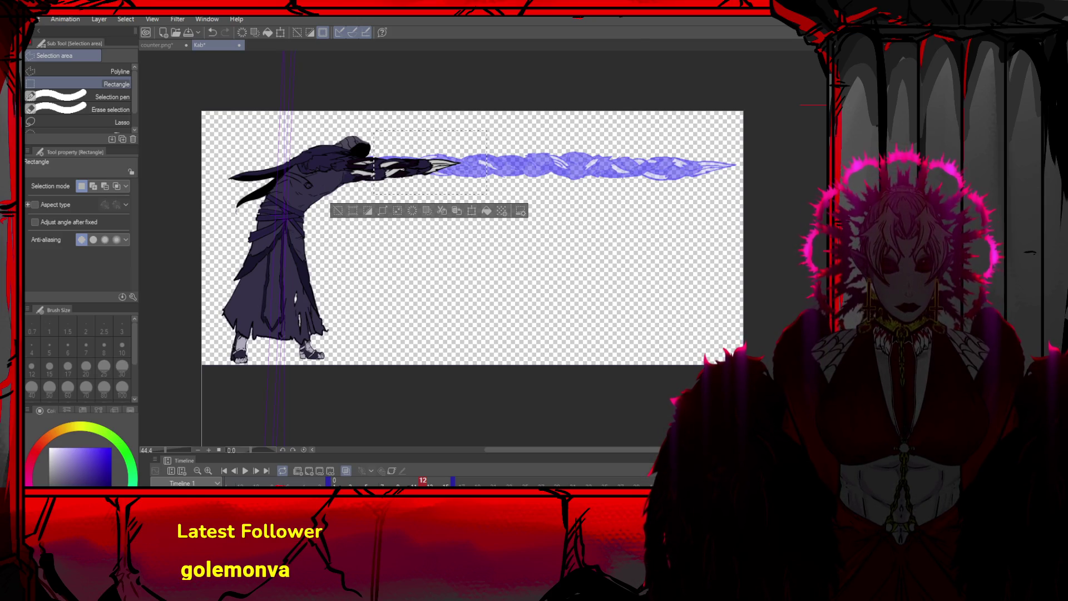
key(ctrl+z)
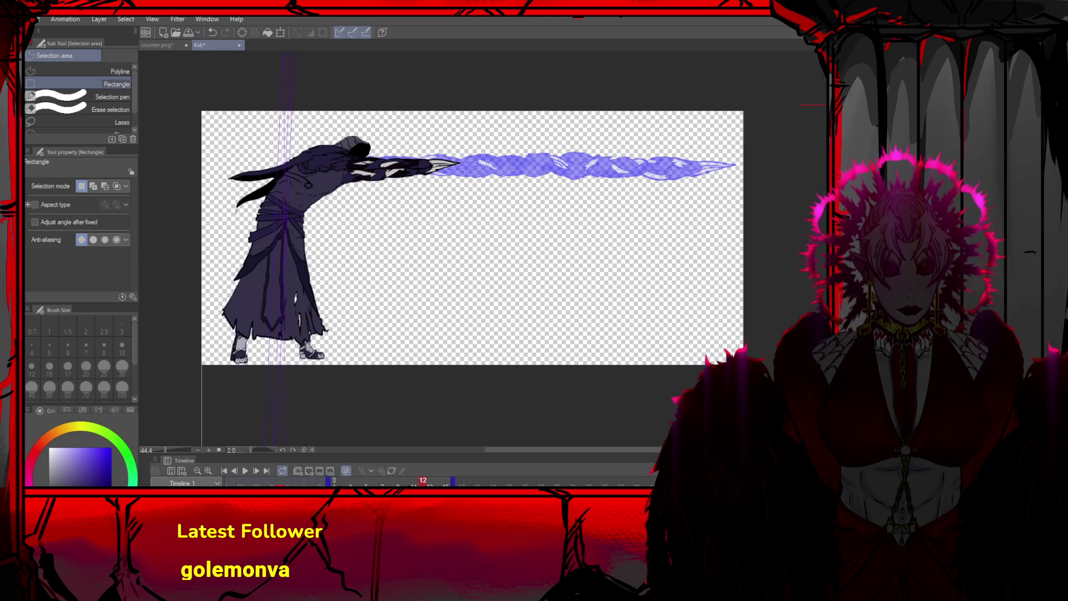
key(ctrl+d)
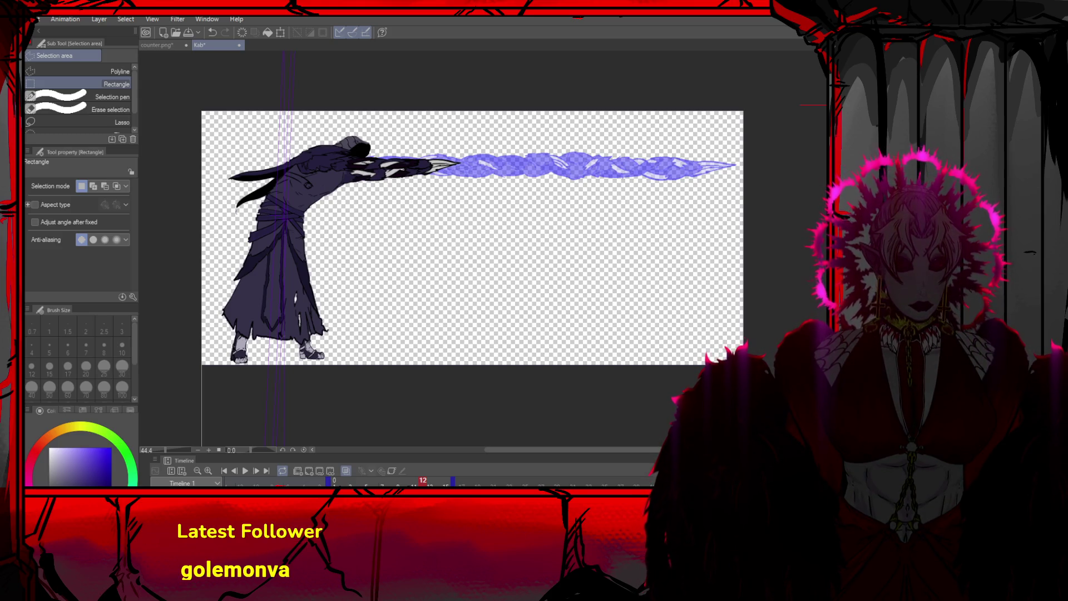
Try rotating and moving the selected spear tip, then undo the move
scroll(547, 243, up, 1)
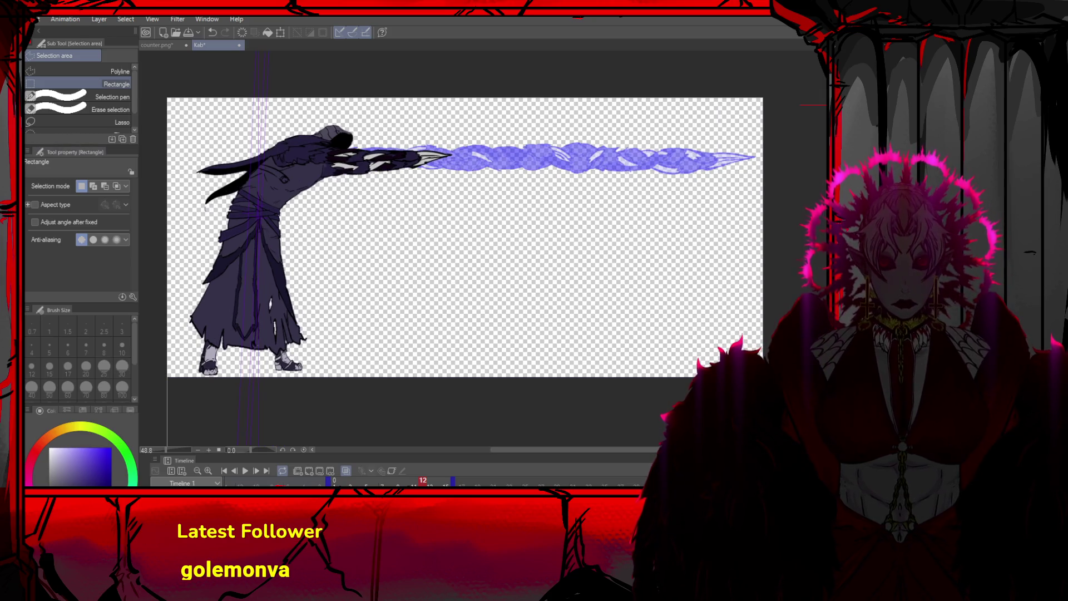
drag(410, 117, 584, 180)
drag(411, 179, 362, 191)
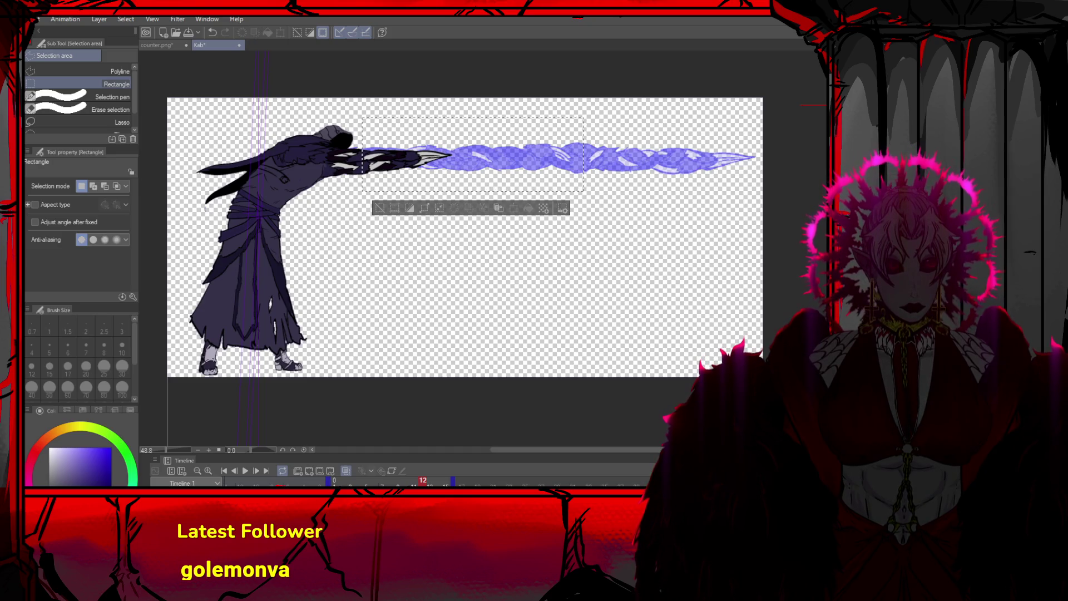
mouse_move(632, 230)
mouse_down()
mouse_move(369, 167)
mouse_move(359, 142)
mouse_move(558, 172)
mouse_up()
key(ctrl+t)
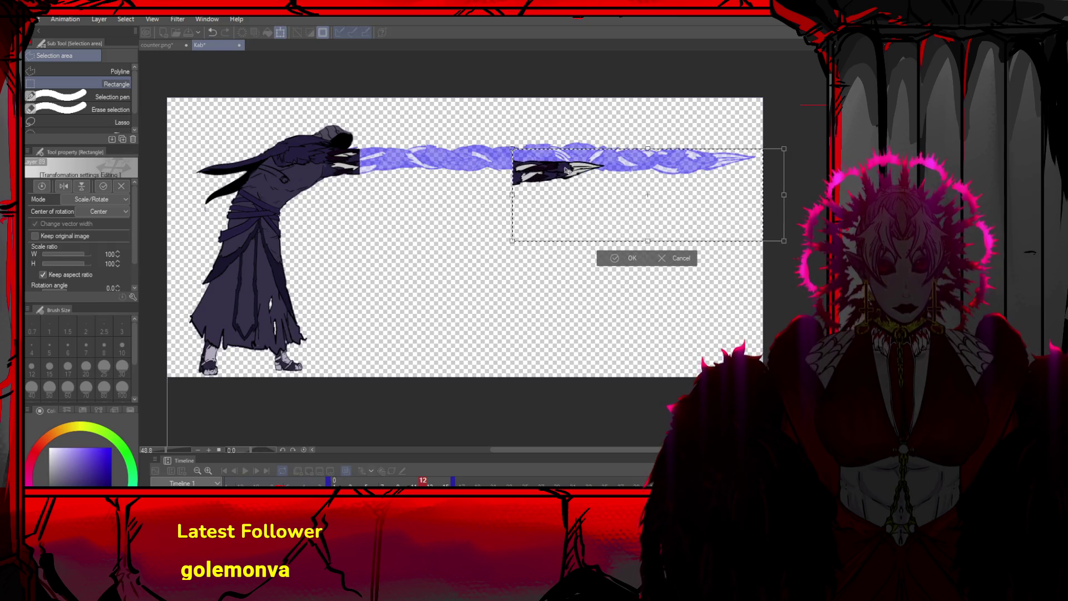
mouse_move(671, 128)
mouse_down()
mouse_move(702, 149)
mouse_move(676, 131)
mouse_move(737, 113)
mouse_up()
drag(677, 178, 691, 198)
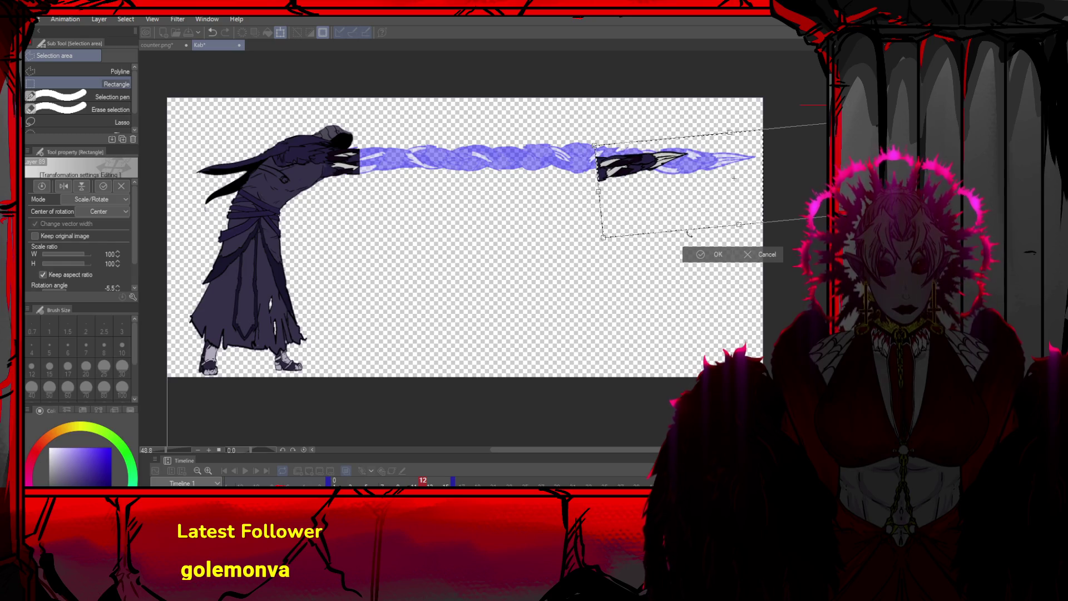
click(693, 256)
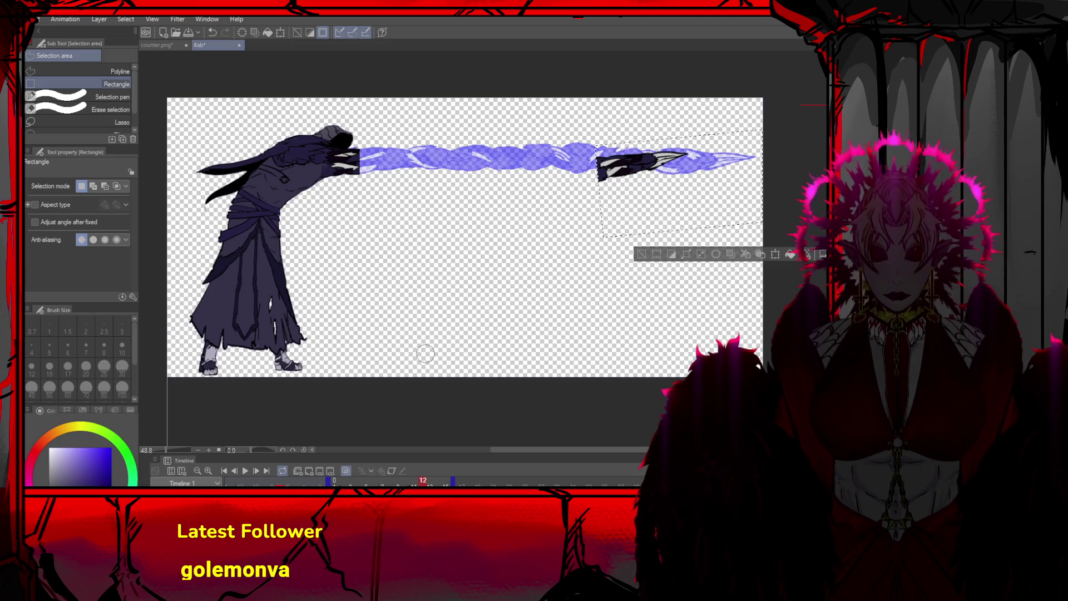
key(ctrl+z)
key(ctrl+z)
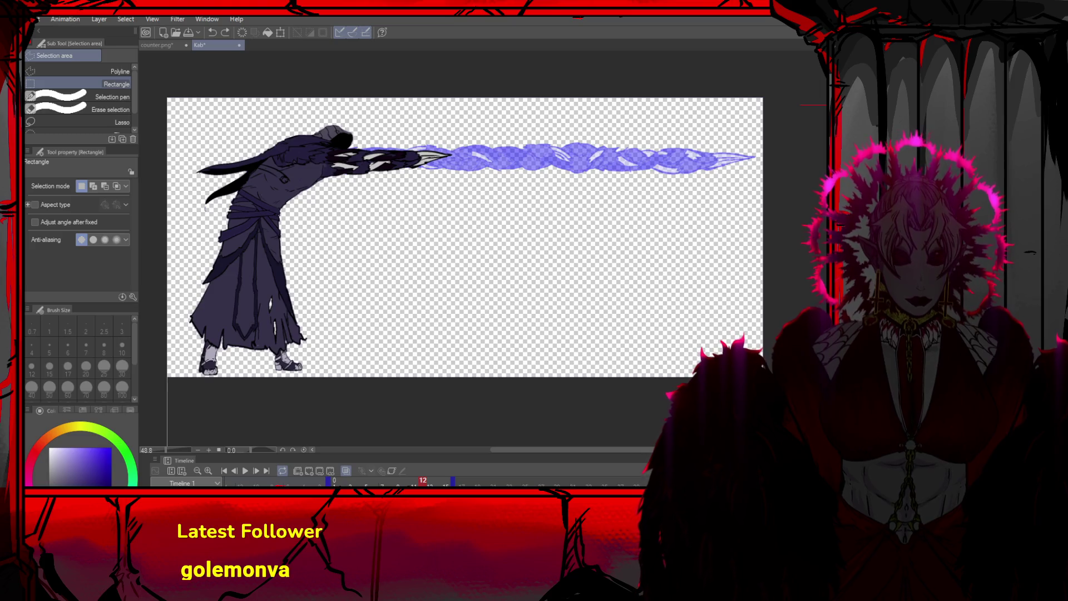
Copy frame 10's dark spear arm into frame 12, rotating and shifting it down-left
key(Left)
key(Left)
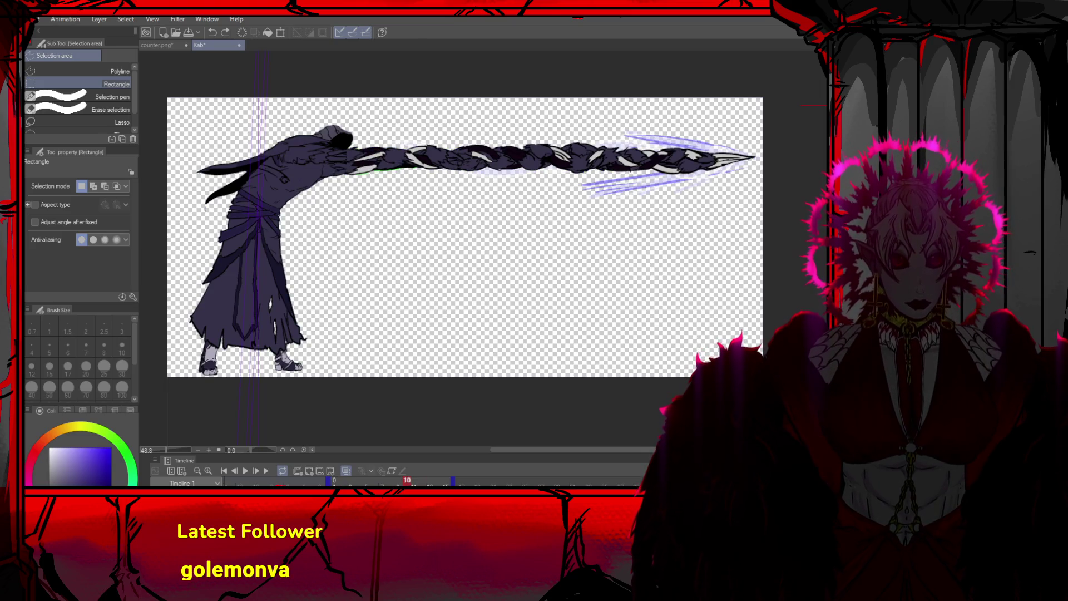
key(ctrl+d)
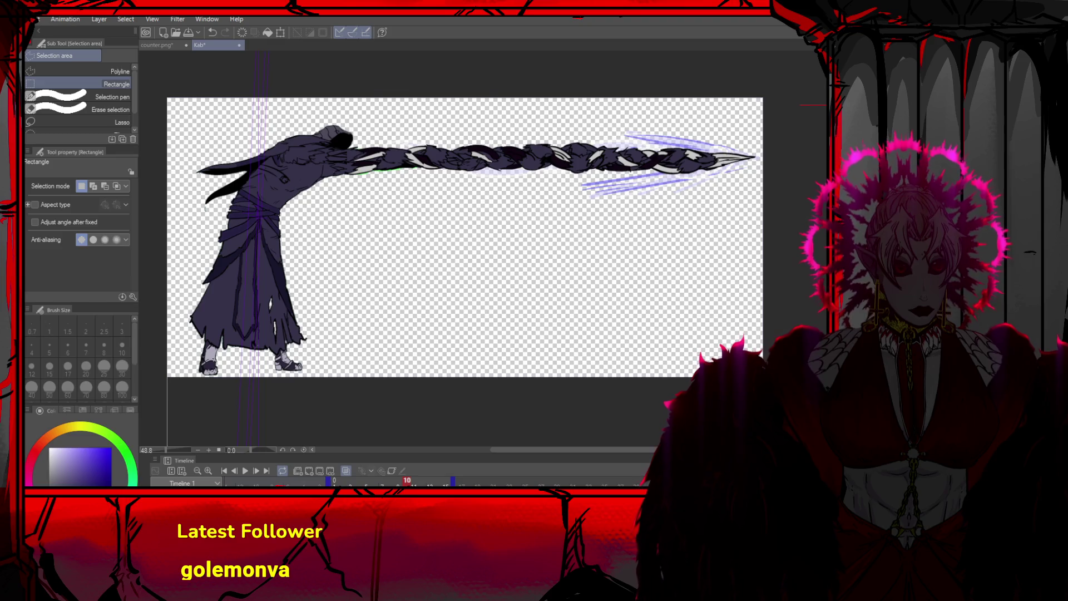
key(ctrl+d)
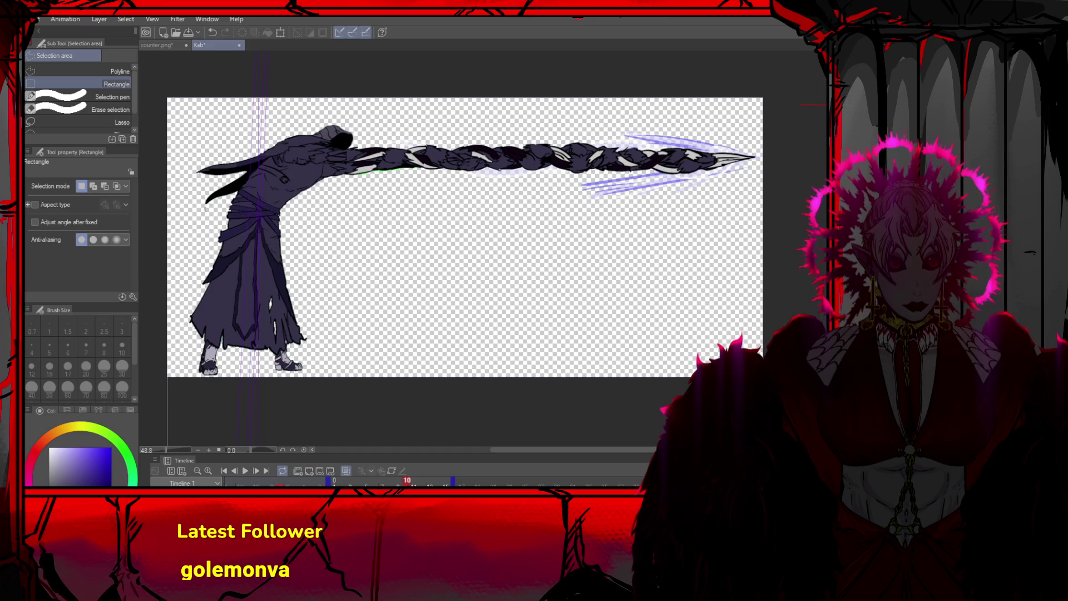
mouse_move(766, 244)
mouse_down()
mouse_move(441, 114)
mouse_move(369, 123)
mouse_up()
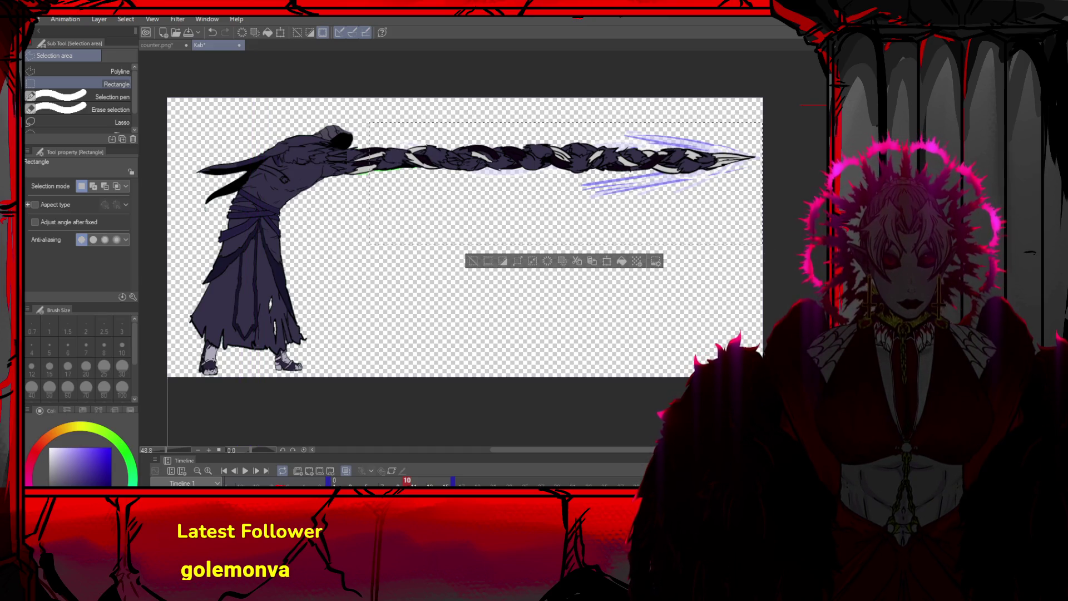
key(Right)
key(Right)
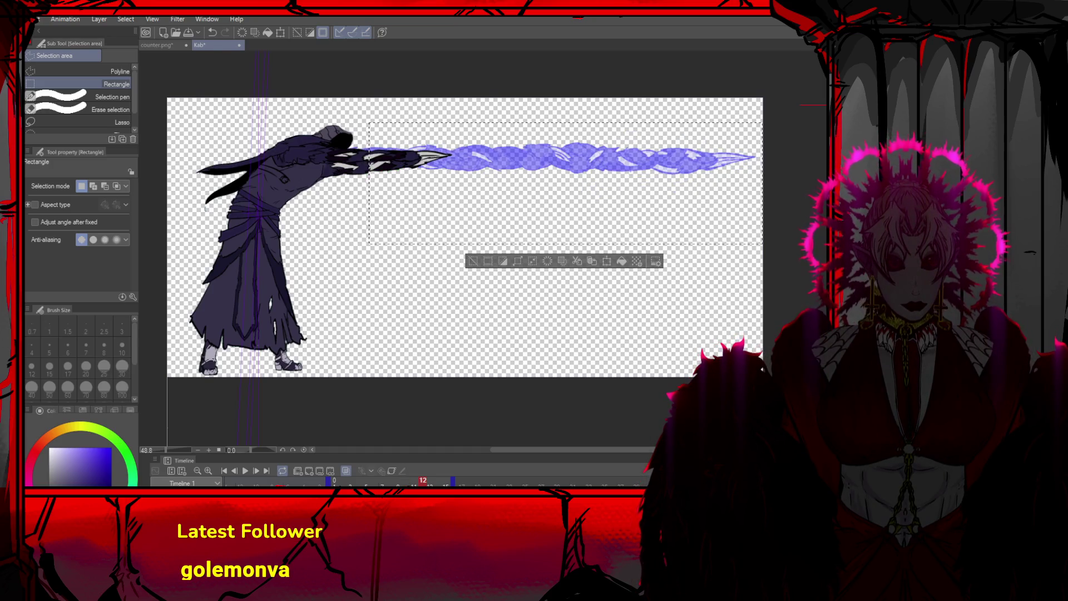
key(ctrl+v)
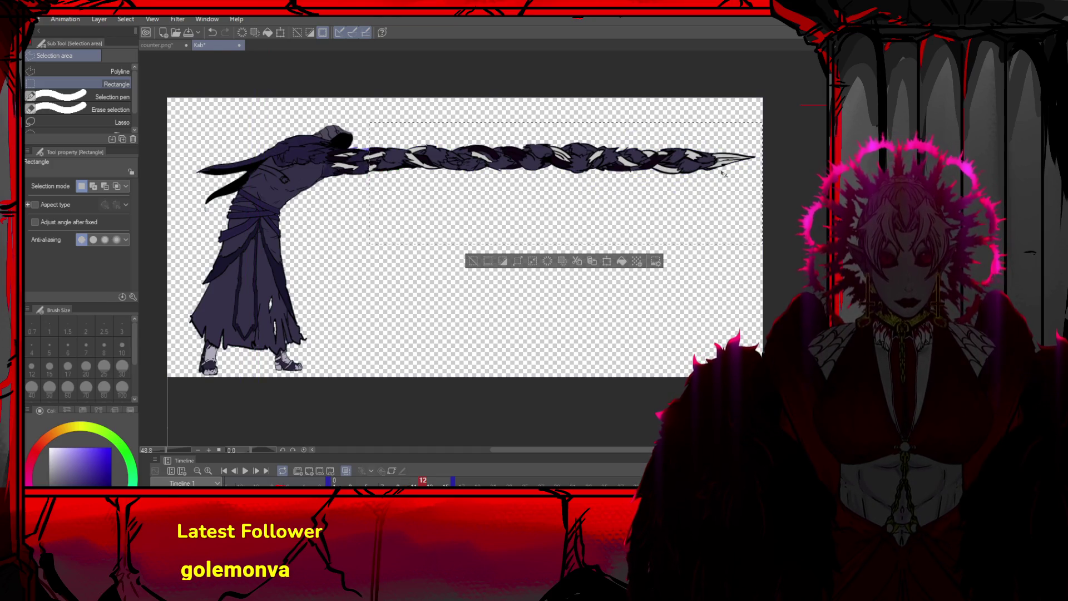
key(ctrl+t)
drag(769, 127, 763, 106)
drag(623, 150, 610, 181)
click(530, 328)
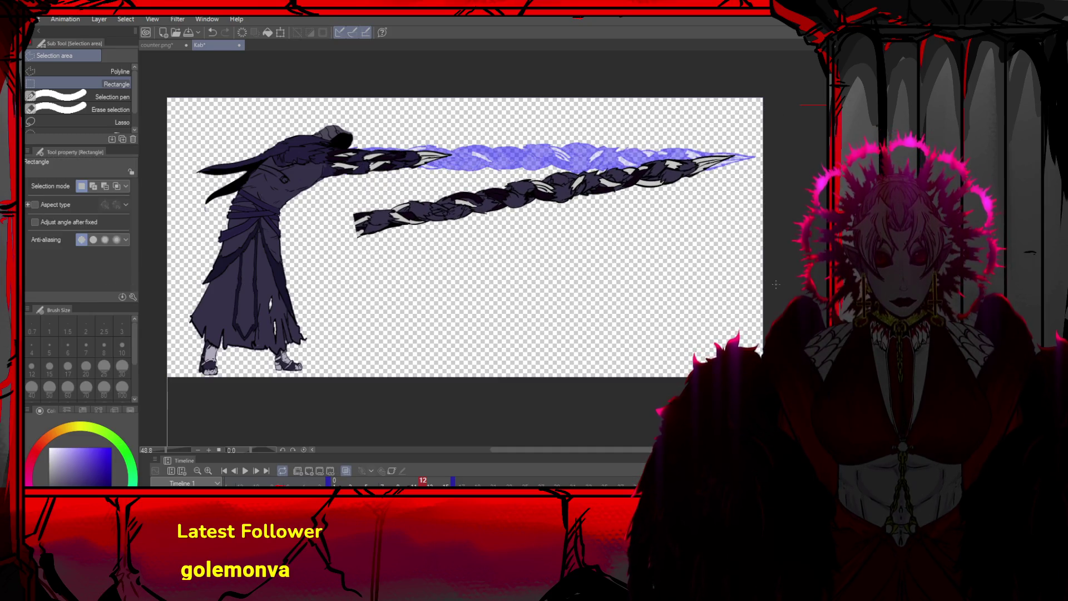
Bend the braid's left section up to meet the upper strand, undoing the accidental crop
drag(604, 288, 330, 168)
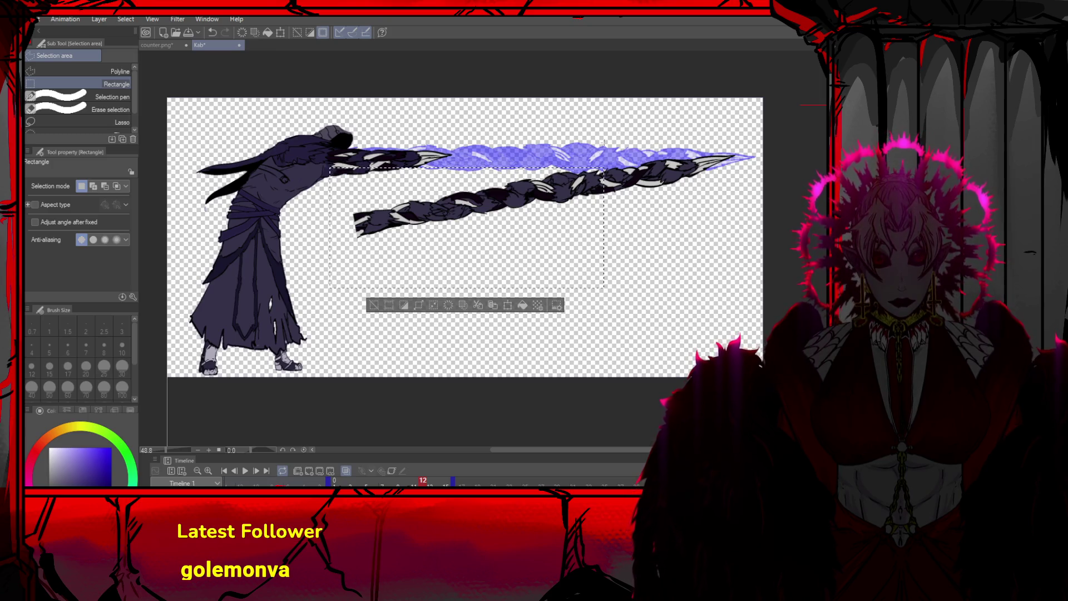
mouse_move(558, 151)
mouse_down()
mouse_move(501, 206)
mouse_move(347, 256)
mouse_up()
key(ctrl+t)
mouse_move(349, 205)
mouse_down()
mouse_move(357, 137)
mouse_move(321, 137)
mouse_move(351, 139)
mouse_move(341, 139)
mouse_up()
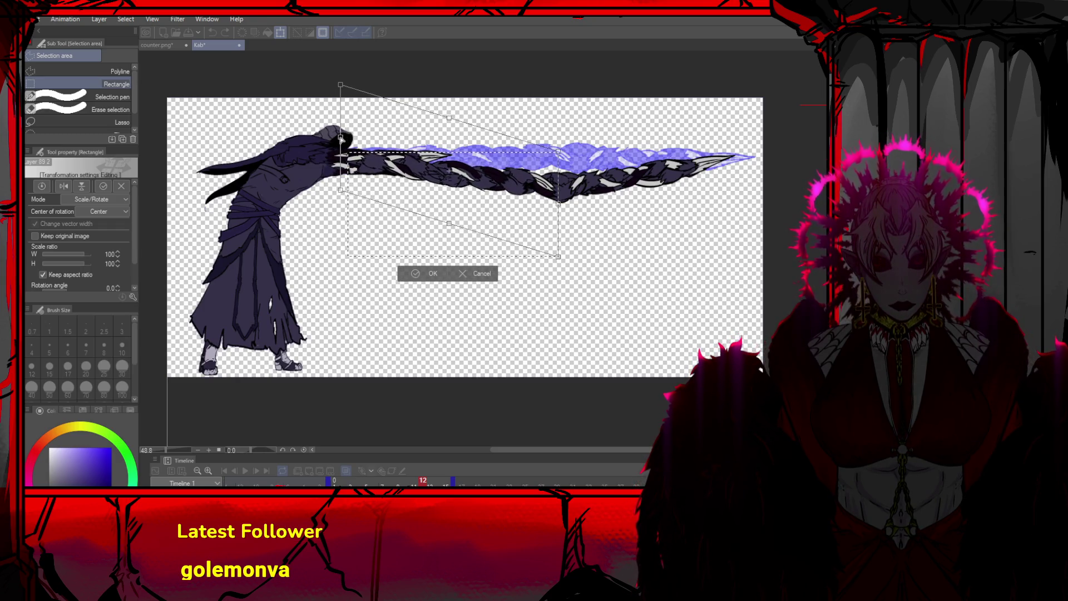
key(Return)
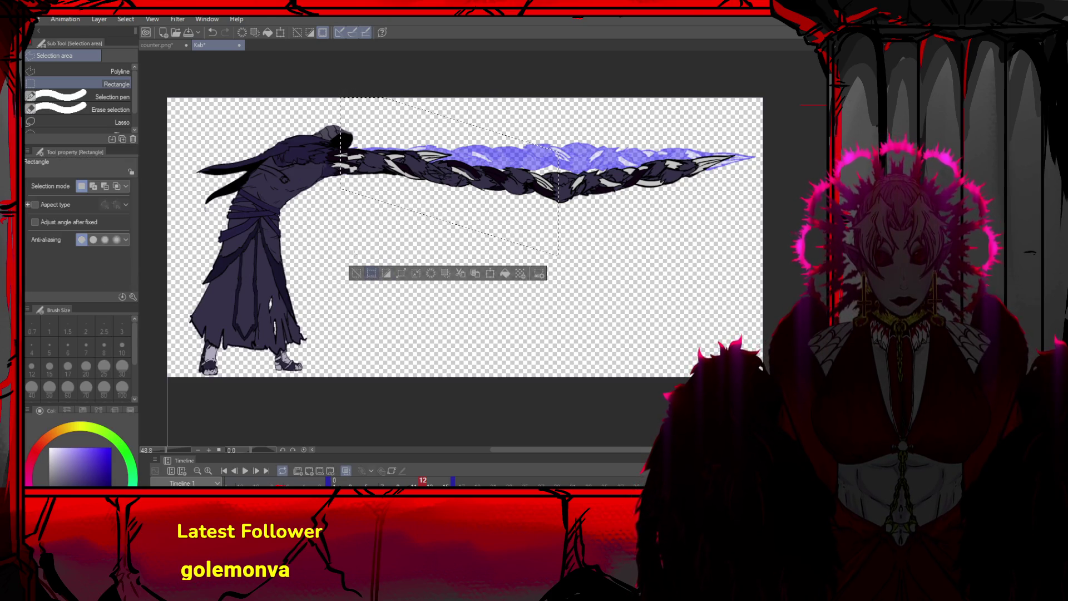
click(490, 272)
key(ctrl+z)
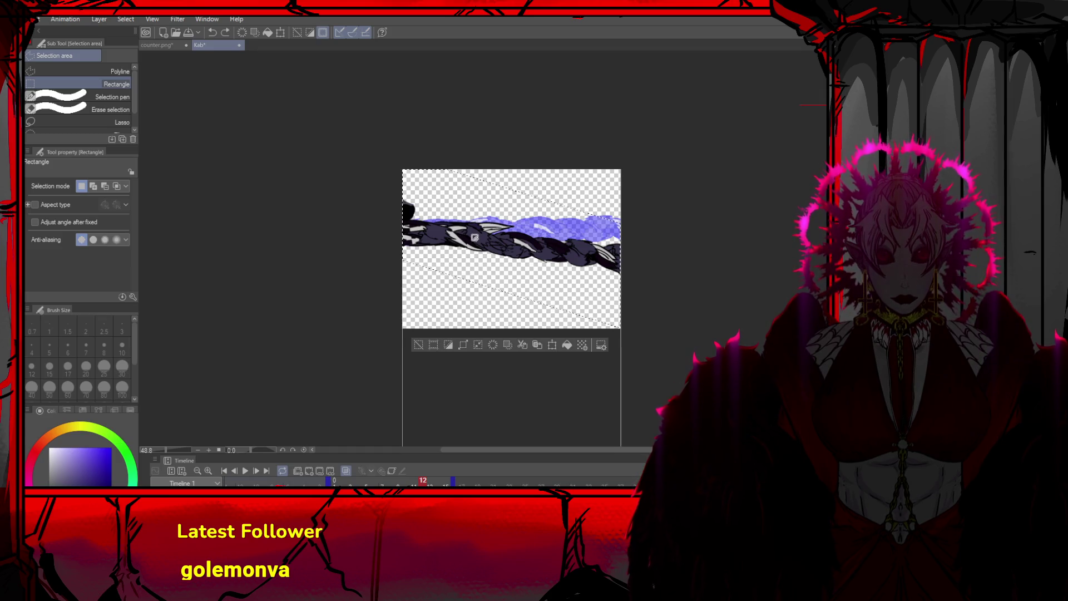
key(ctrl+z)
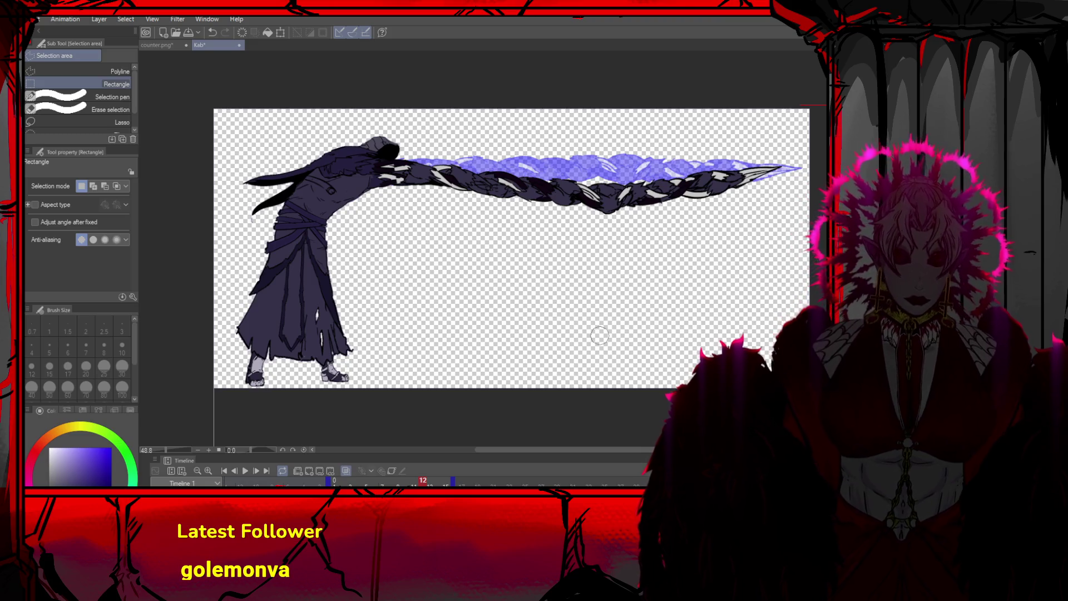
Zoom out, step from frame 9 to frame 13 and toggle the onion skin
scroll(606, 283, down, 2)
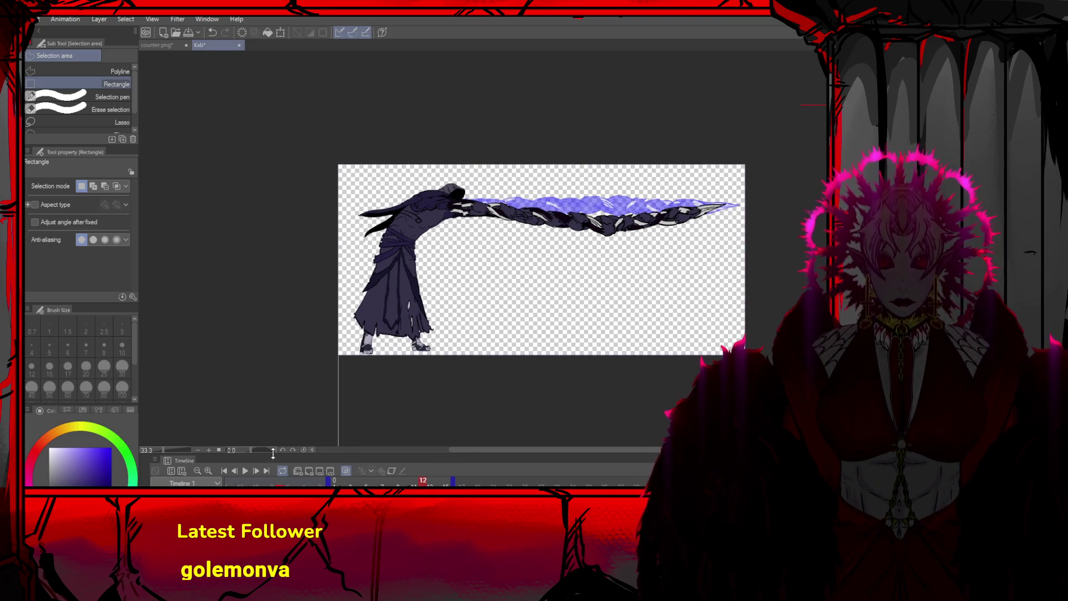
click(236, 470)
click(236, 471)
click(236, 471)
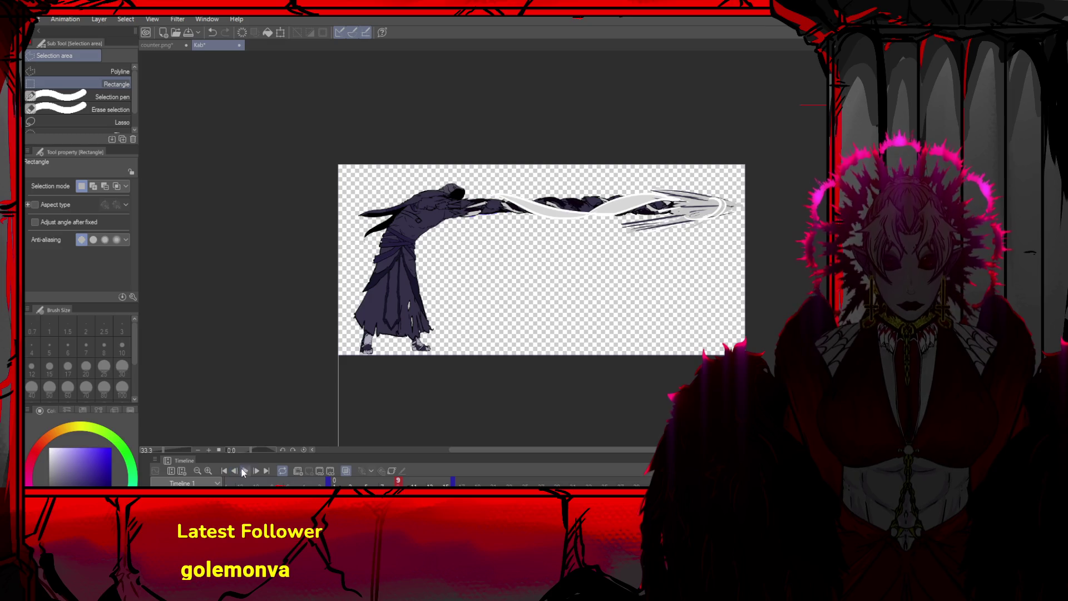
click(256, 470)
click(256, 470)
click(256, 471)
click(255, 470)
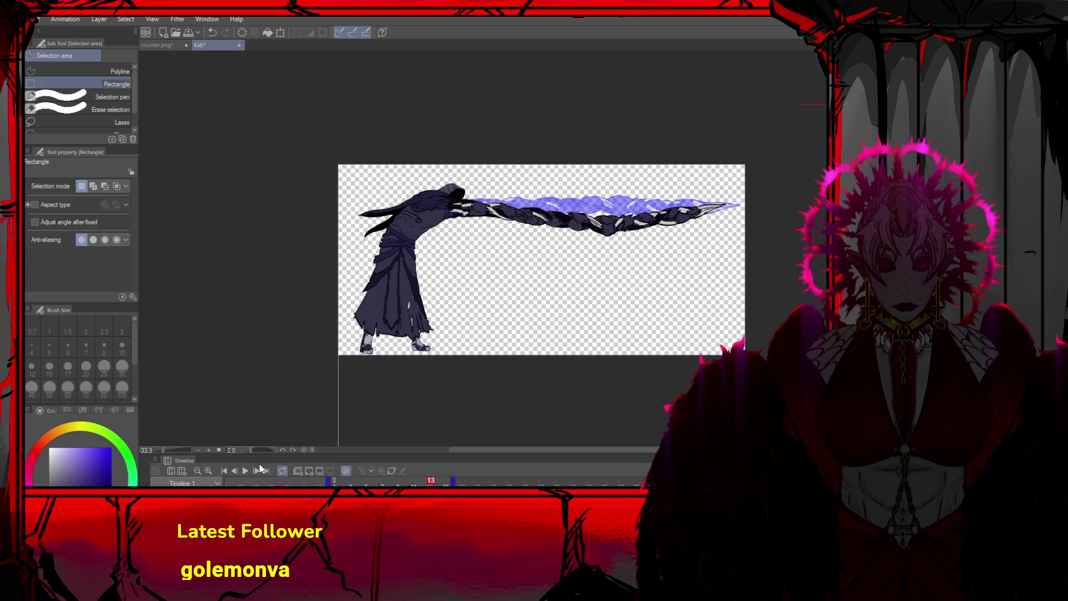
click(310, 468)
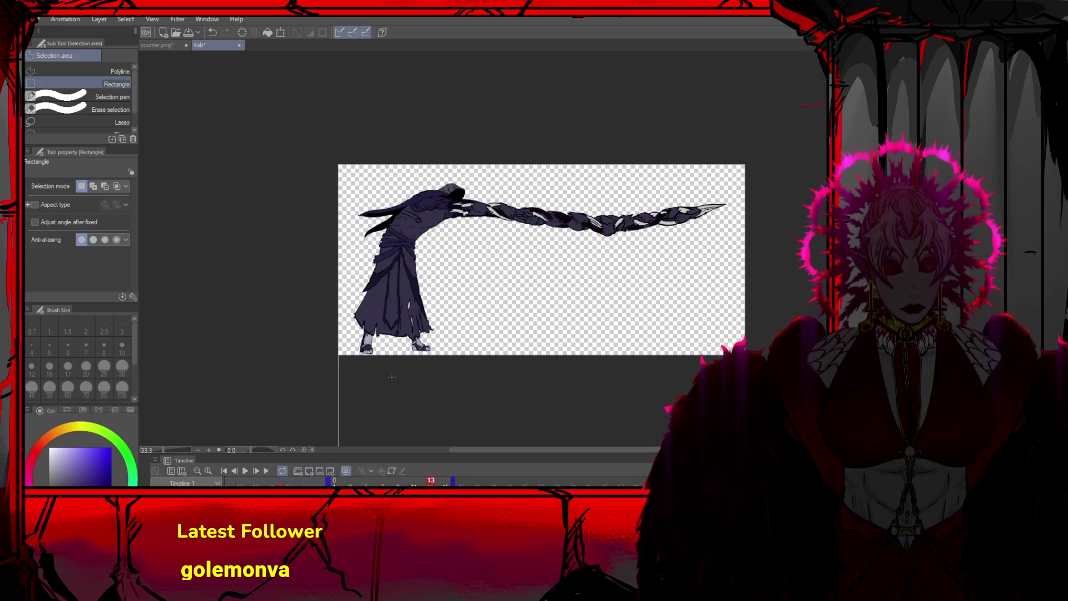
key(ctrl+t)
Rotate frame 13's spear arm clockwise toward the ground, then refine its tip and angle
mouse_move(787, 255)
mouse_down()
mouse_move(741, 309)
mouse_move(652, 305)
mouse_move(581, 285)
mouse_up()
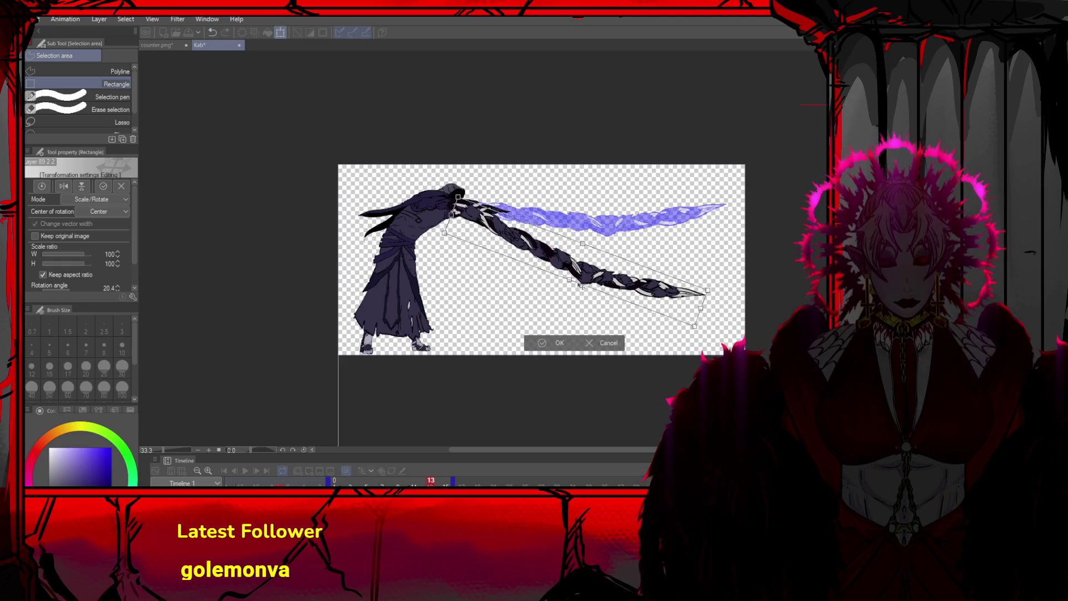
click(559, 343)
key(ctrl+t)
drag(707, 300, 632, 299)
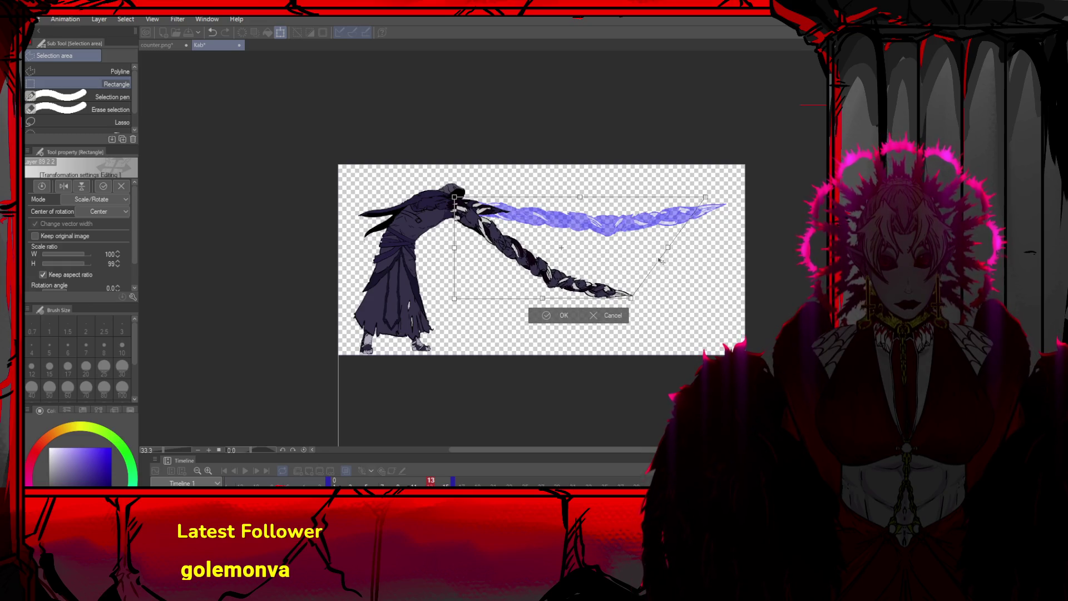
drag(567, 294, 563, 299)
click(549, 326)
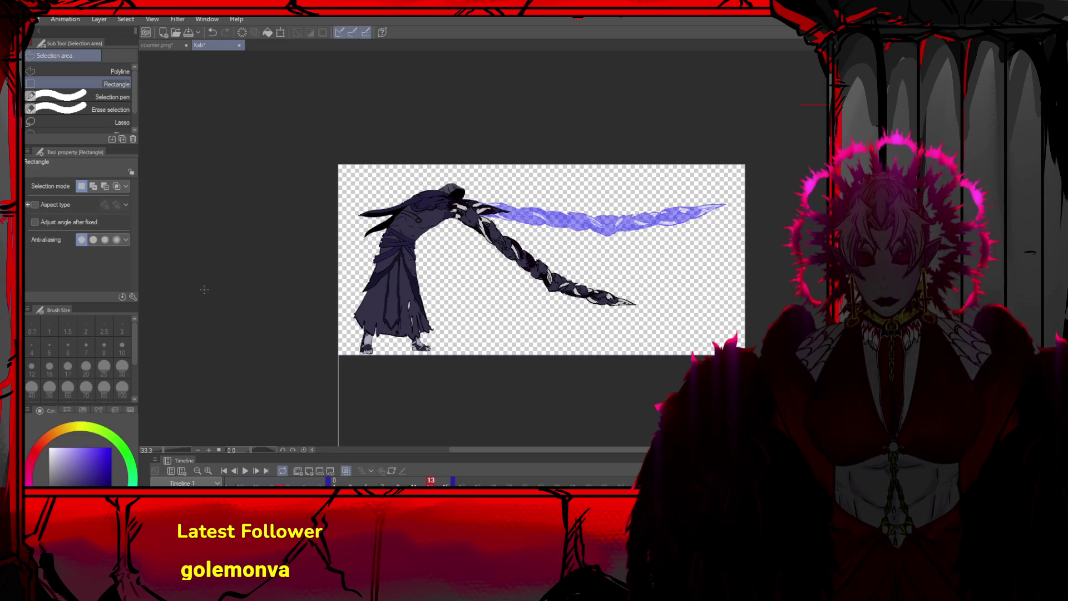
key(alt)
Switch to the DAMI Pen 2 and eyedrop a dark ink colour from the canvas
key(p)
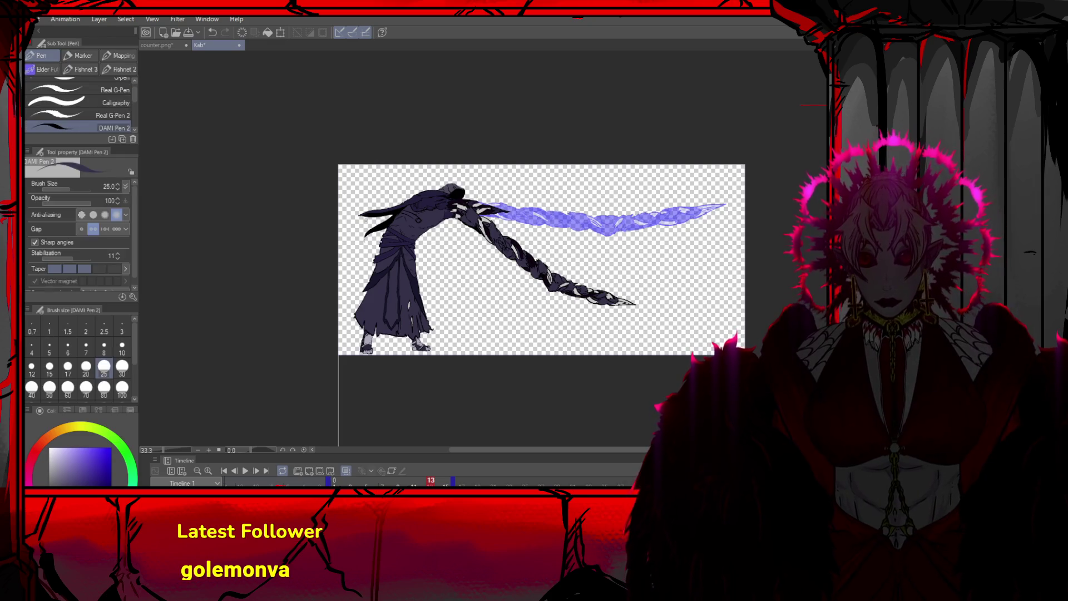
alt+click(449, 205)
alt+click(499, 195)
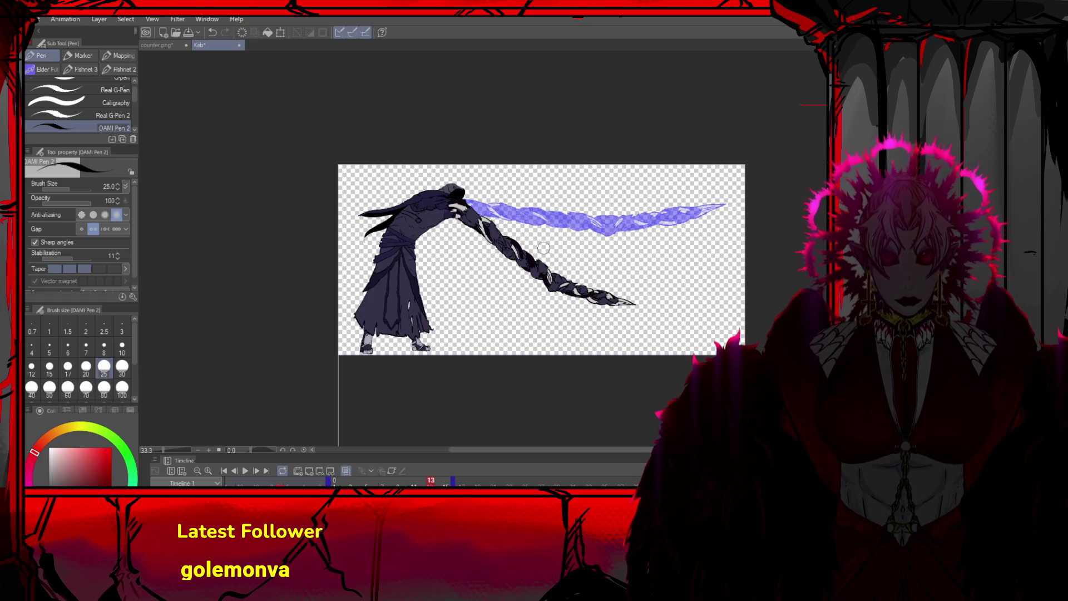
Play the attack animation, then step between frames 12 and 14, ending on frame 14
click(249, 472)
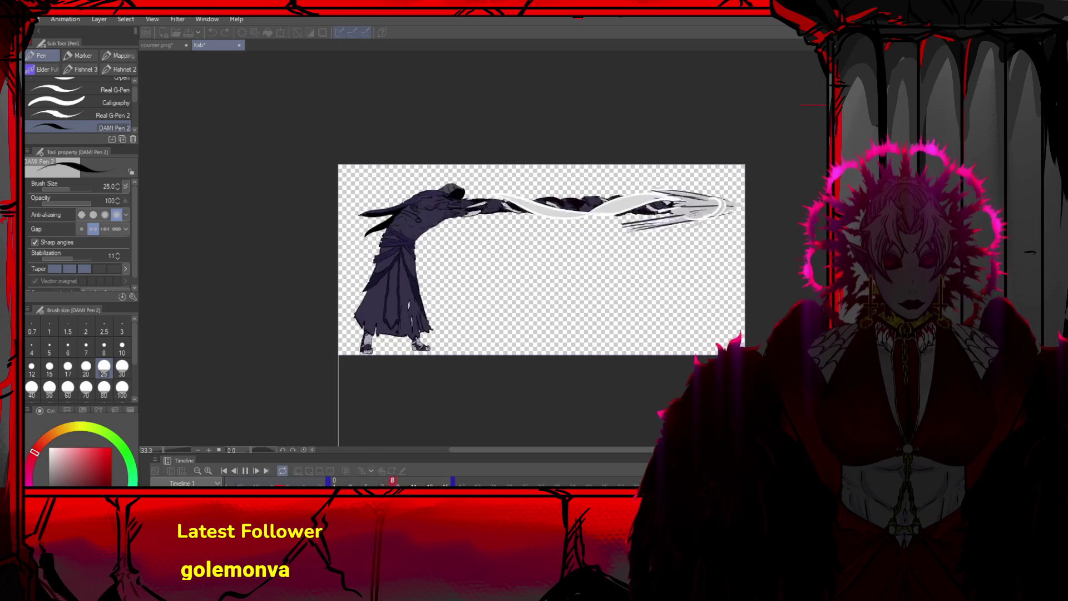
click(245, 471)
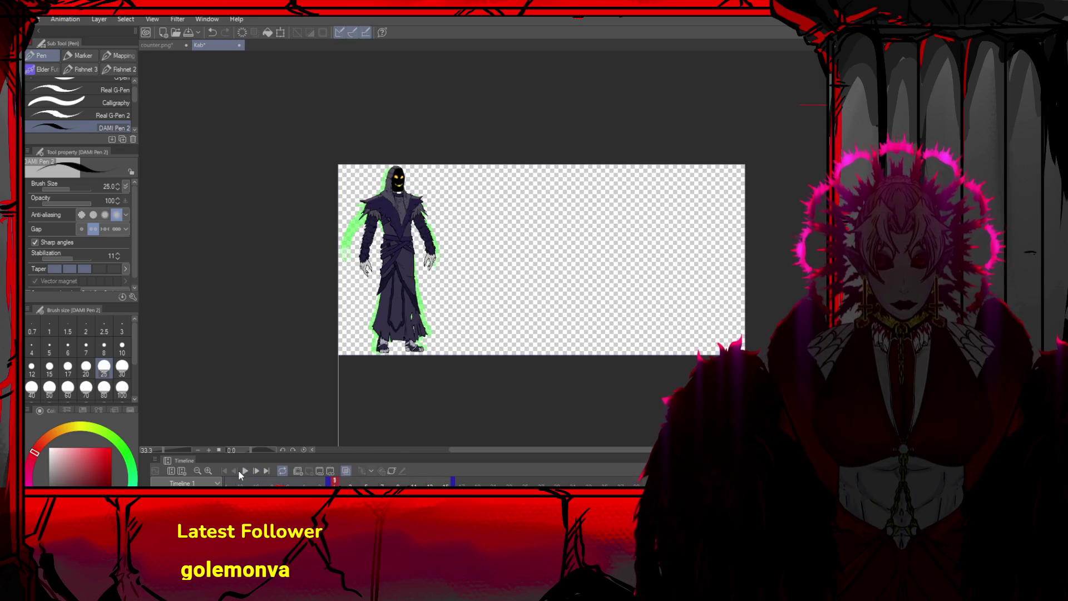
click(256, 471)
click(255, 471)
click(256, 471)
click(256, 470)
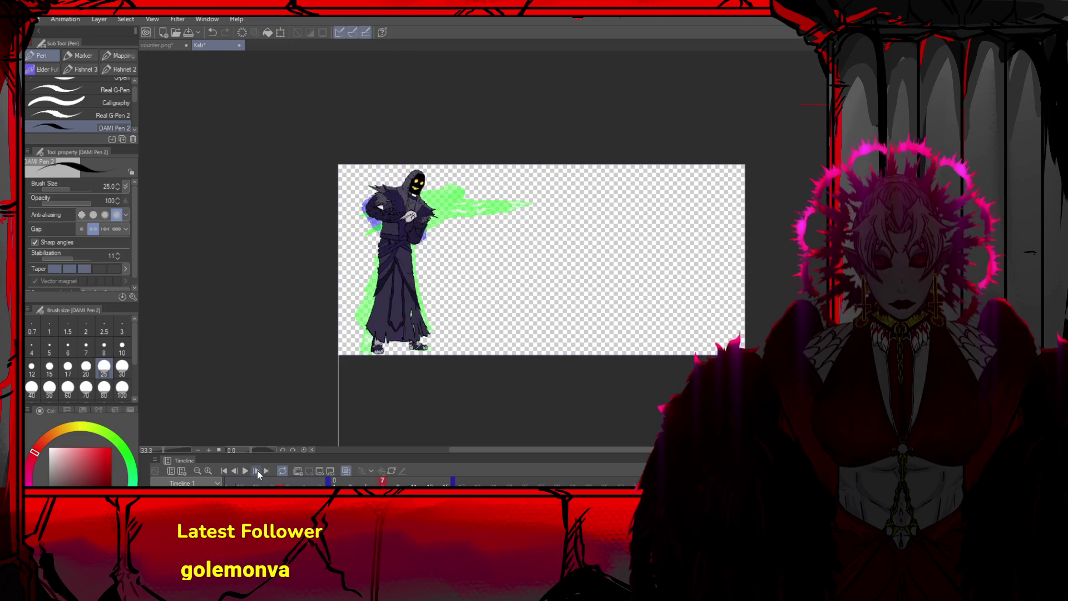
click(257, 470)
click(257, 471)
click(259, 472)
click(257, 471)
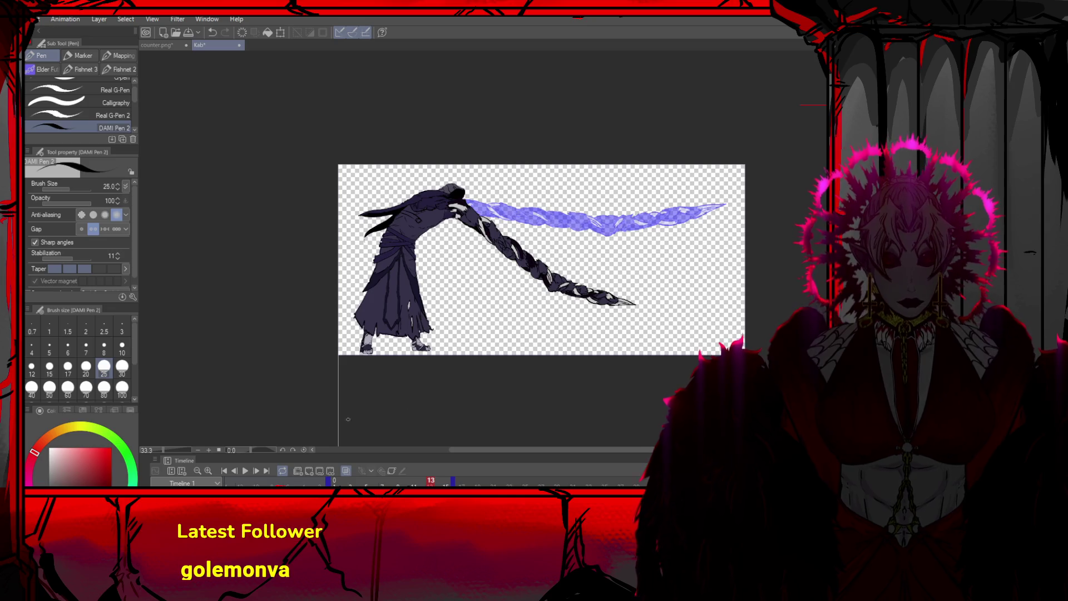
click(309, 471)
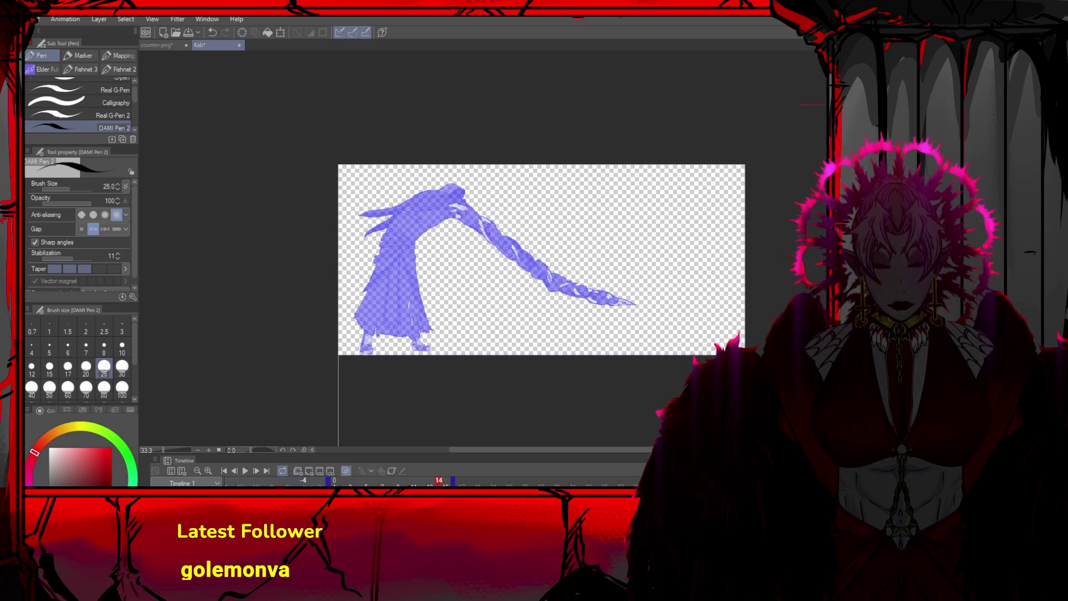
key(Left)
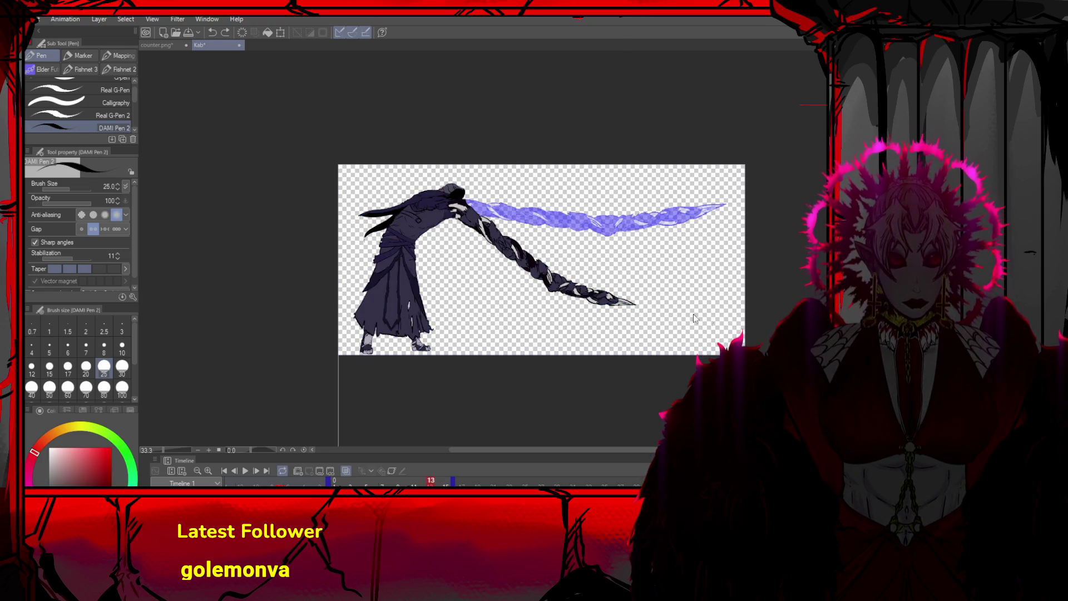
scroll(739, 343, down, 1)
key(Left)
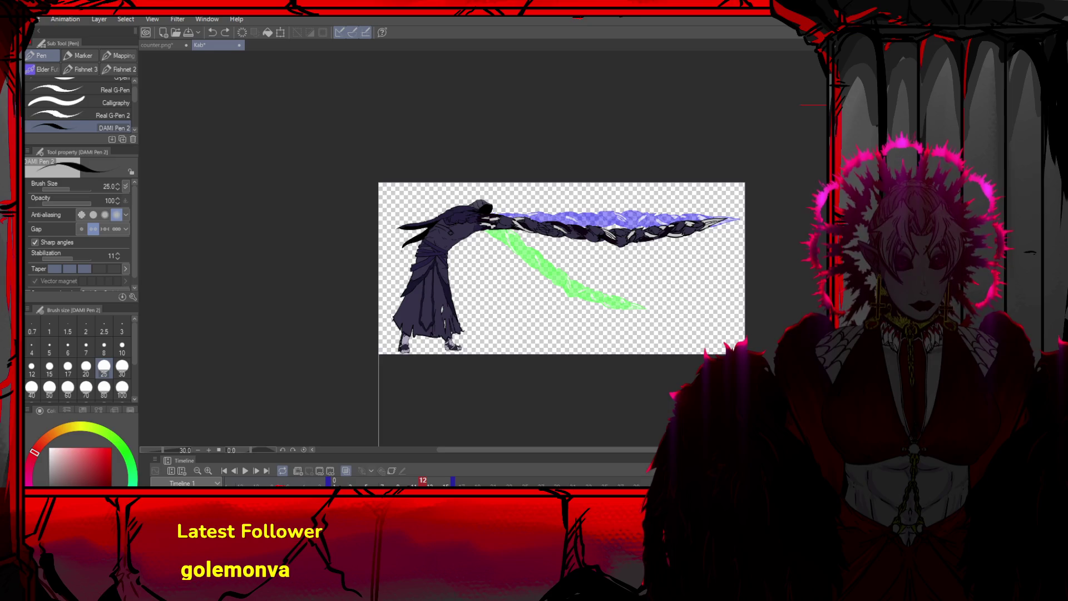
key(Right)
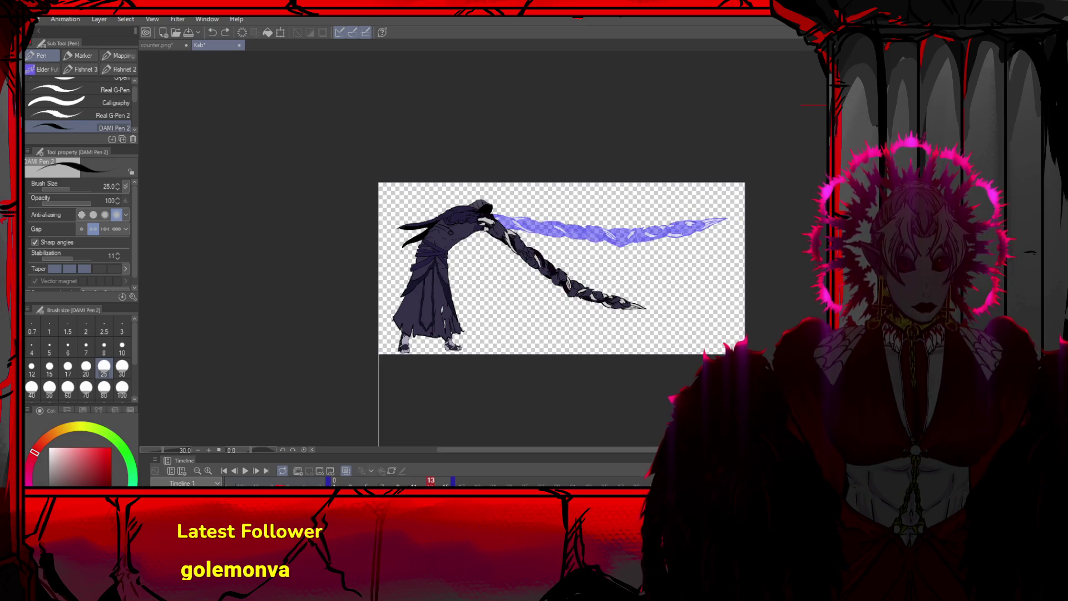
key(Right)
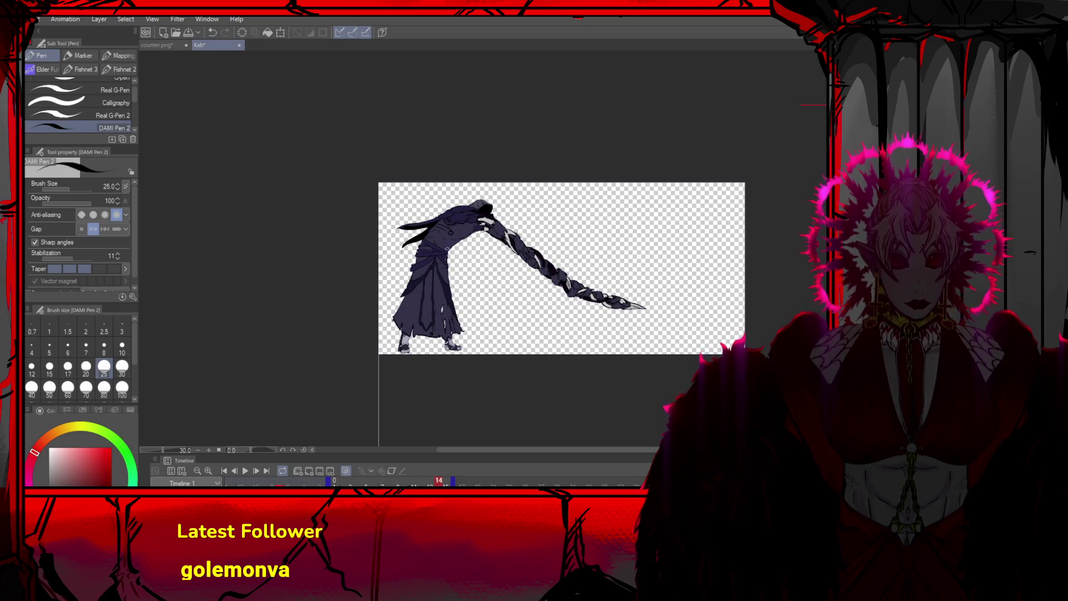
Rotate frame 14's whole spear arm with the Object tool transform
key(o)
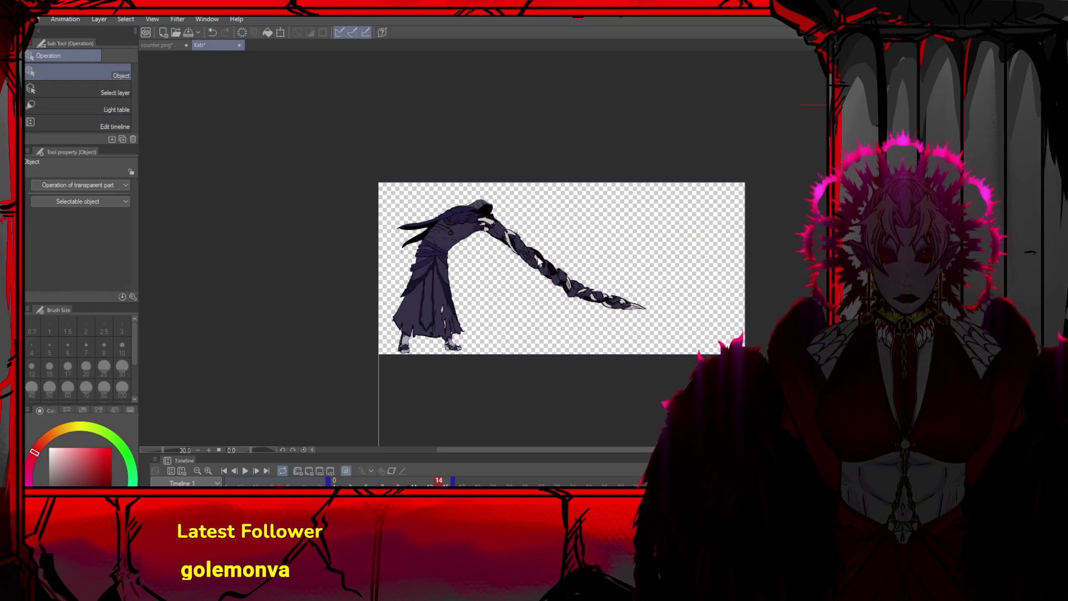
key(ctrl+t)
mouse_move(451, 257)
mouse_down()
mouse_move(525, 293)
mouse_move(520, 313)
mouse_move(548, 310)
mouse_move(630, 253)
mouse_up()
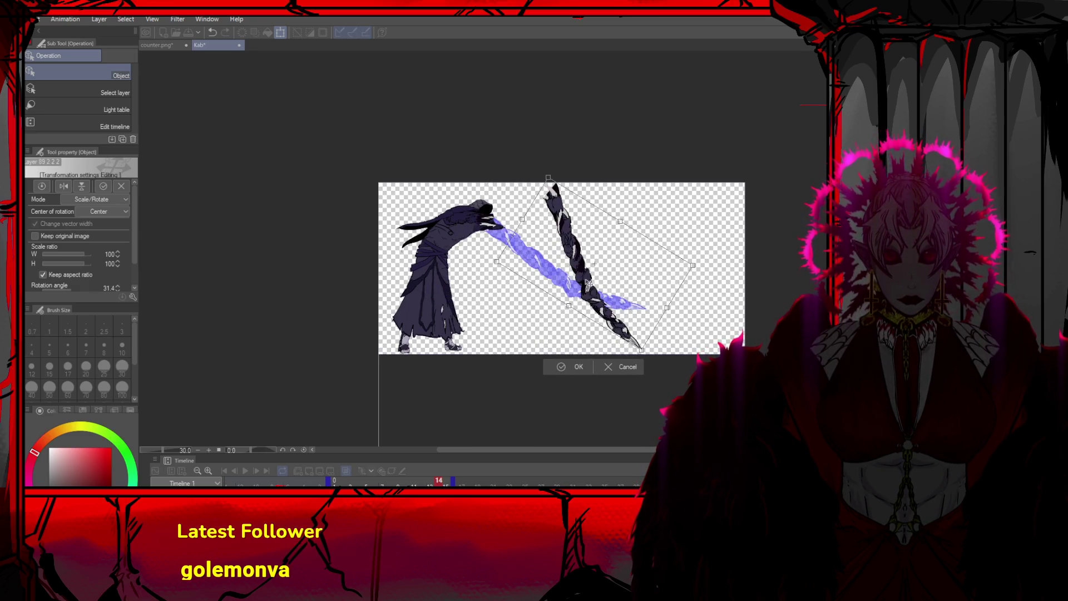
click(559, 371)
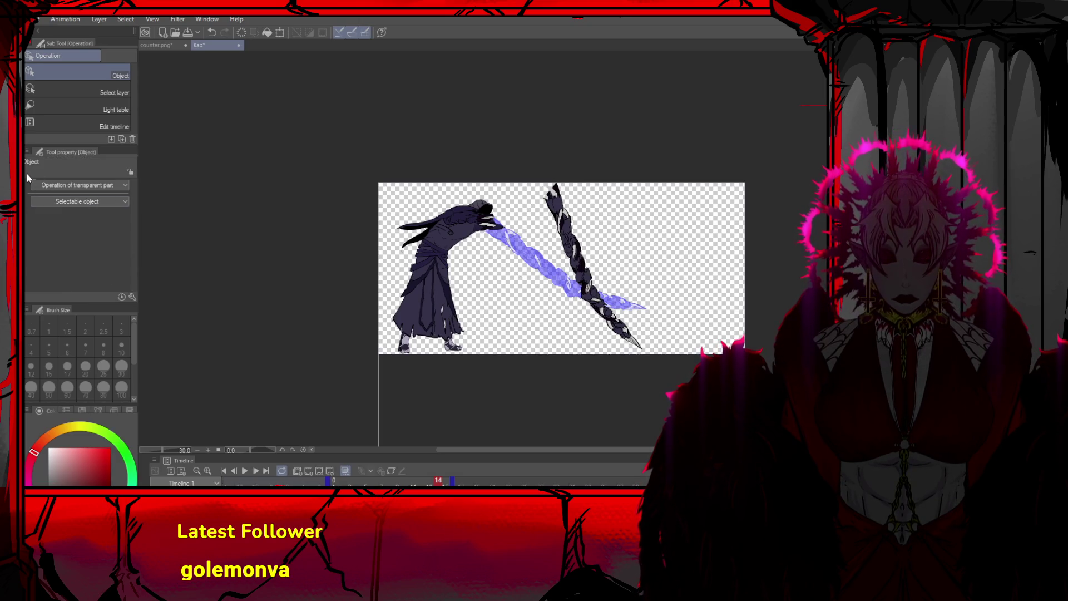
Select the spear arm's lower section and angle it down toward the tip
key(m)
mouse_move(644, 270)
mouse_down()
mouse_move(615, 309)
mouse_move(561, 339)
mouse_up()
key(ctrl+t)
drag(700, 304, 686, 259)
drag(626, 291, 619, 316)
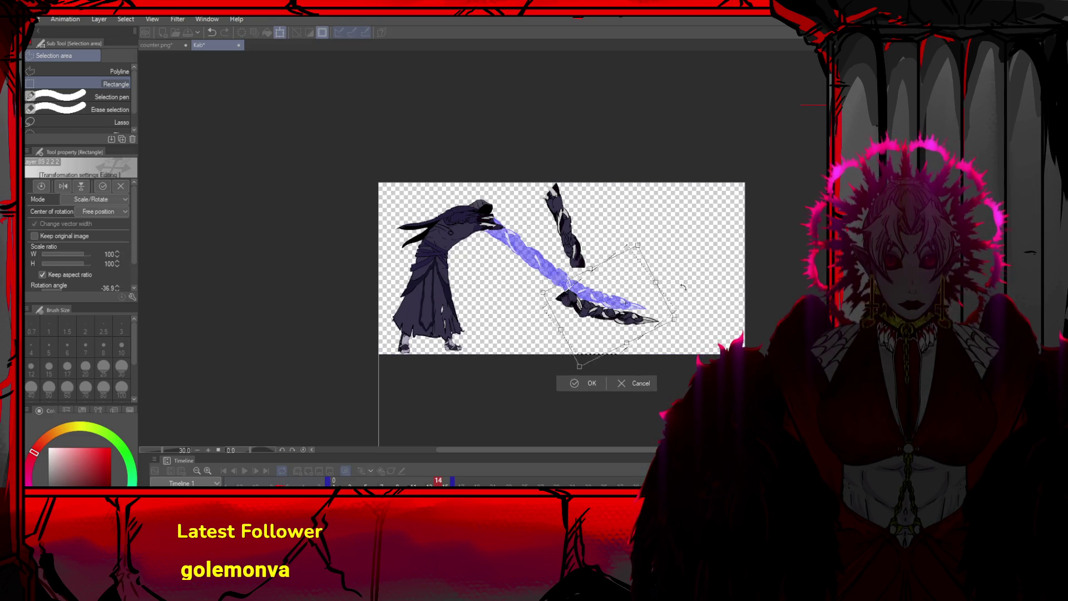
drag(591, 384, 562, 362)
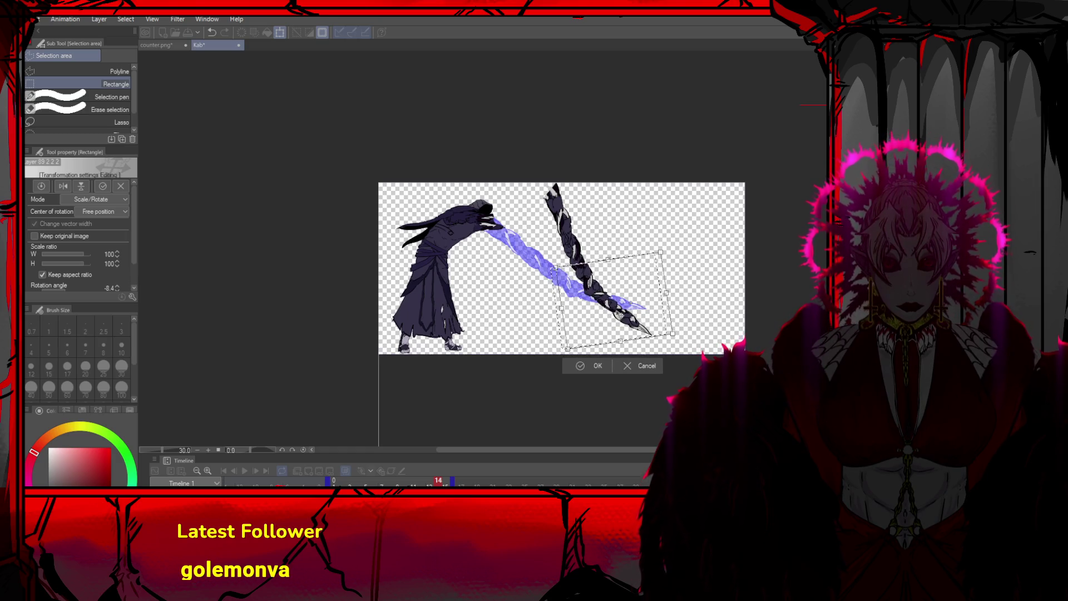
drag(619, 315, 612, 317)
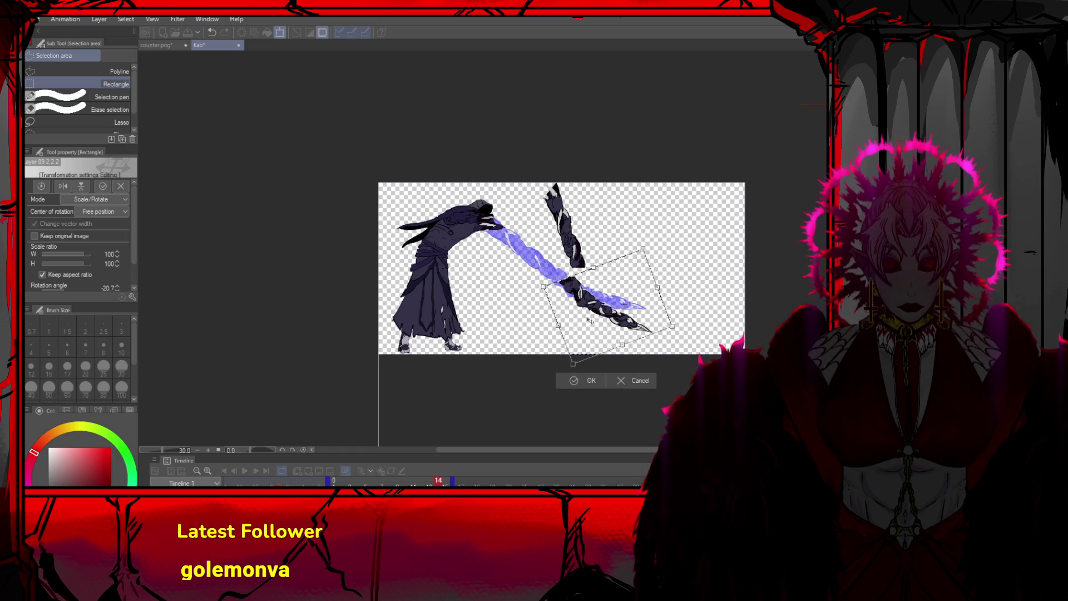
drag(682, 311, 680, 289)
drag(568, 322, 581, 309)
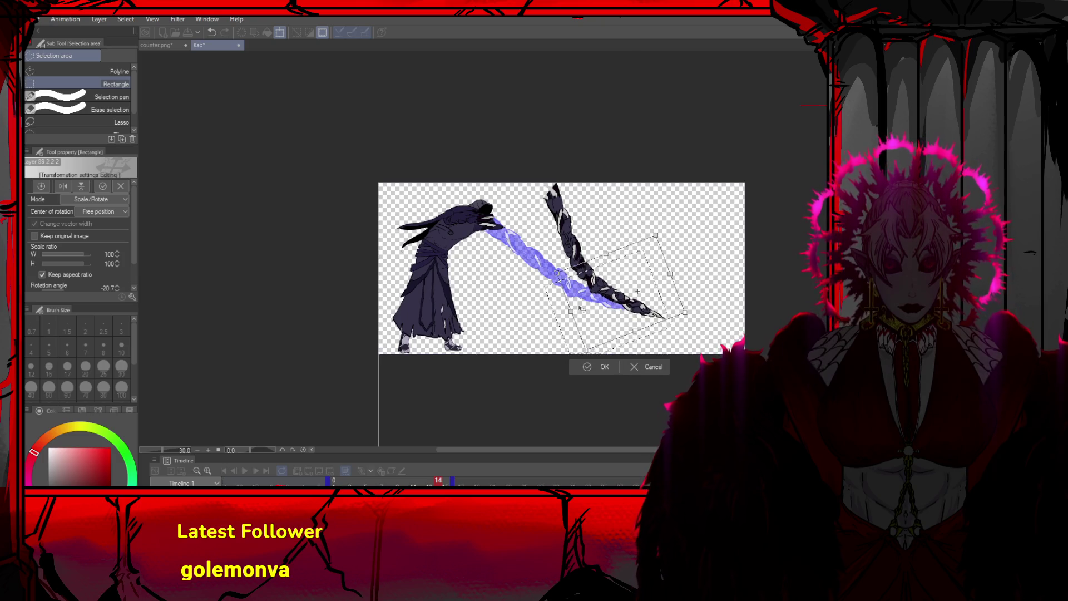
click(584, 367)
Tilt another part of the spear arm counter-clockwise and clear the selection
mouse_move(695, 277)
mouse_down()
mouse_move(628, 297)
mouse_move(603, 335)
mouse_up()
key(ctrl+t)
drag(695, 333, 686, 280)
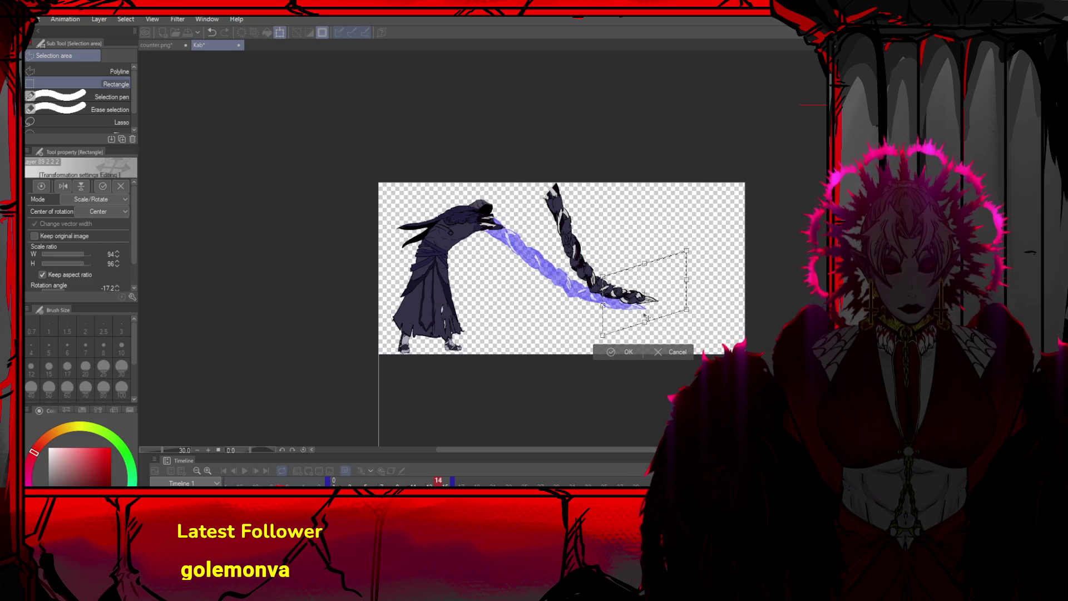
click(613, 352)
key(ctrl+d)
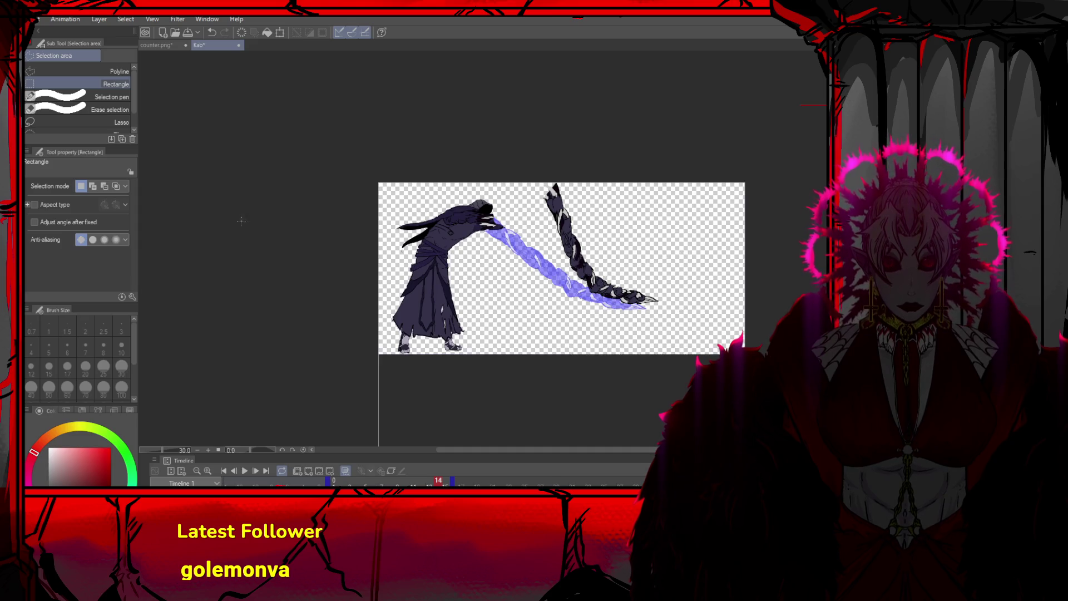
Shift the braided arm layer down-left so it attaches at the shoulder
key(k)
mouse_move(367, 209)
mouse_down()
mouse_move(345, 232)
mouse_move(302, 240)
mouse_up()
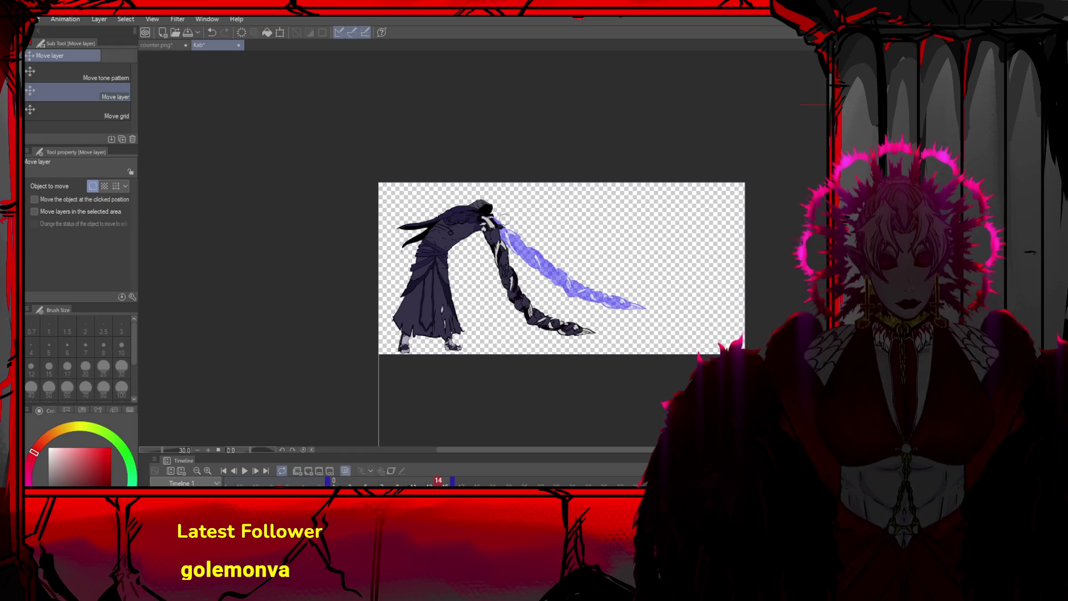
key(ctrl+z)
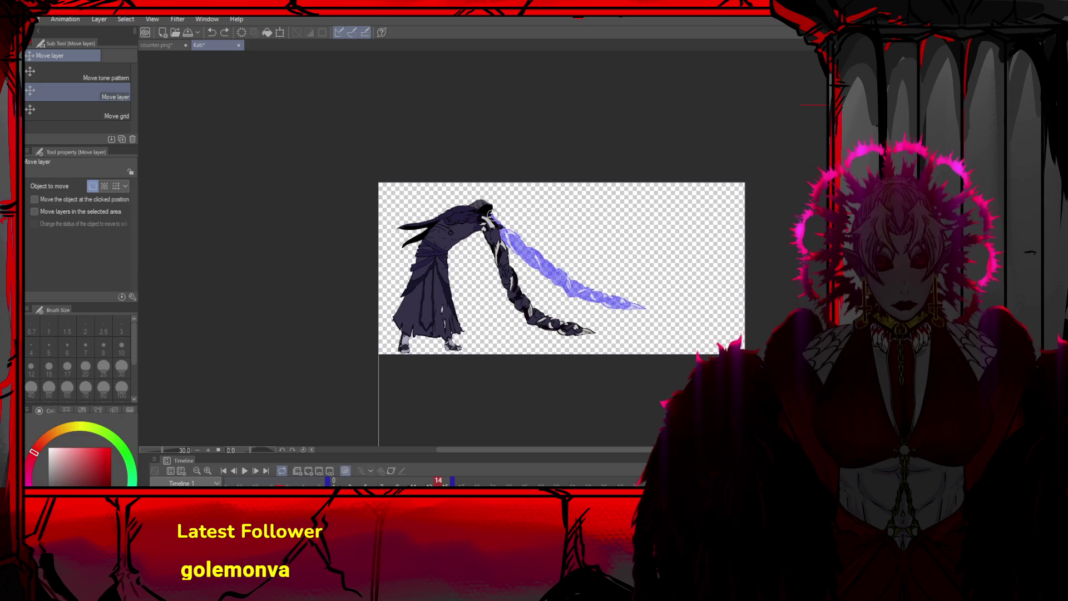
key(ctrl+y)
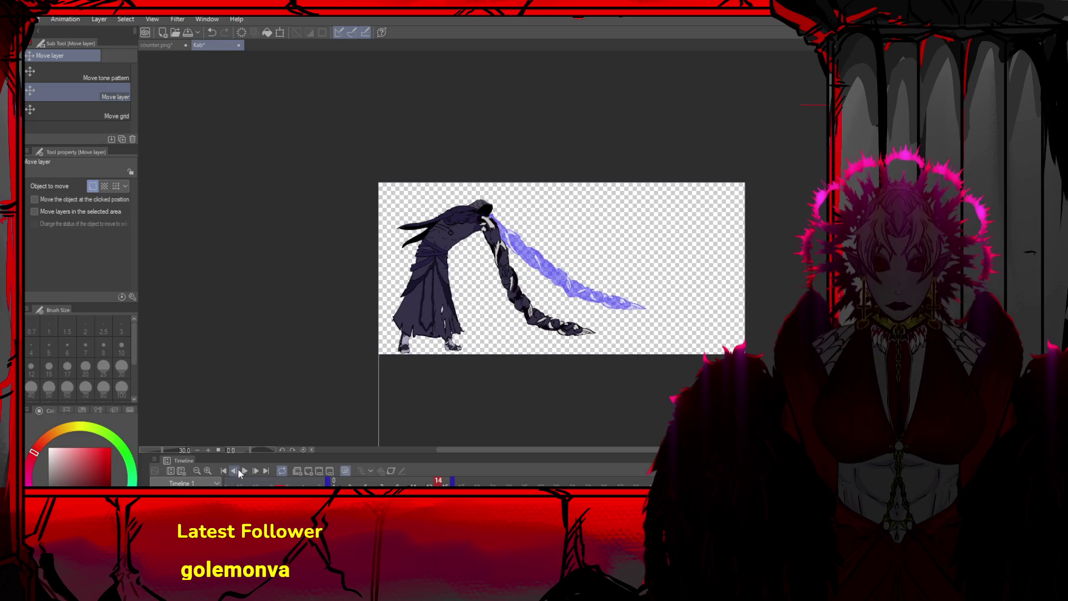
Play back the animation to check the new pose, then move the crossed-arms piece away from the body
click(244, 471)
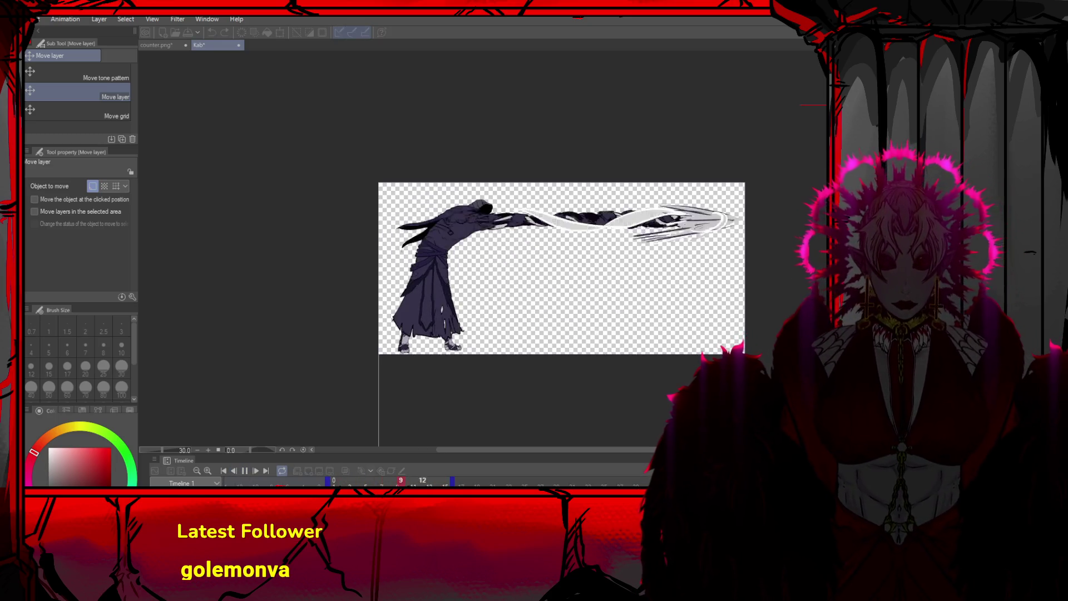
key(space)
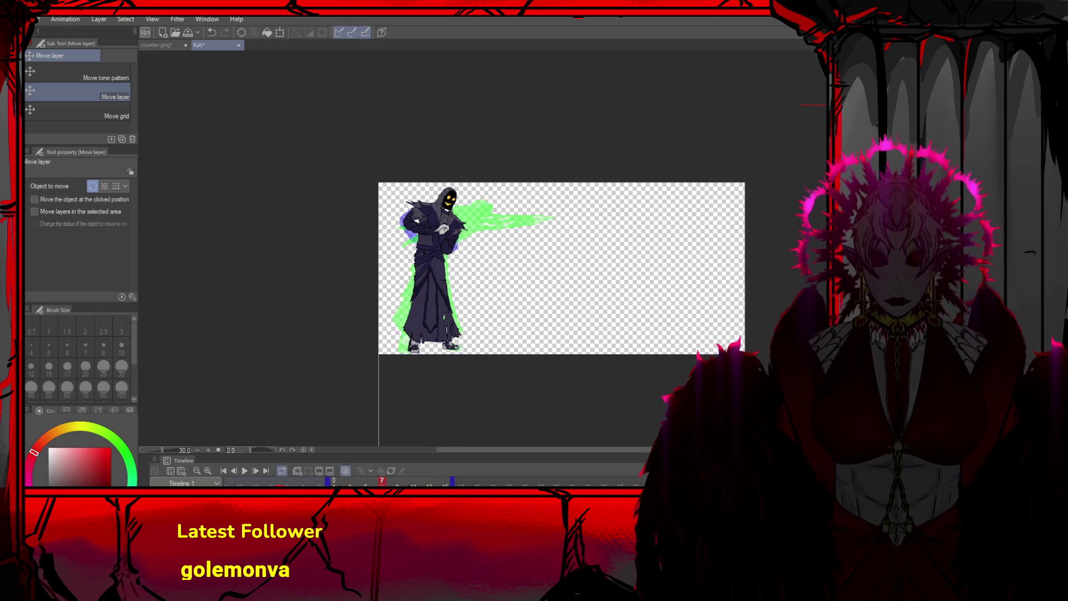
key(o)
drag(422, 237, 580, 268)
click(462, 239)
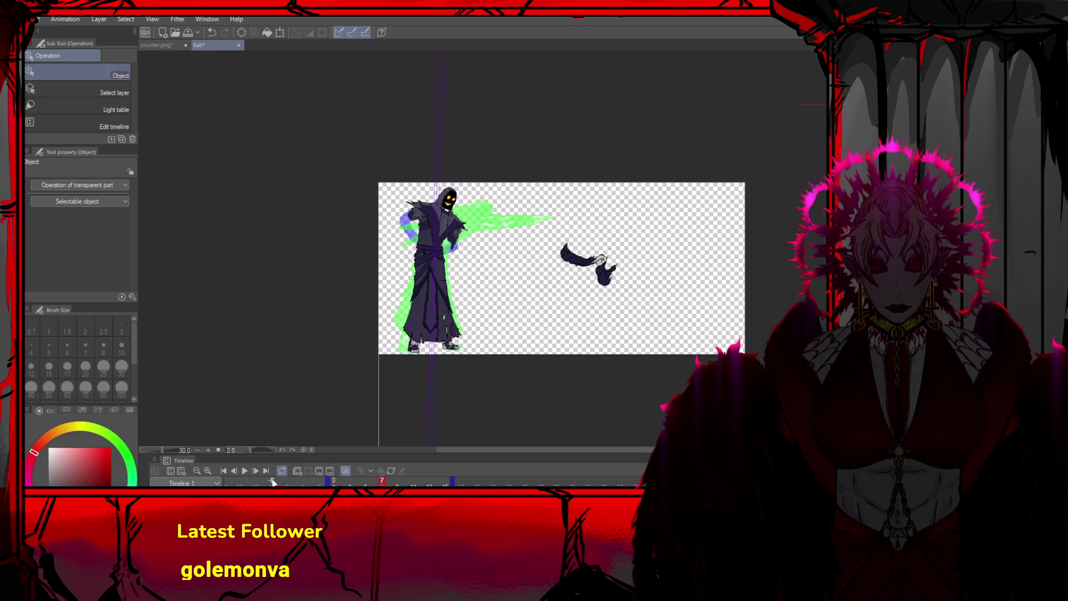
Step from frame 8 through the arm-extension and blade-swing frames to frame 15
click(257, 474)
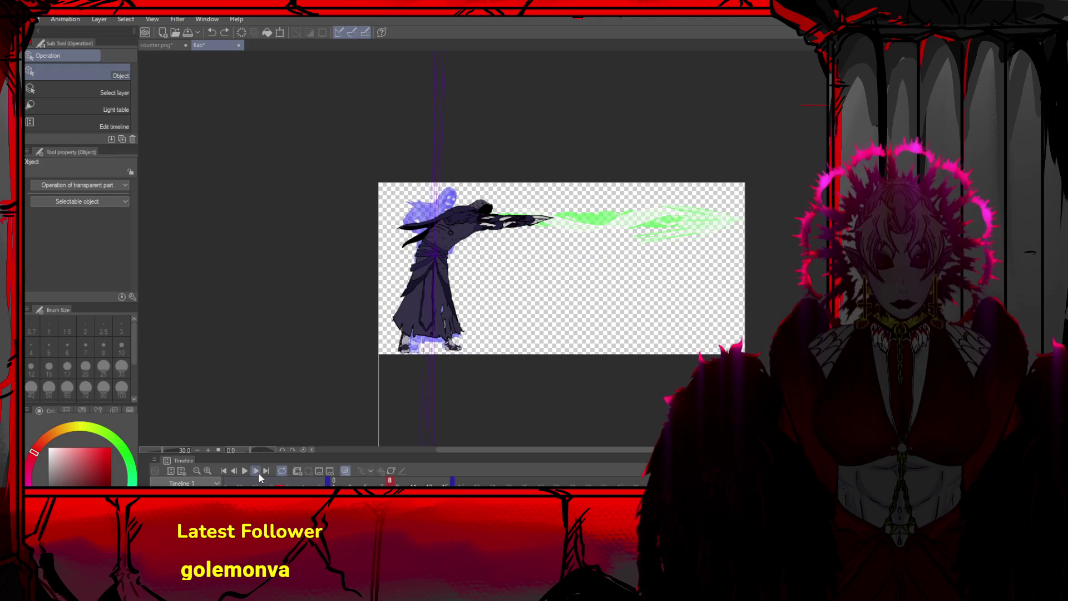
click(257, 472)
click(256, 472)
click(256, 472)
click(258, 472)
click(258, 472)
click(258, 473)
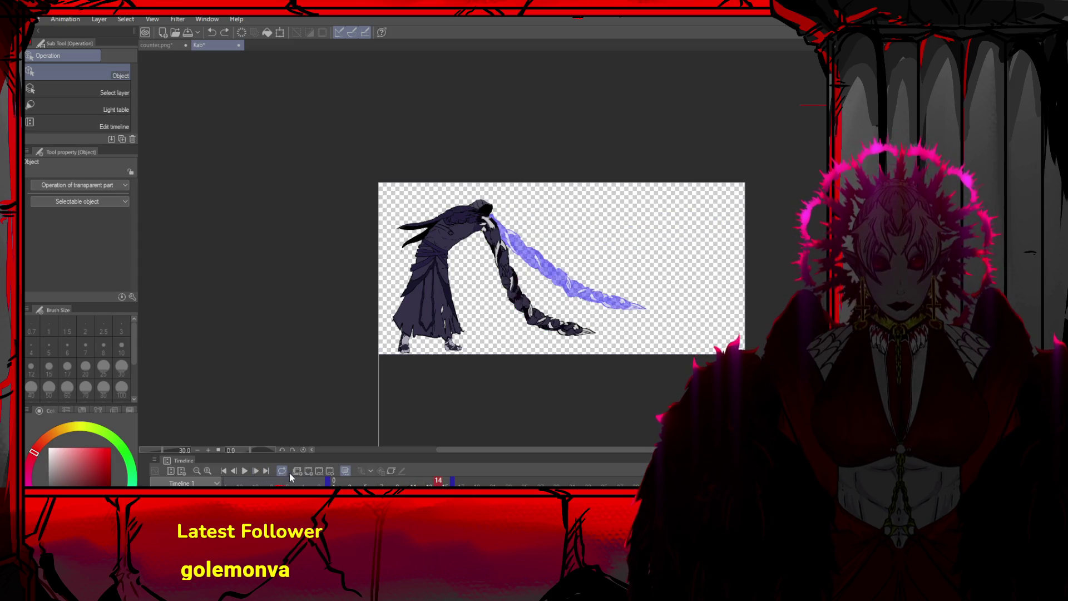
click(308, 472)
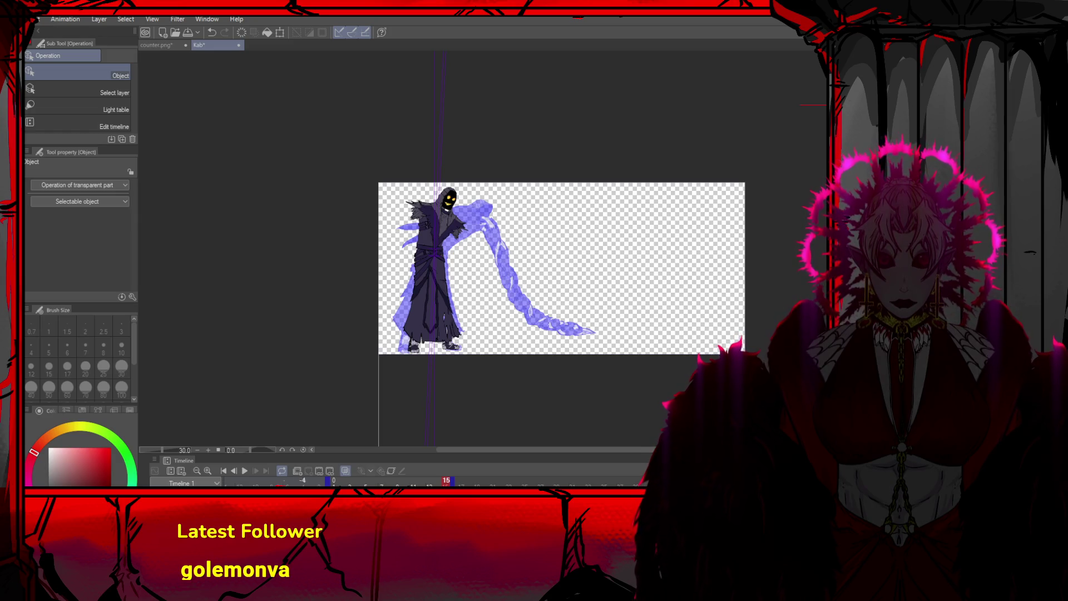
Go back to frame 1 and step forward through the attack to the last frame
click(220, 470)
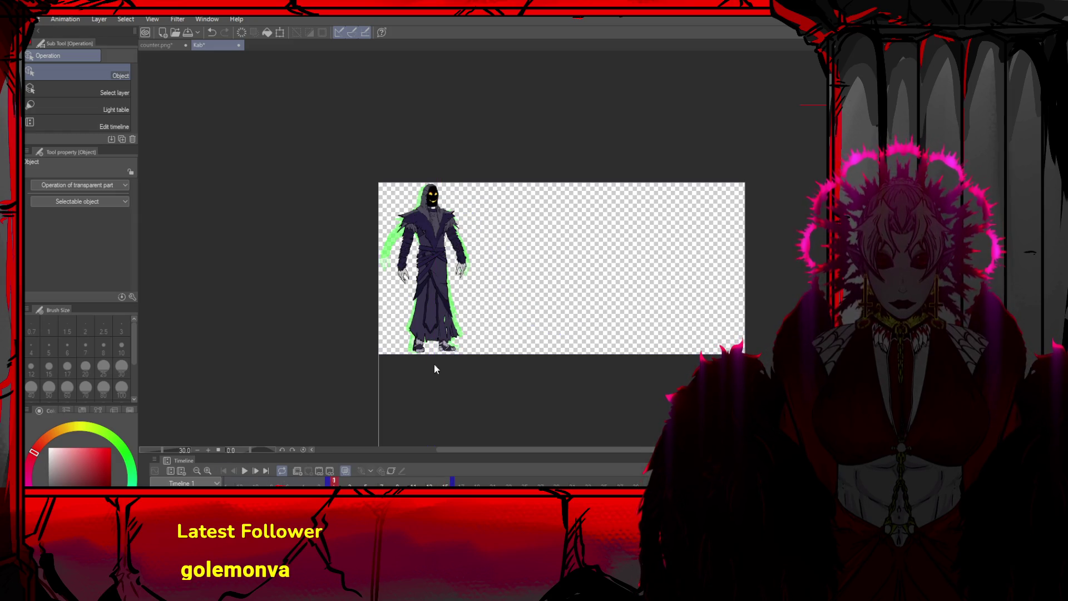
click(255, 473)
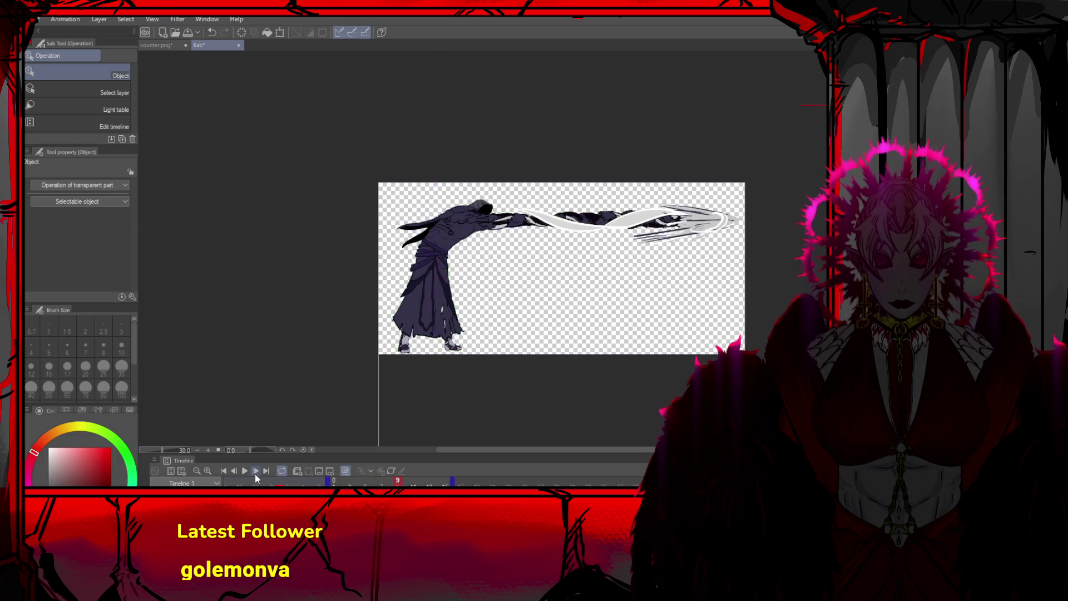
click(255, 472)
click(255, 473)
click(255, 472)
click(254, 473)
click(255, 470)
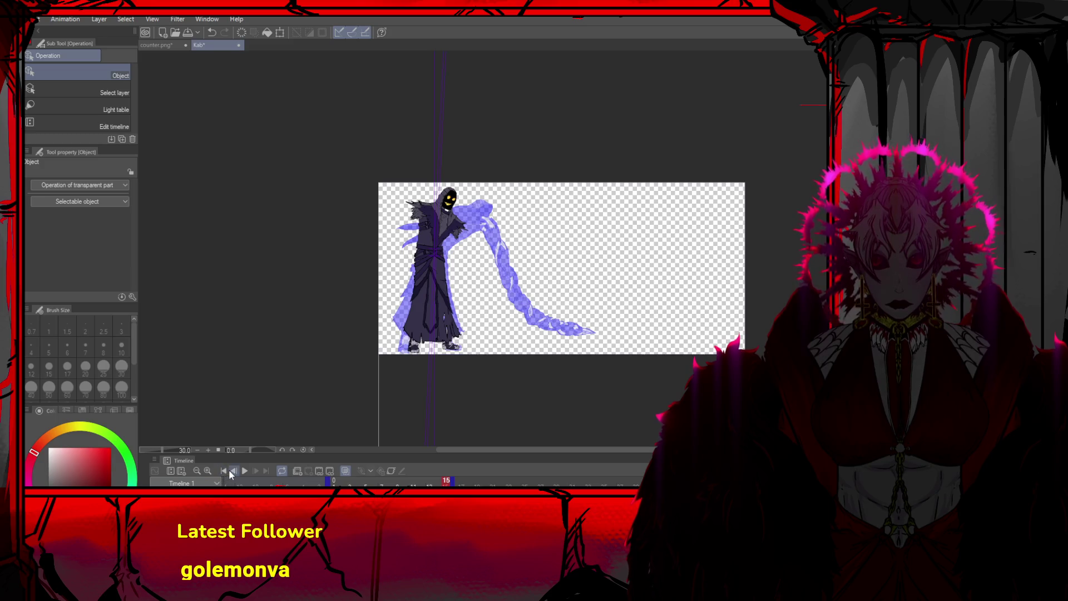
Compare frames 14 and 15, settling on frame 15
click(233, 471)
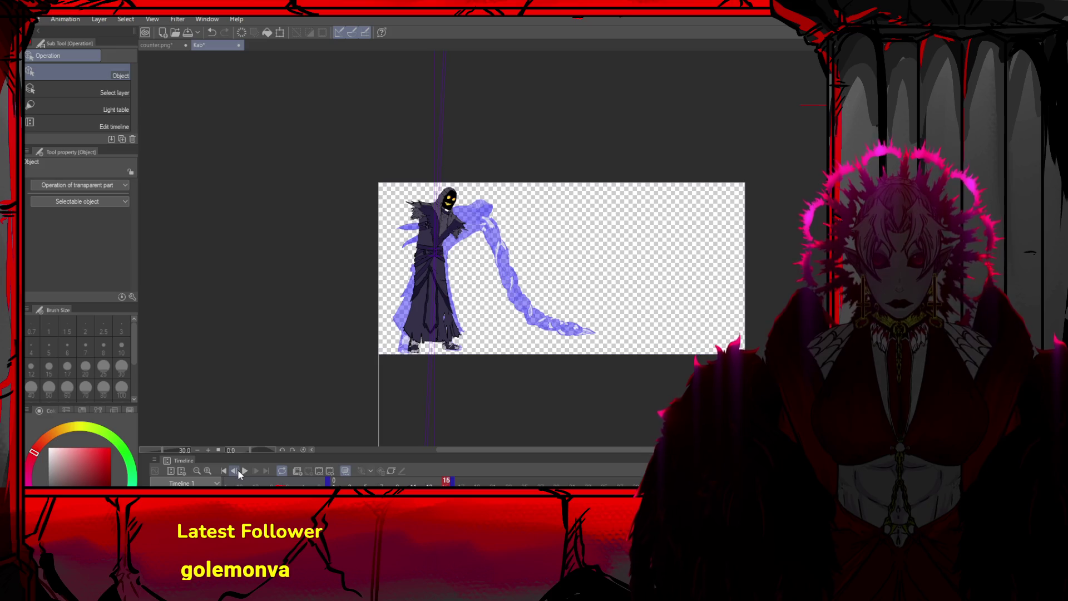
click(237, 471)
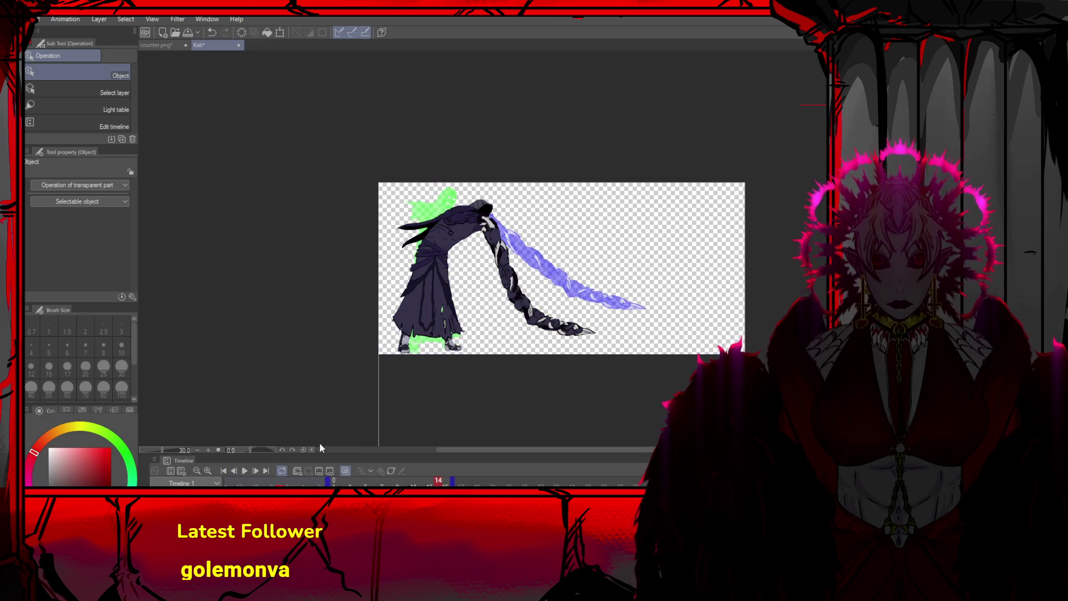
click(255, 471)
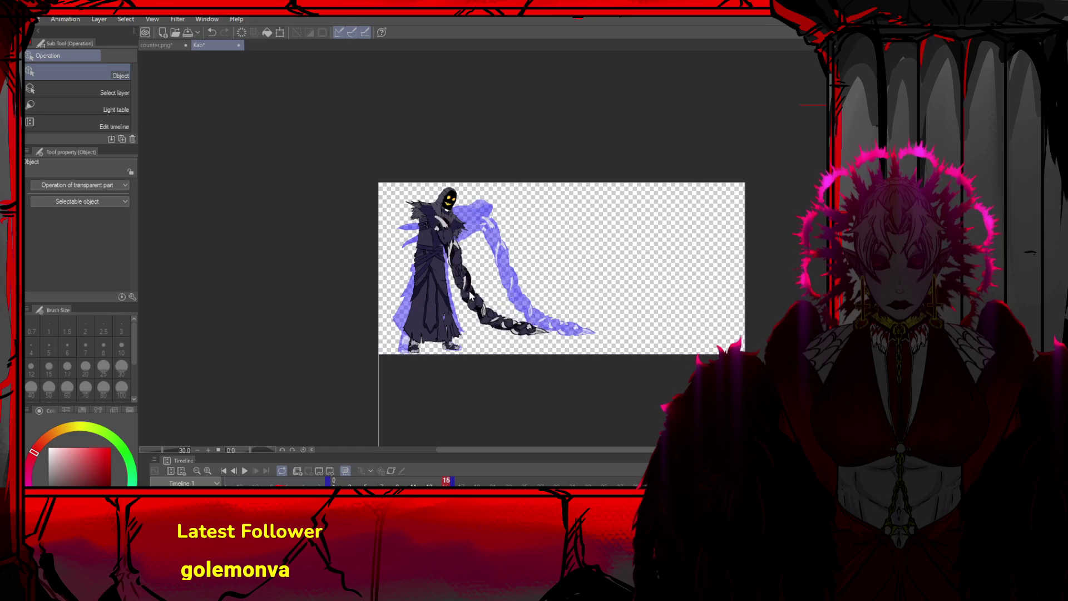
Restore frame 15's lowered arm pose, try pen strokes on the arm and chest, then undo them
key(Right)
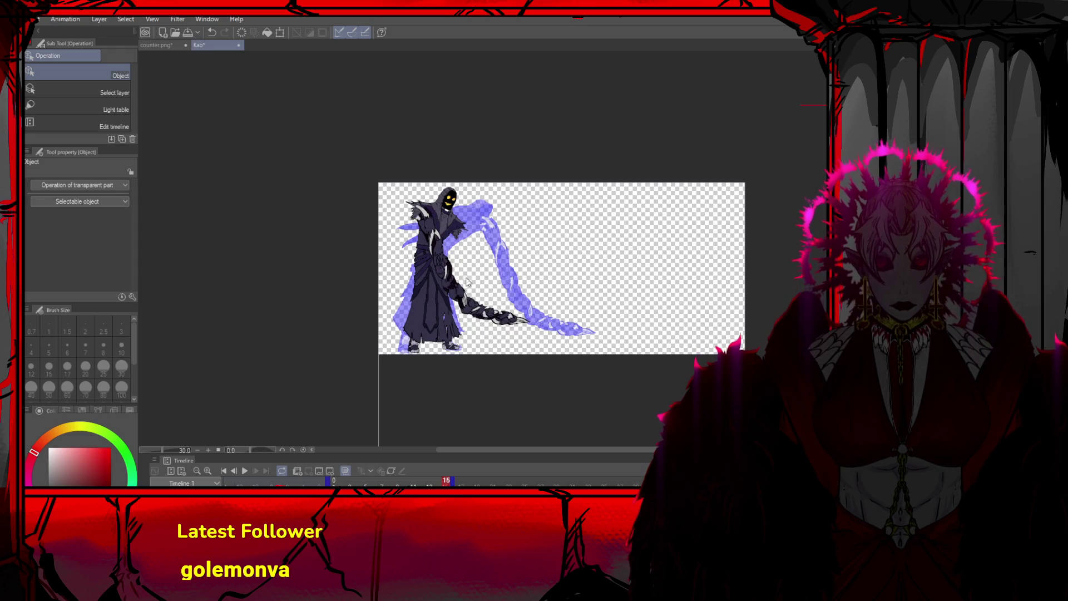
scroll(470, 285, up, 3)
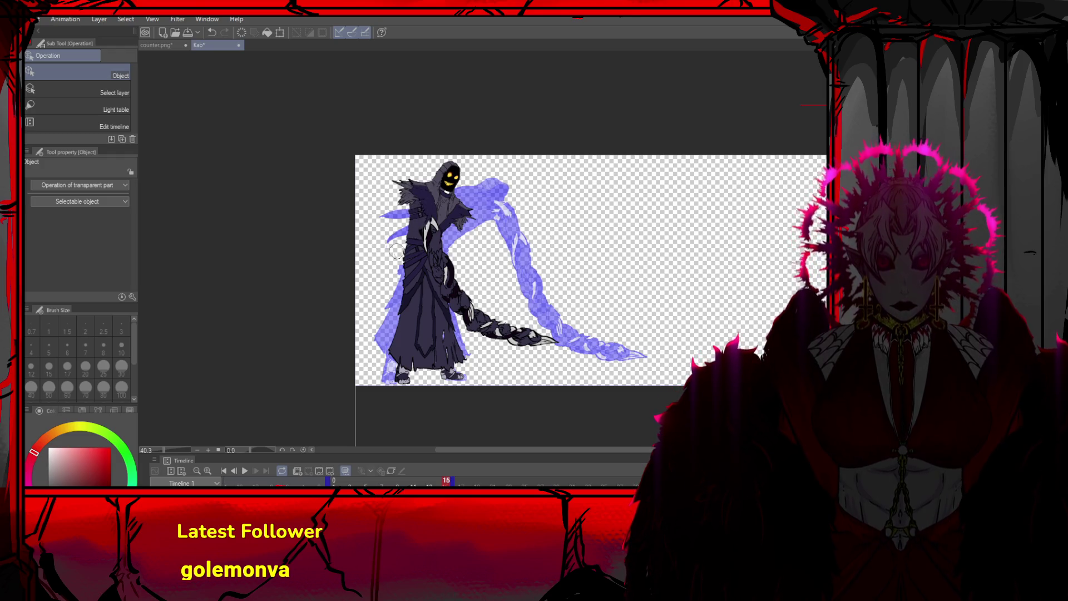
key(p)
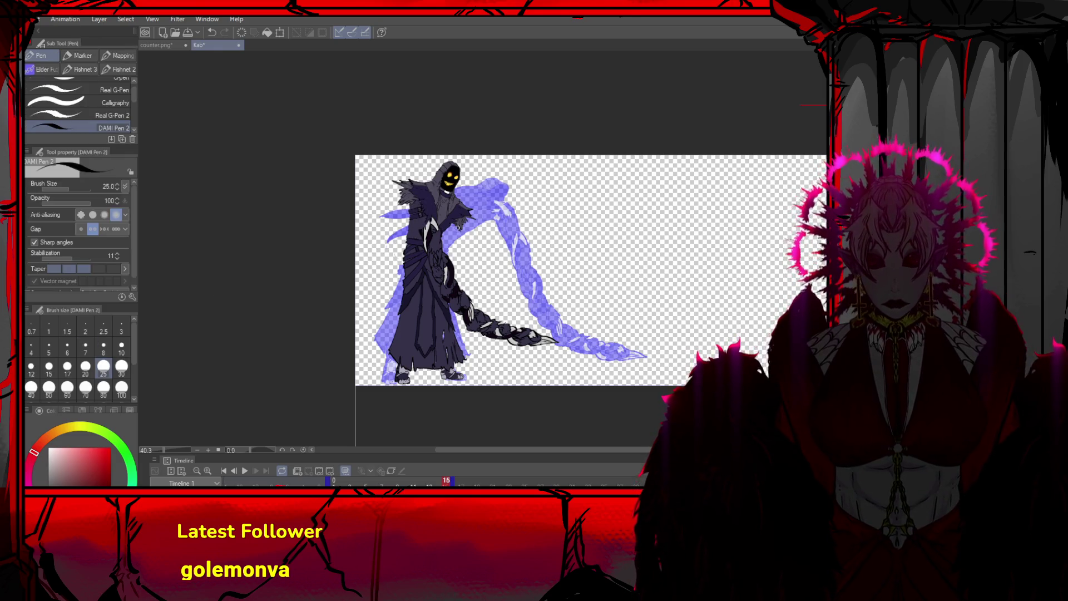
drag(456, 240, 447, 266)
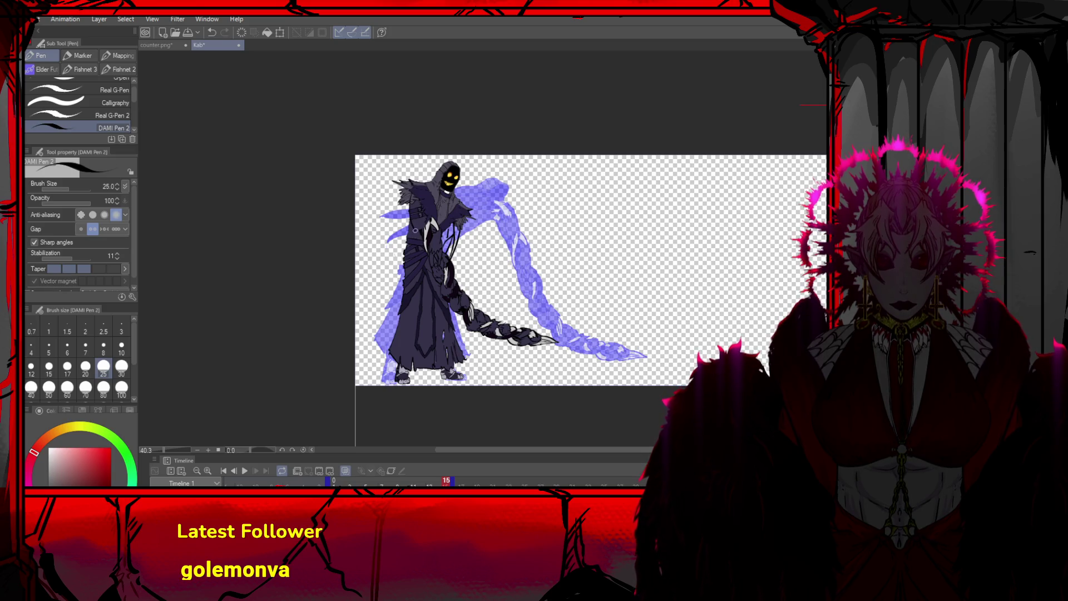
key(ctrl+z)
key(ctrl+z)
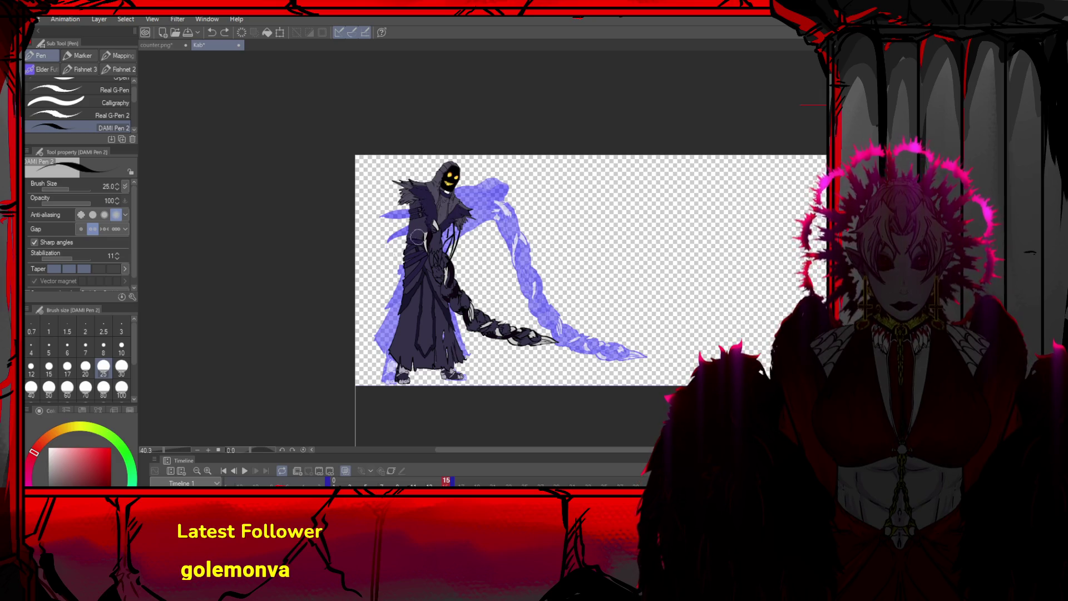
drag(439, 222, 425, 255)
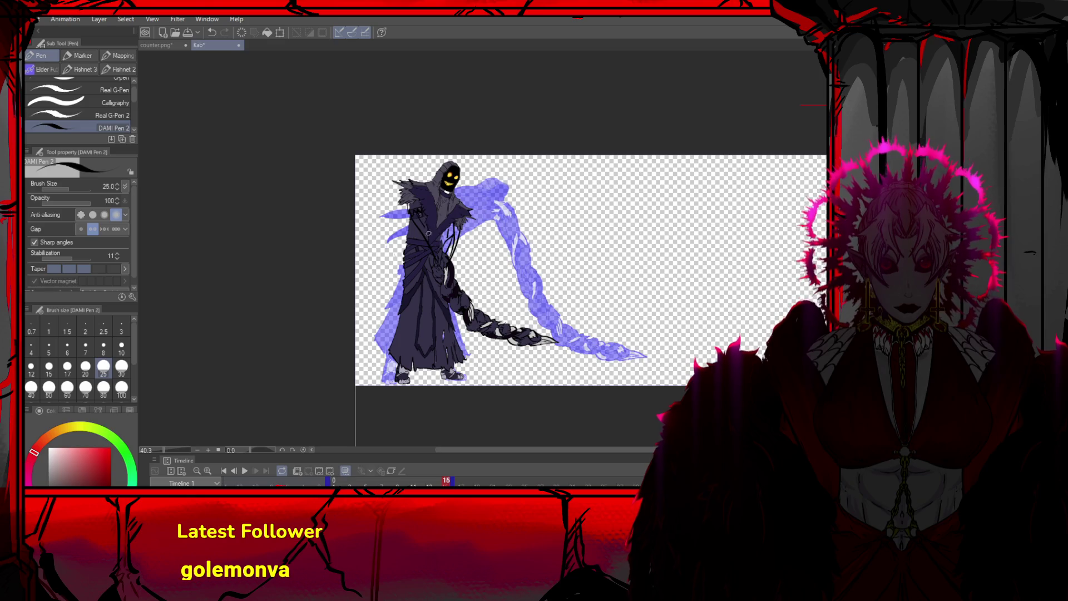
key(ctrl+z)
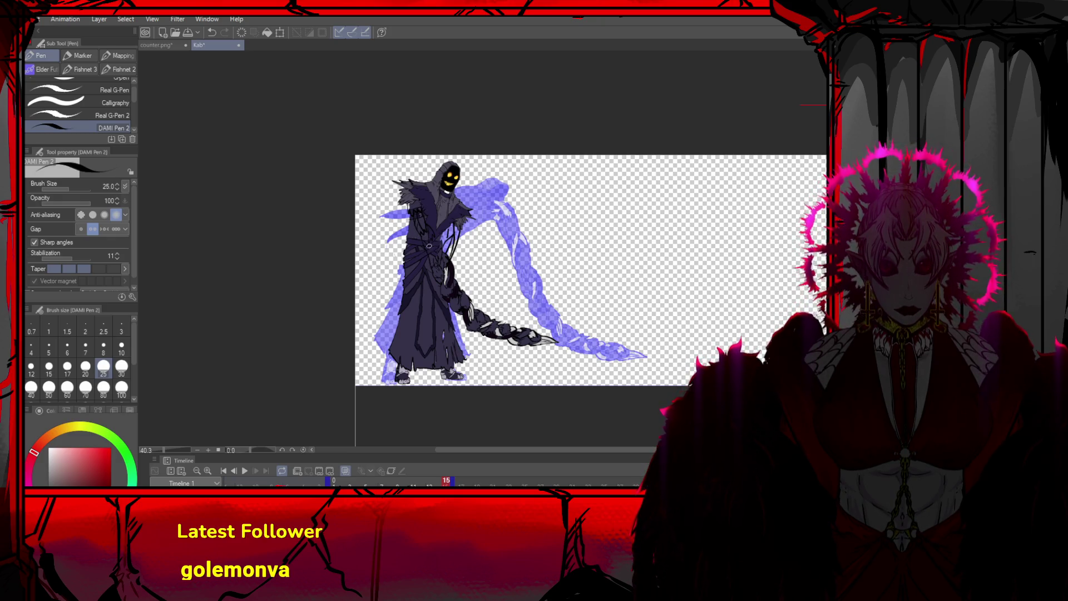
key(ctrl+z)
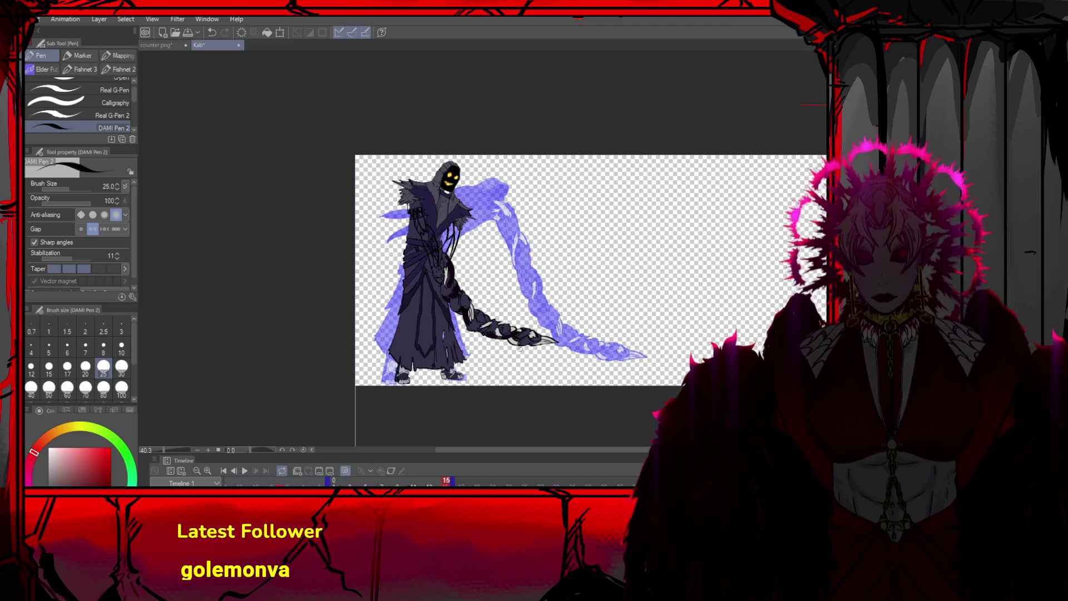
scroll(533, 283, down, 1)
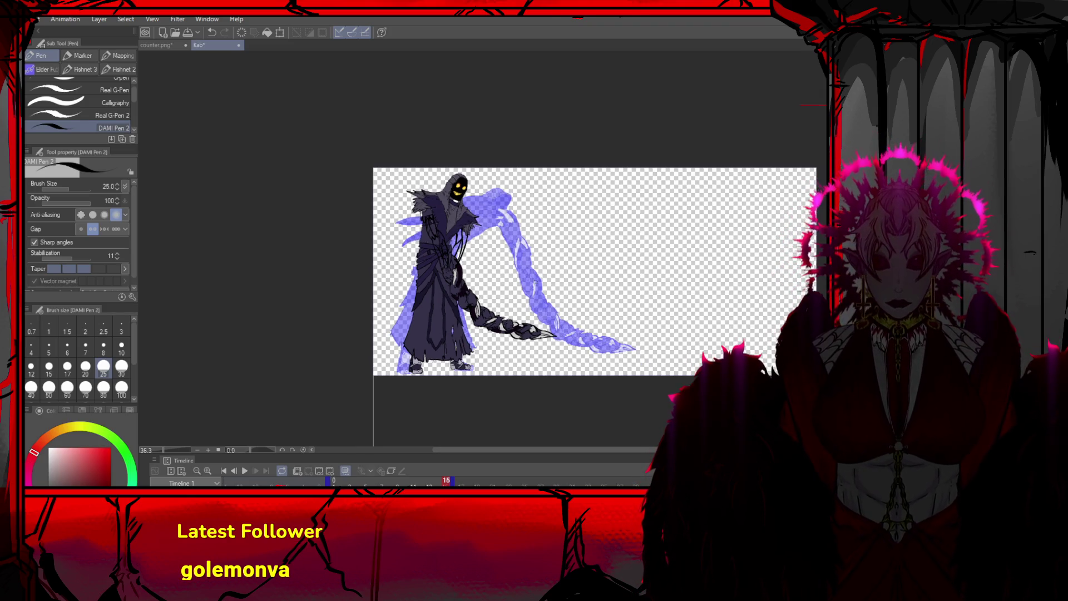
With the polygon shape tool, sample the figure's dark purple from frame 14 and return to frame 15
key(u)
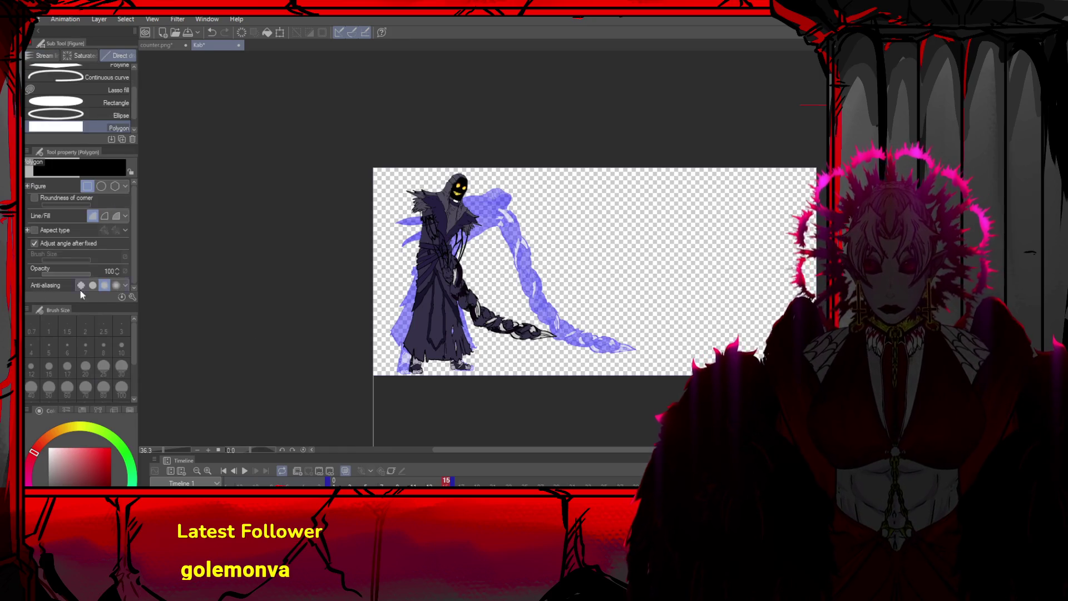
scroll(540, 228, up, 3)
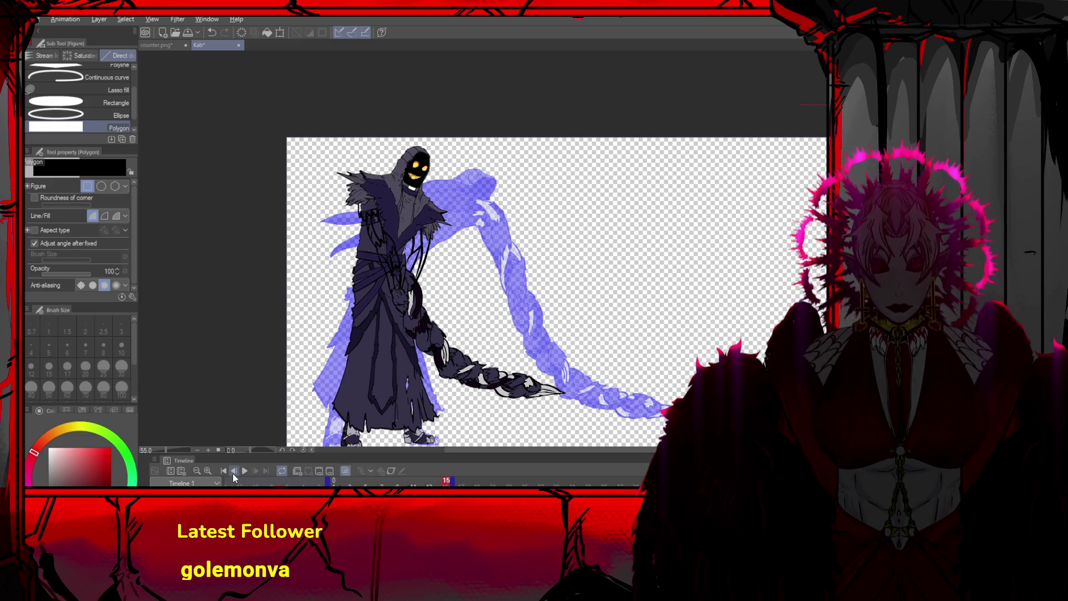
click(233, 471)
alt+click(521, 274)
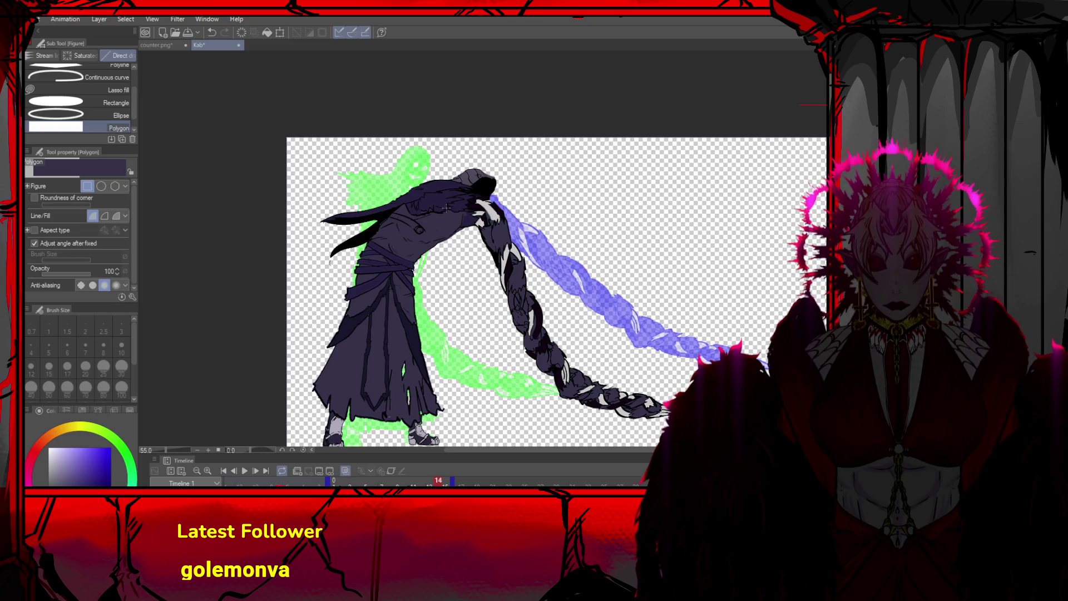
click(255, 471)
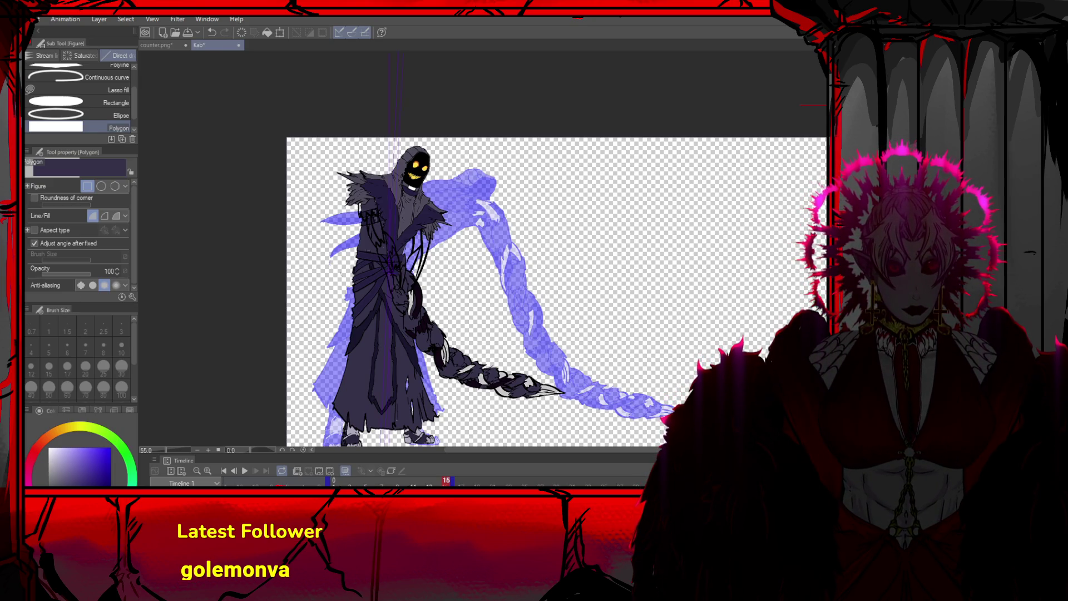
Draw a filled dark purple rectangle covering the figure's body and braided arm
click(337, 179)
click(570, 179)
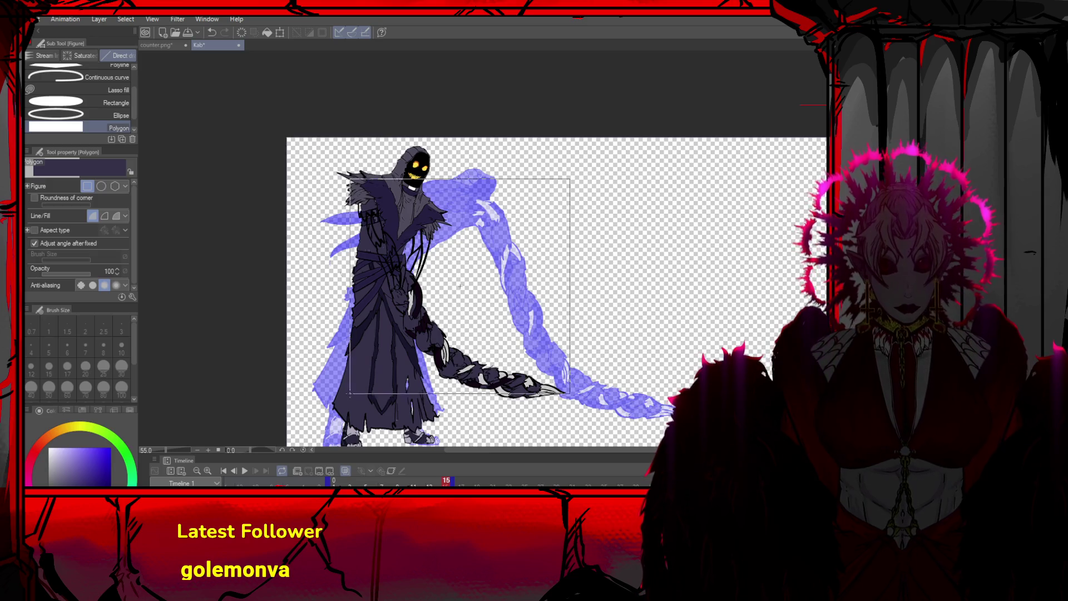
click(570, 400)
double_click(337, 400)
key(g)
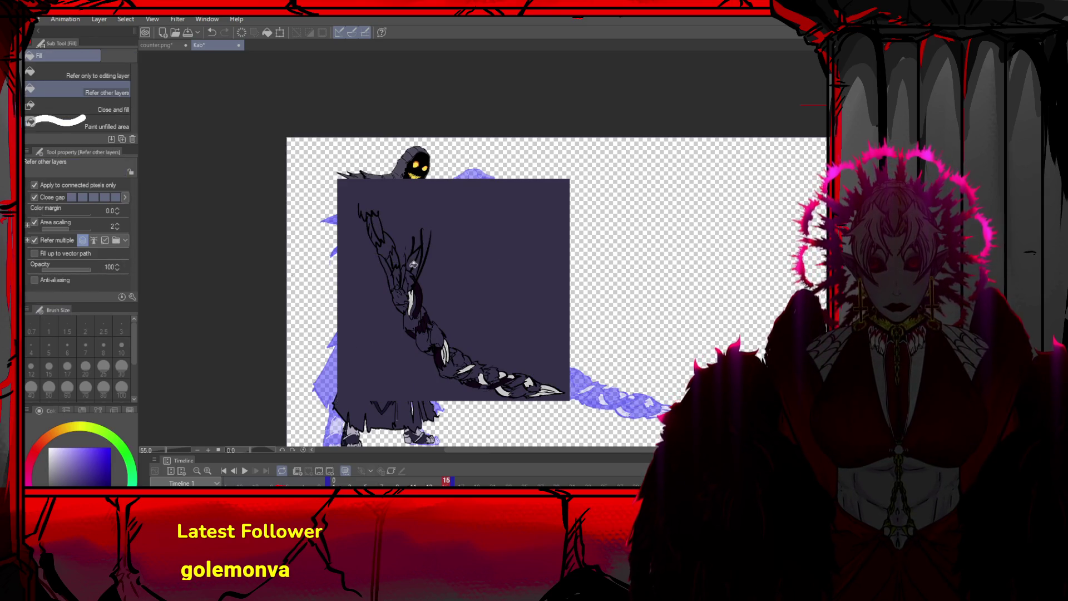